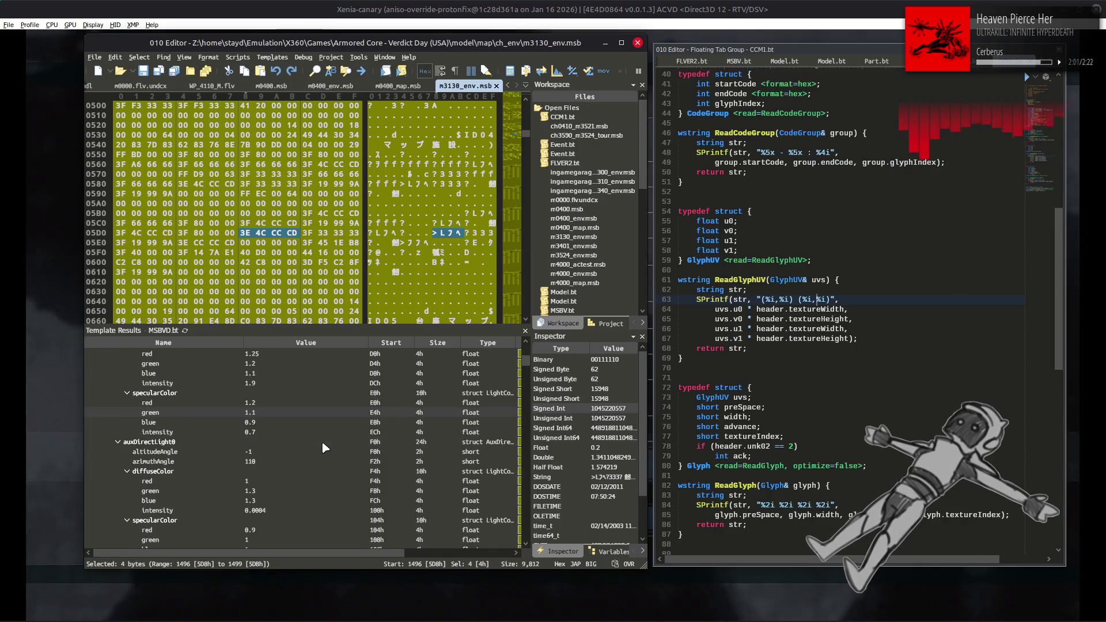
pyautogui.scroll(-5, 321, 444)
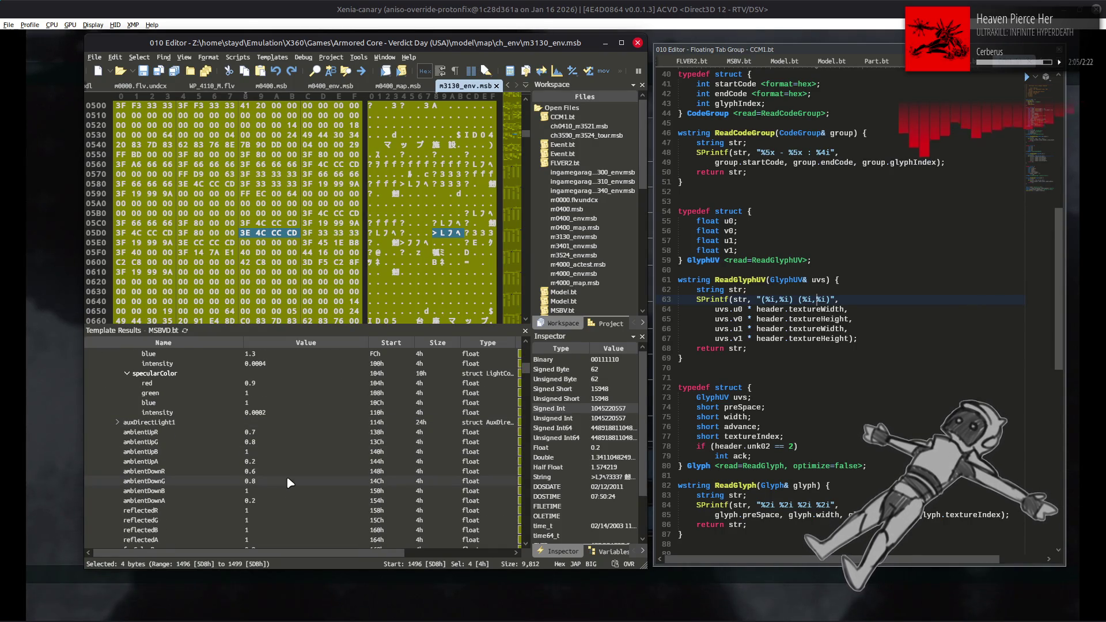
# Set the first light event's ambientUpA to 0.8.
pyautogui.click(286, 461)
pyautogui.click(285, 462)
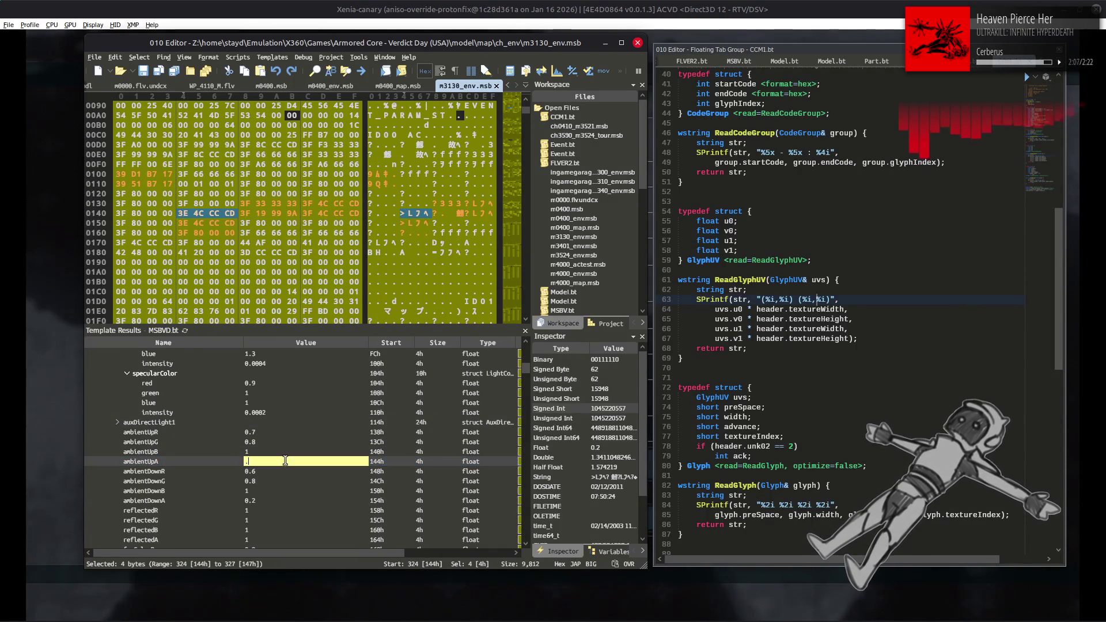
pyautogui.write('0.8')
pyautogui.click(286, 445)
# Set the second light event's ambientUpA to 0.8 and save m3130_env.msb.
pyautogui.scroll(-20, 288, 450)
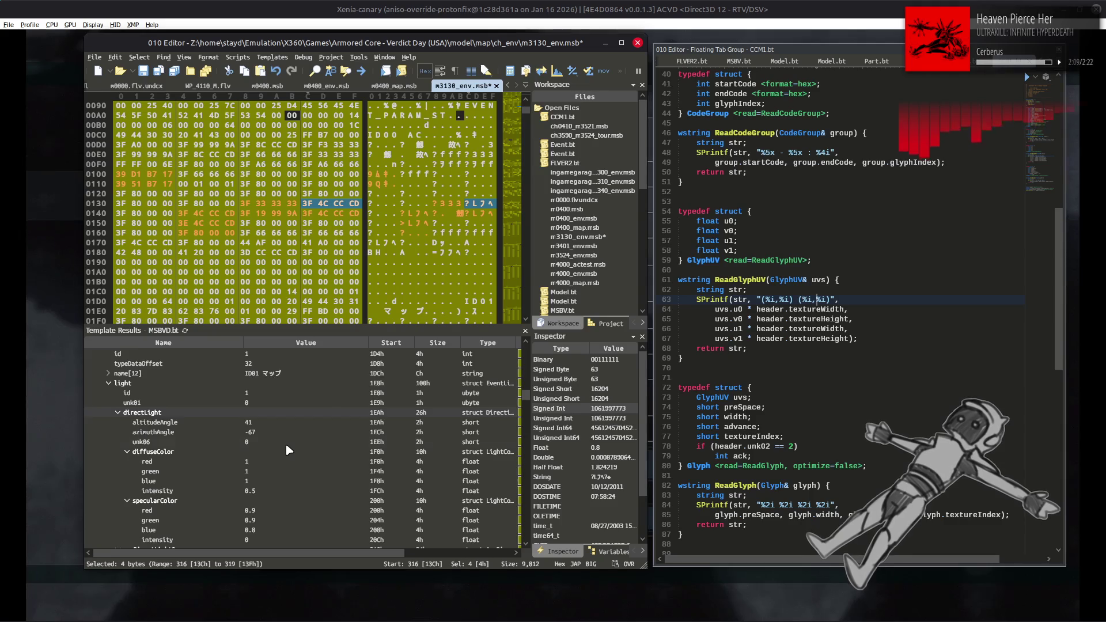
pyautogui.click(273, 479)
pyautogui.click(275, 481)
pyautogui.write('.8')
pyautogui.click(286, 461)
pyautogui.hotkey('ctrl', 's')
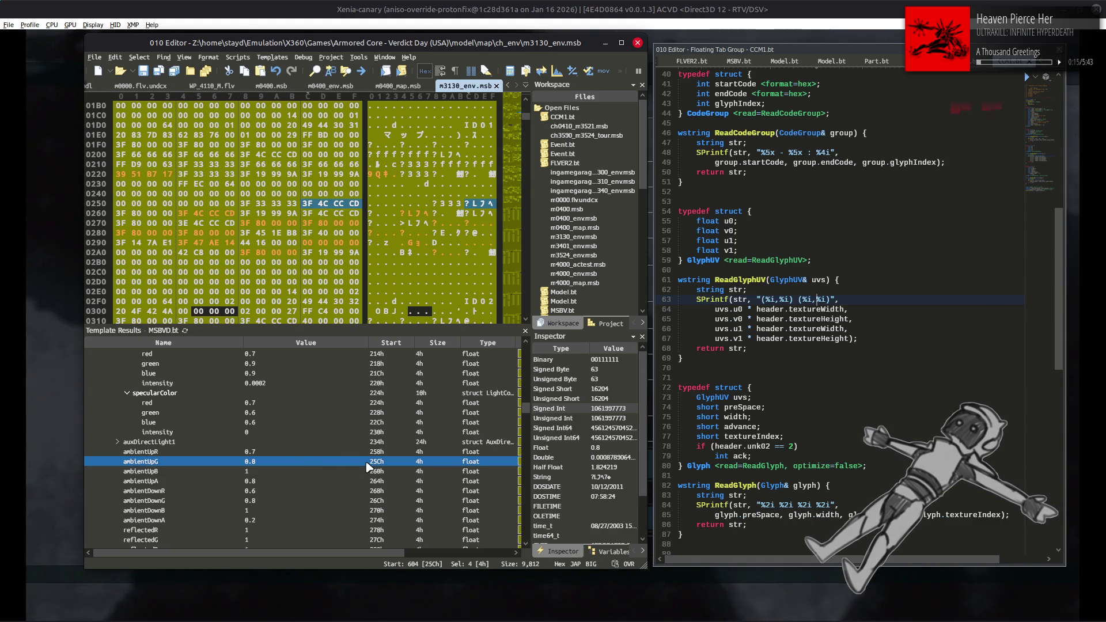
# Scroll back up to review event[4]'s directLight data.
pyautogui.scroll(6, 367, 466)
pyautogui.scroll(10, 360, 466)
pyautogui.scroll(1, 357, 470)
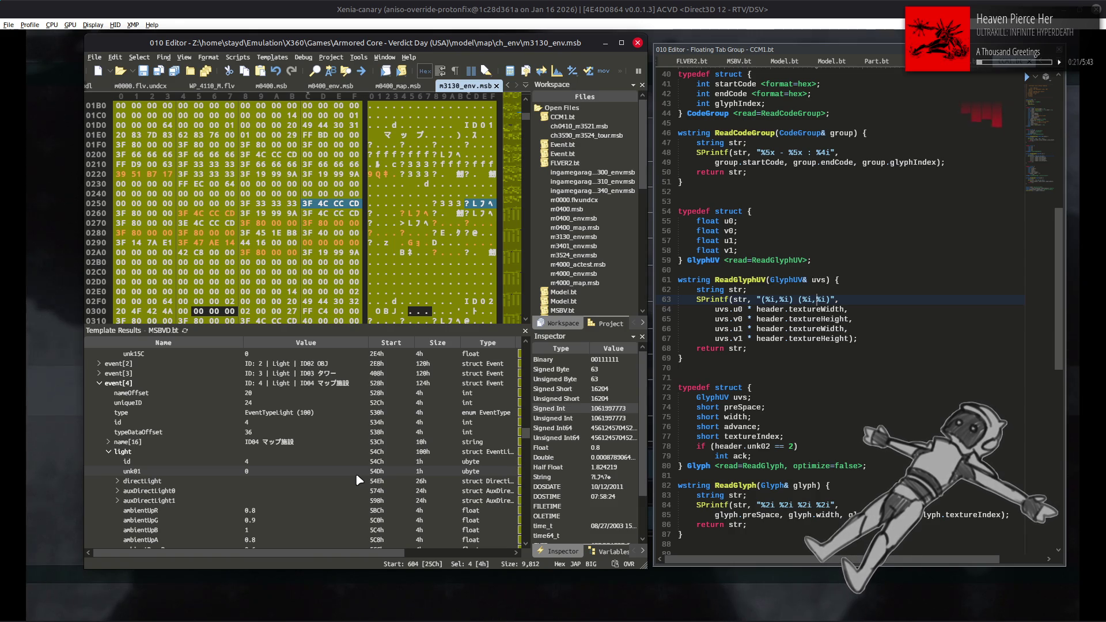
pyautogui.click(133, 482)
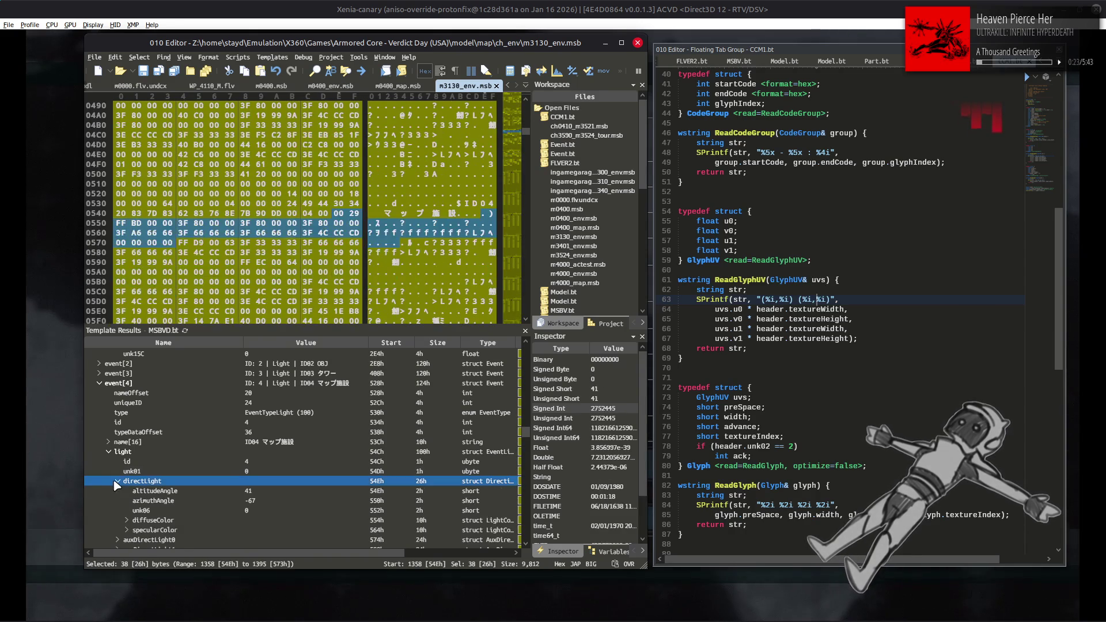
pyautogui.scroll(-7, 288, 464)
pyautogui.scroll(-5, 285, 457)
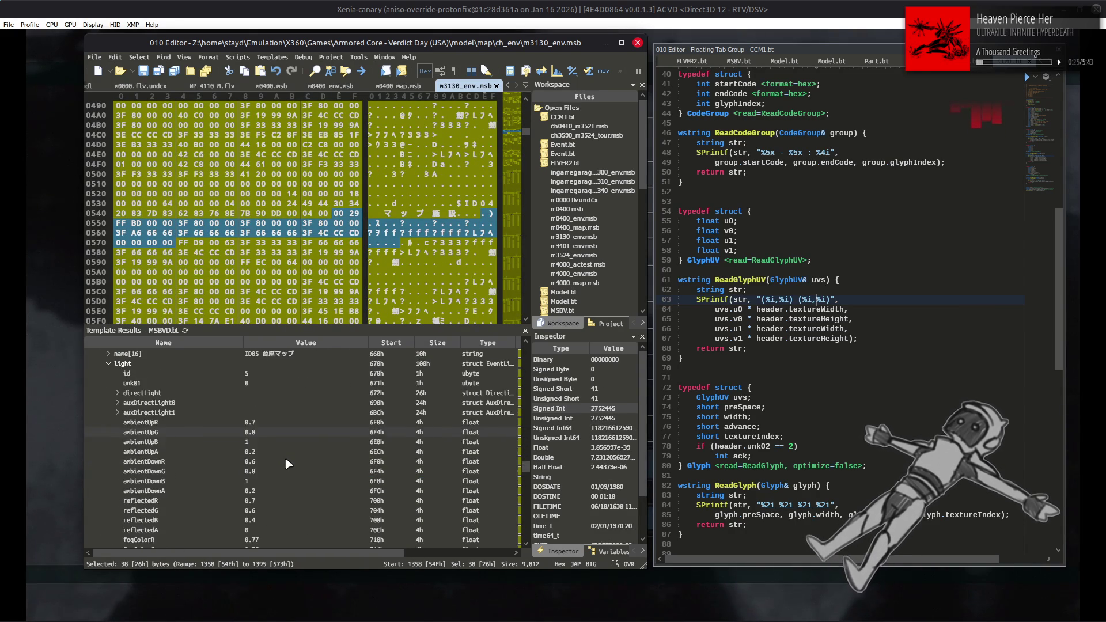
# Inspect event[5]'s light settings and name field, then bring up the app launcher search.
pyautogui.click(118, 456)
pyautogui.click(119, 453)
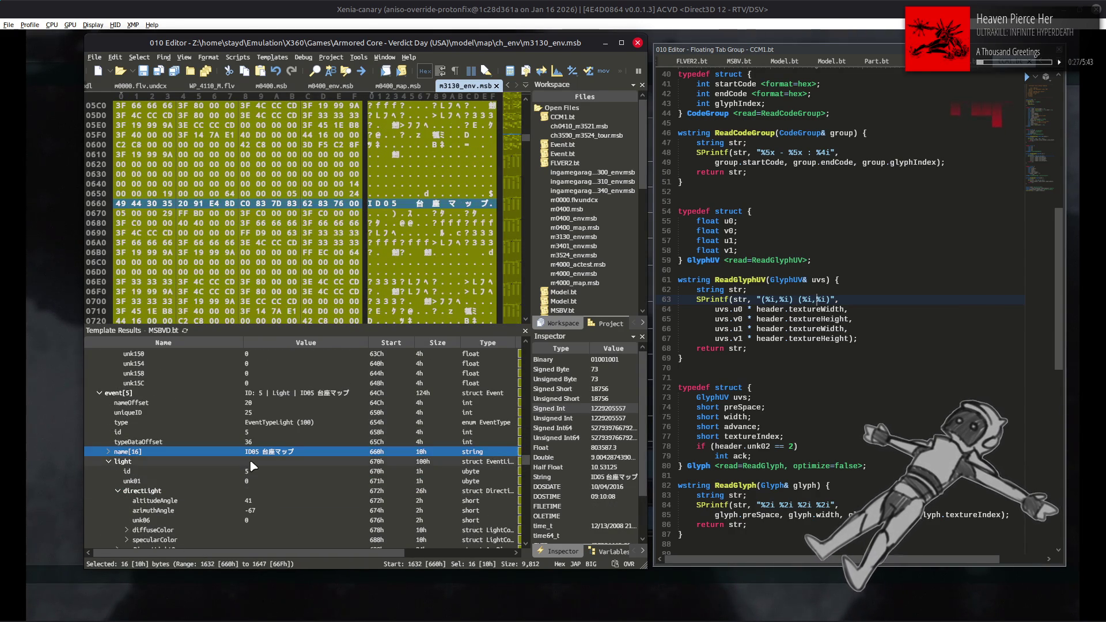
pyautogui.scroll(20, 256, 461)
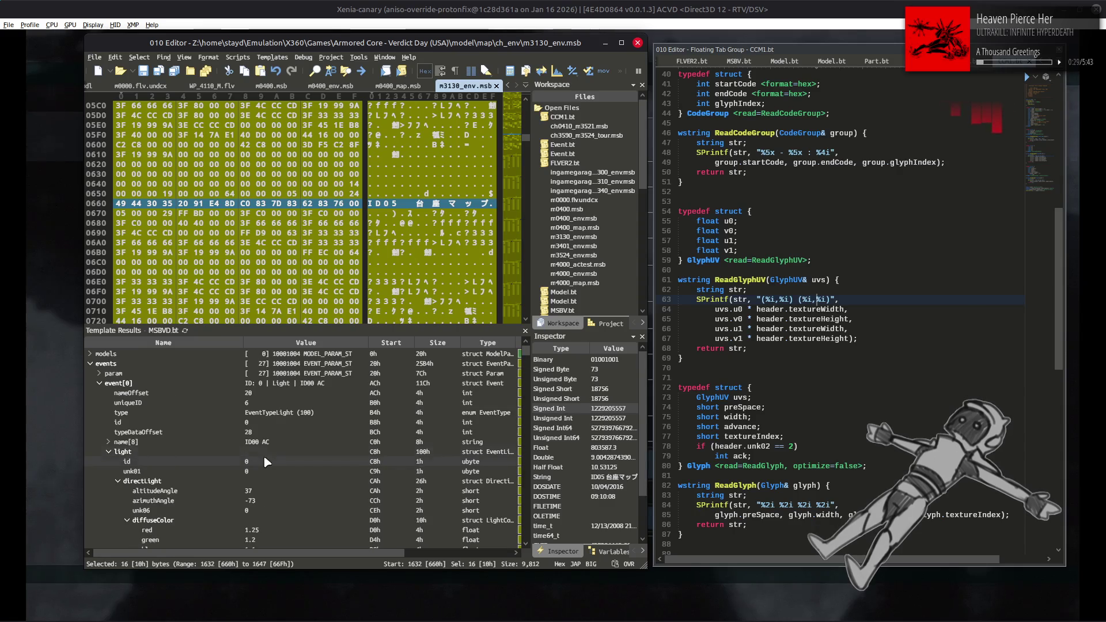
pyautogui.scroll(-3, 316, 464)
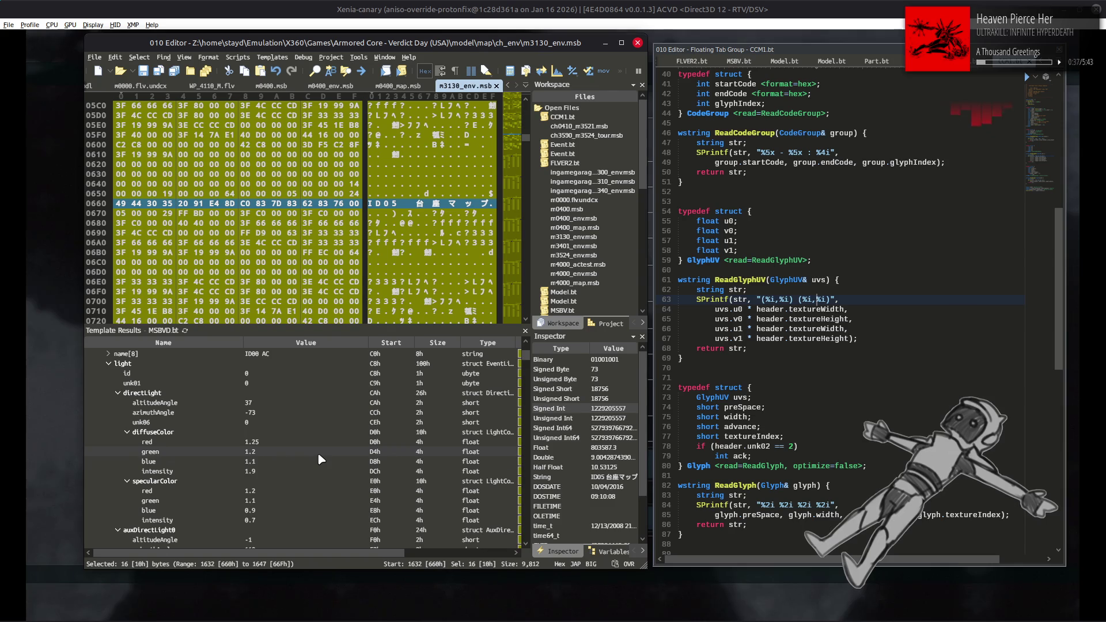
pyautogui.press('super')
# Launch Calculator and compute green over red, 1.2 ÷ 1.25 = 0.96.
pyautogui.write('cald')
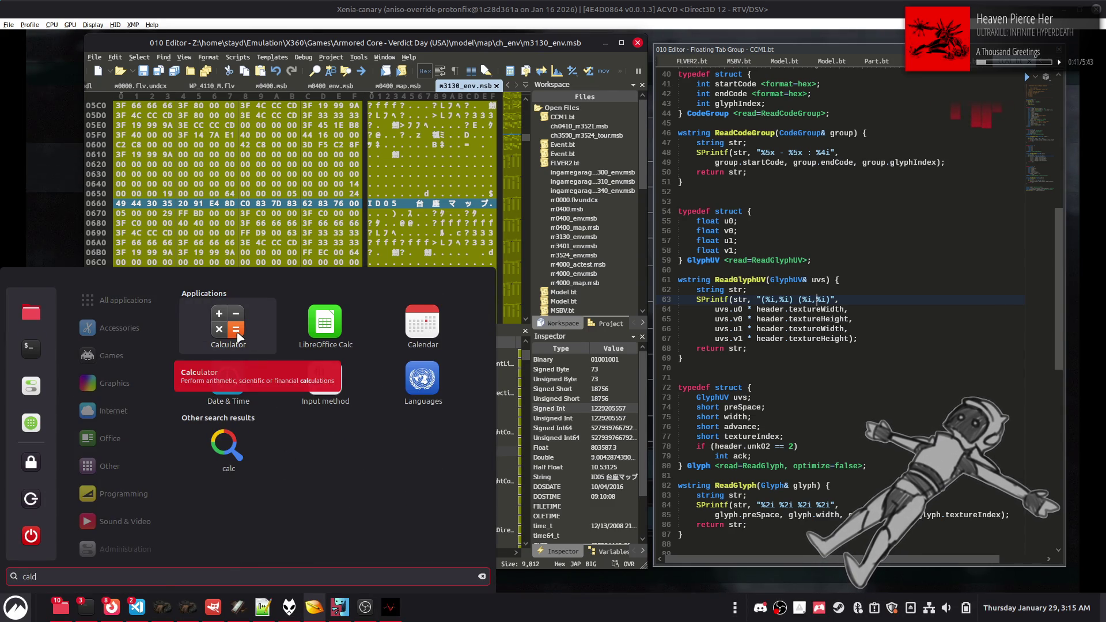
pyautogui.click(228, 330)
pyautogui.click(614, 496)
pyautogui.click(615, 467)
pyautogui.click(689, 413)
pyautogui.click(614, 497)
pyautogui.click(615, 468)
pyautogui.click(615, 440)
pyautogui.click(726, 482)
# Compute blue over red, 1.1 ÷ 1.25 = 0.88, and close Calculator.
pyautogui.click(579, 385)
pyautogui.click(579, 385)
pyautogui.click(579, 386)
pyautogui.click(579, 386)
pyautogui.click(578, 467)
pyautogui.click(615, 496)
pyautogui.click(578, 467)
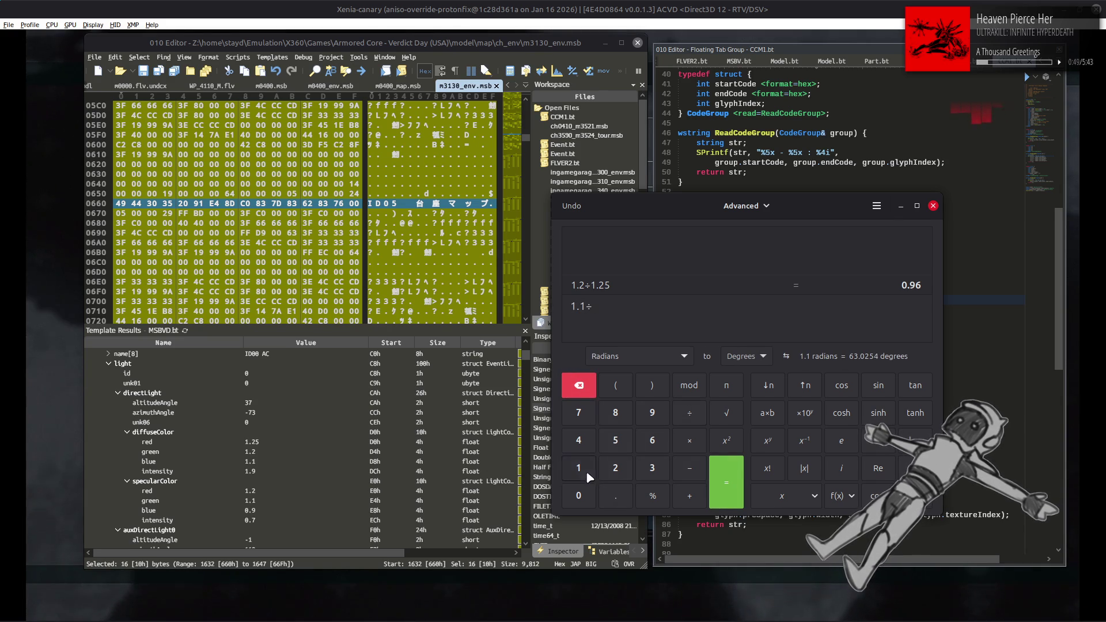
pyautogui.write('1.25')
pyautogui.click(716, 484)
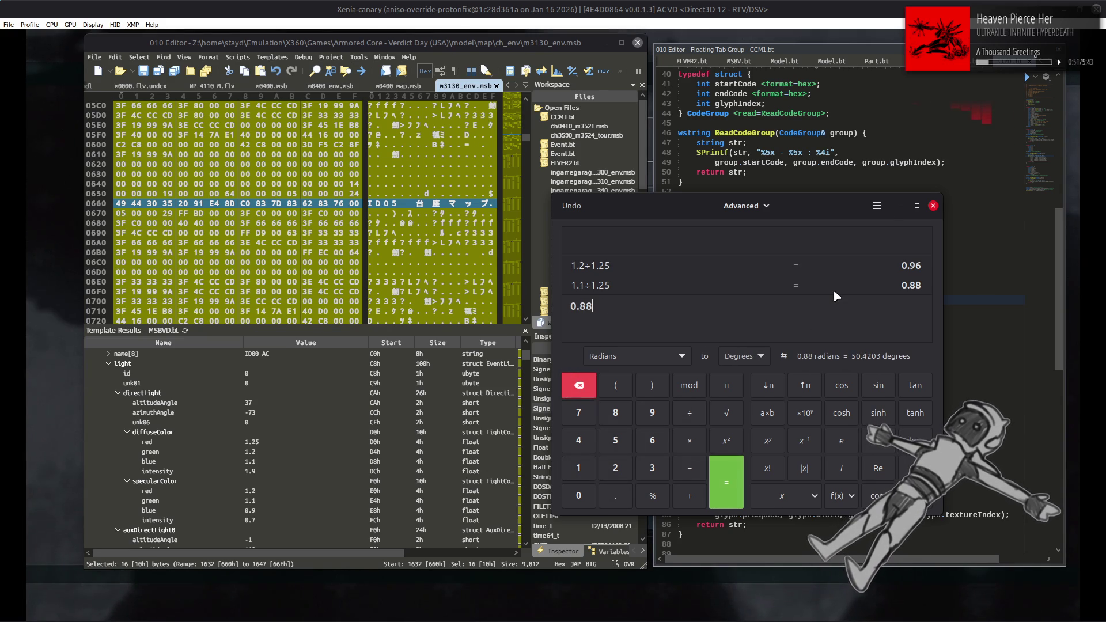
pyautogui.click(934, 206)
# Set event[0]'s diffuse colour to red 1, green 0.95, blue 0.9.
pyautogui.click(284, 444)
pyautogui.click(284, 455)
pyautogui.write('.95')
pyautogui.click(278, 462)
pyautogui.write('.')
pyautogui.click(278, 475)
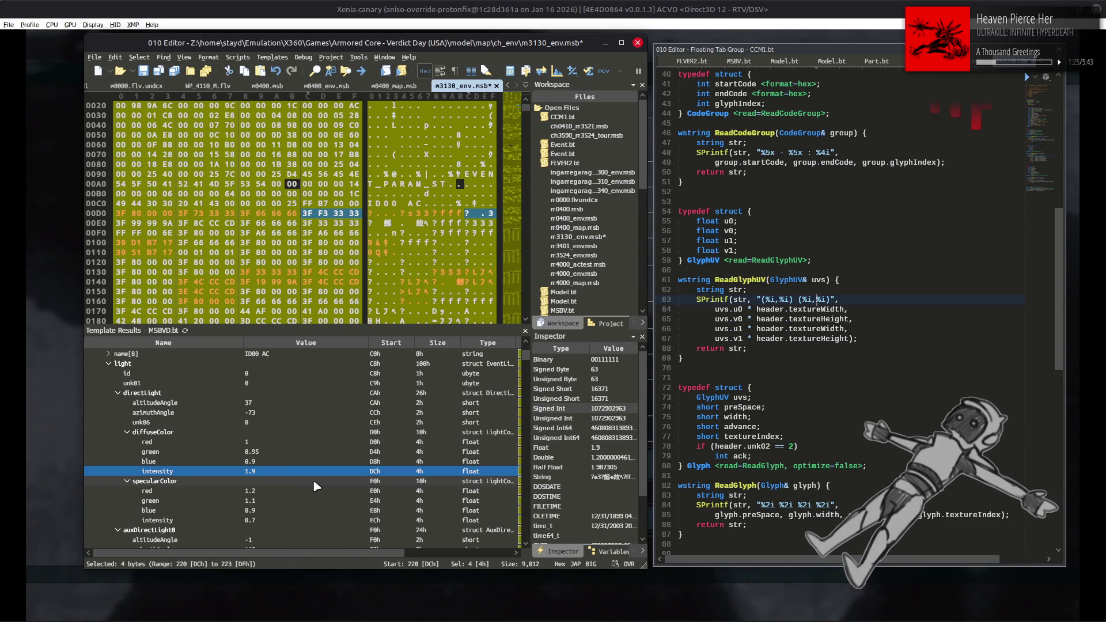
pyautogui.press('super')
pyautogui.write('cald')
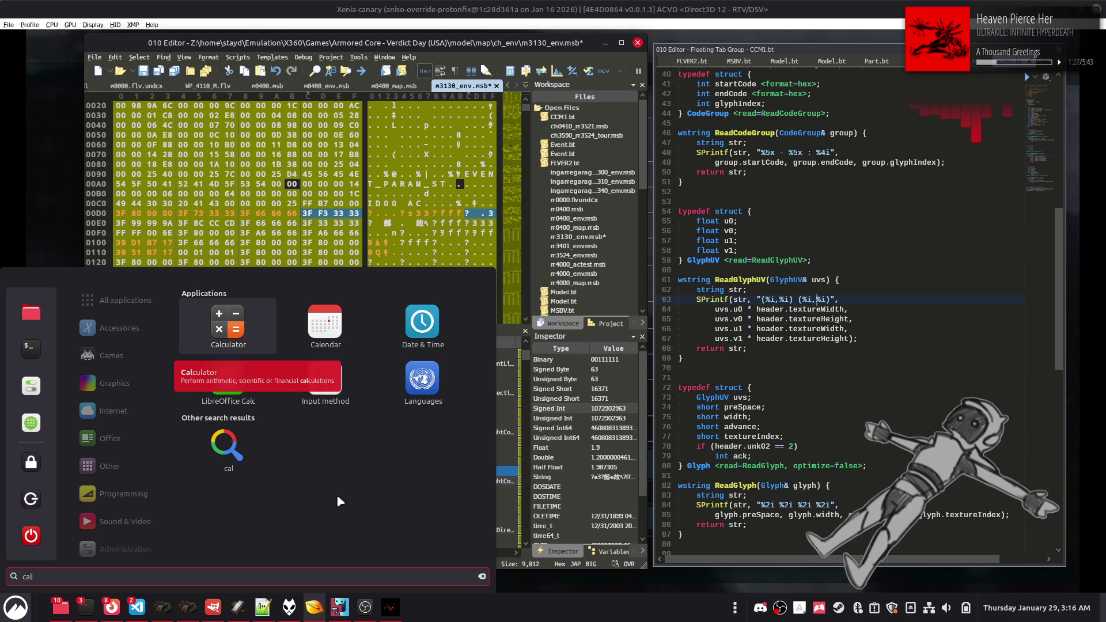
pyautogui.click(219, 321)
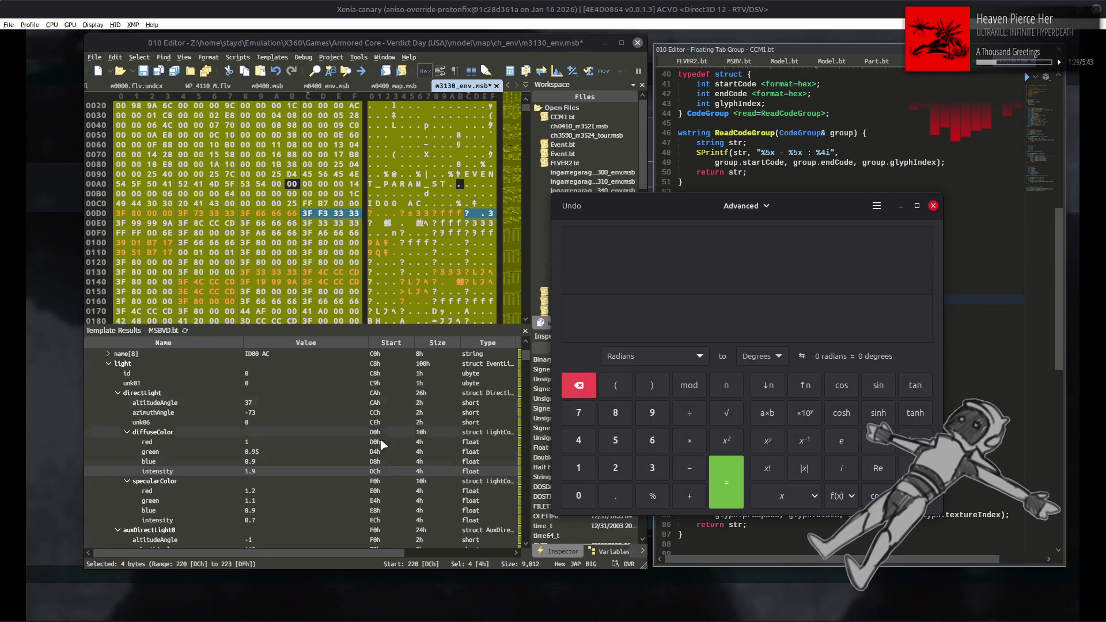
pyautogui.click(578, 468)
pyautogui.click(615, 495)
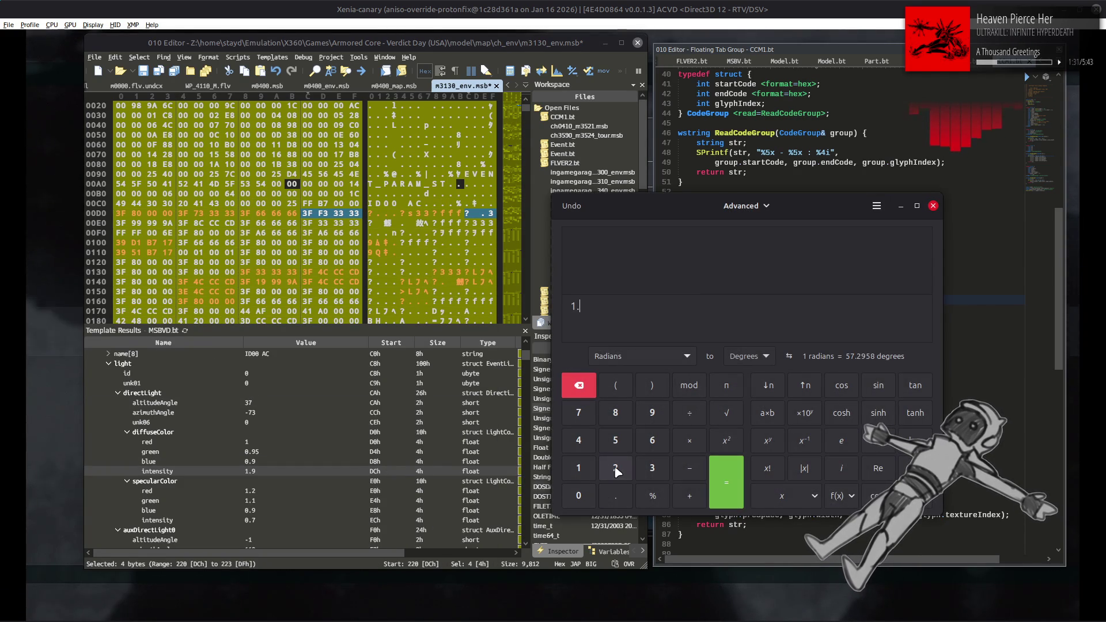
pyautogui.click(616, 470)
pyautogui.click(620, 446)
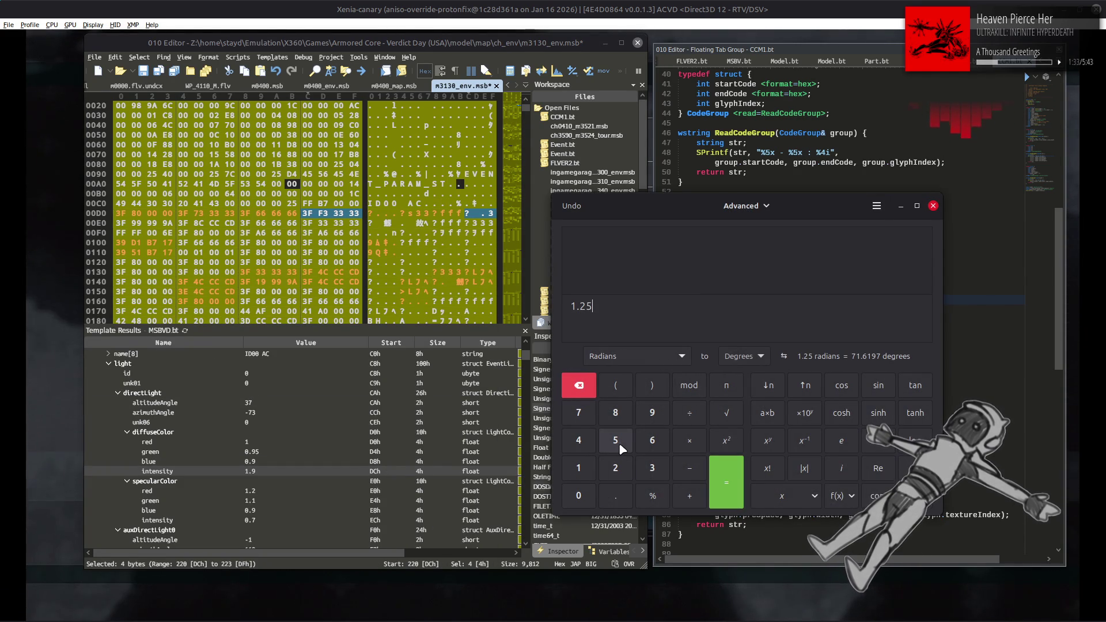
pyautogui.click(727, 440)
pyautogui.click(727, 484)
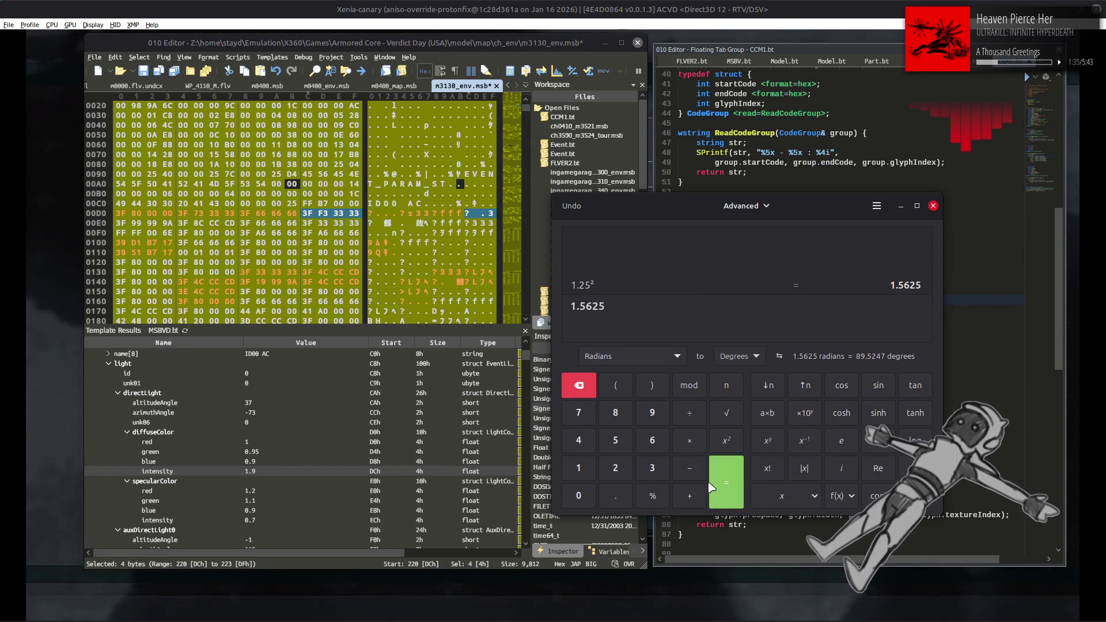
pyautogui.click(652, 412)
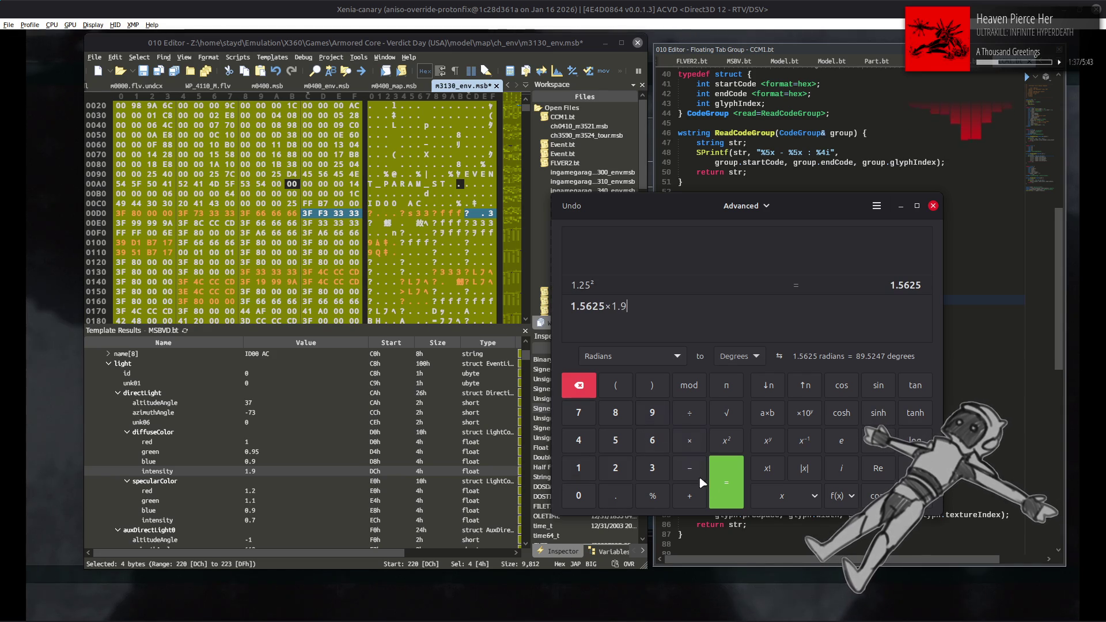
pyautogui.click(725, 482)
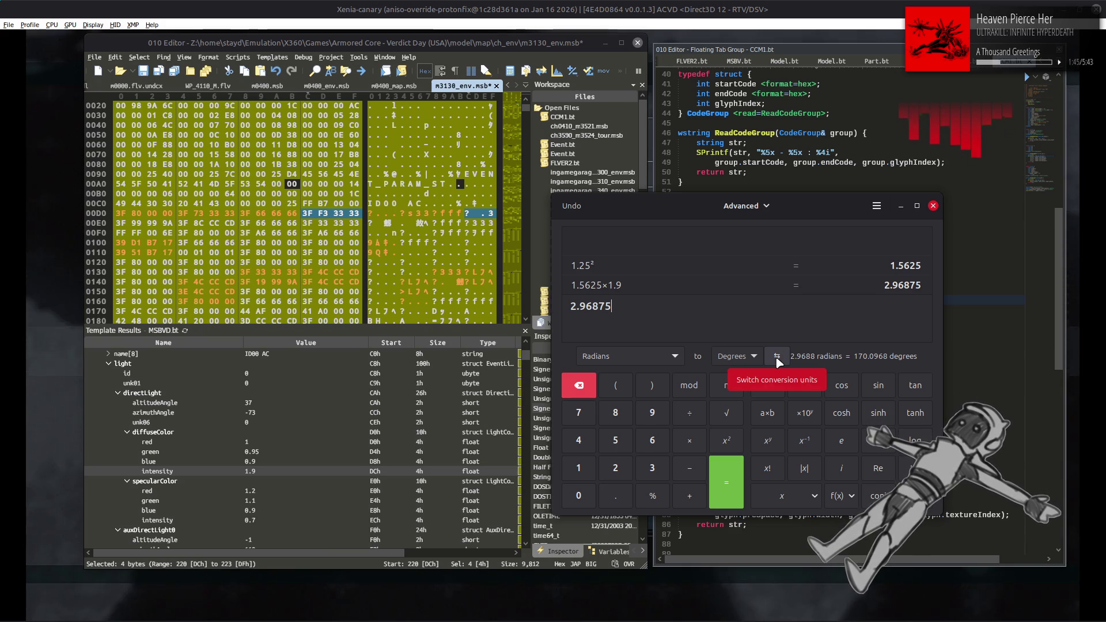
pyautogui.click(933, 206)
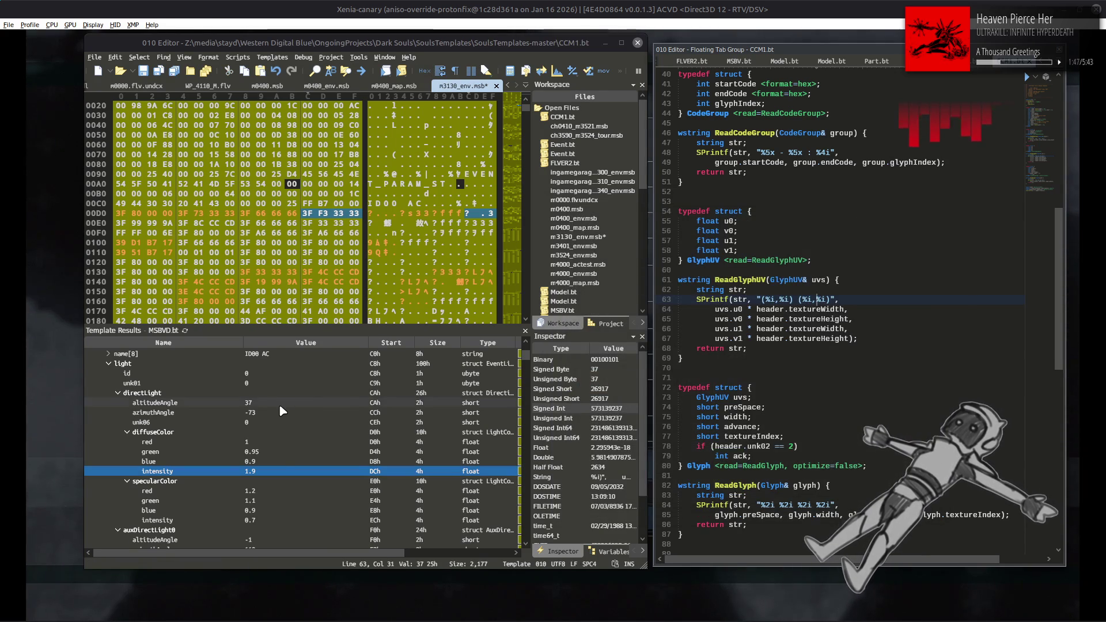
# Set event[0]'s diffuse intensity to 3.
pyautogui.doubleClick(282, 471)
pyautogui.write('3')
pyautogui.press('Return')
# Set the specular colour to red 1 and green 0.95, with intensity 3.
pyautogui.click(282, 500)
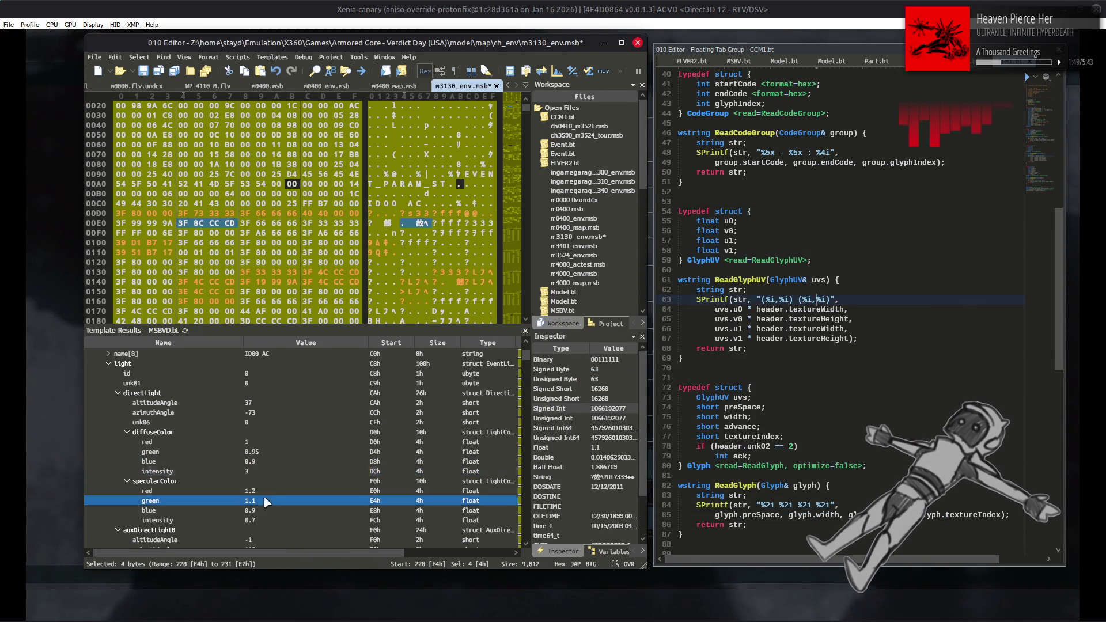
pyautogui.doubleClick(271, 501)
pyautogui.write('.95')
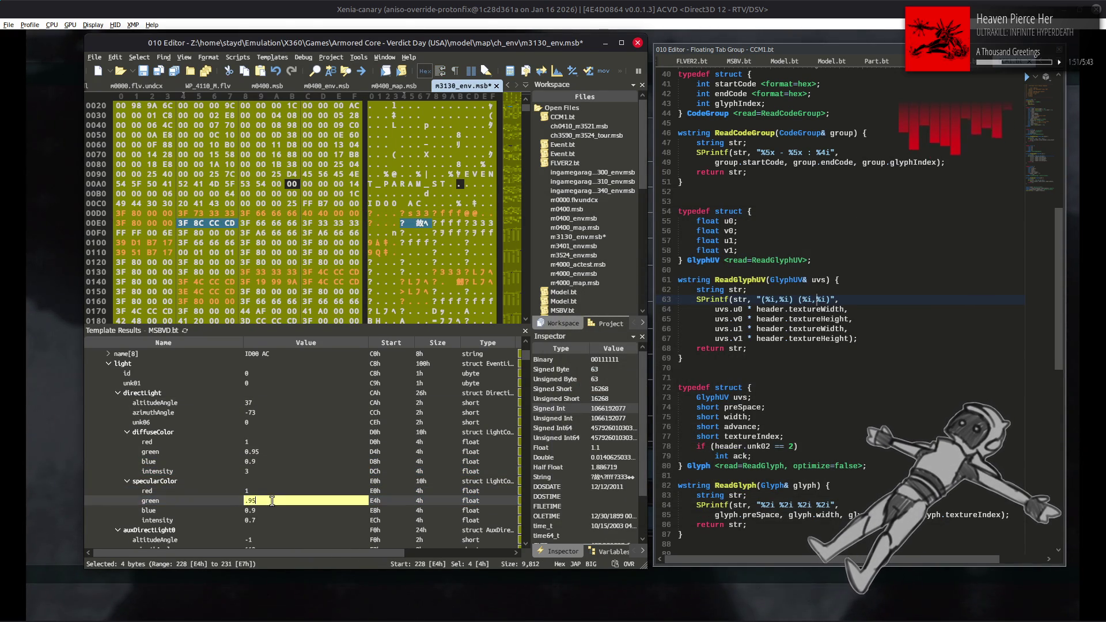
pyautogui.press('Return')
pyautogui.click(271, 521)
pyautogui.doubleClick(271, 520)
pyautogui.write('3')
pyautogui.press('Return')
pyautogui.scroll(-9, 296, 475)
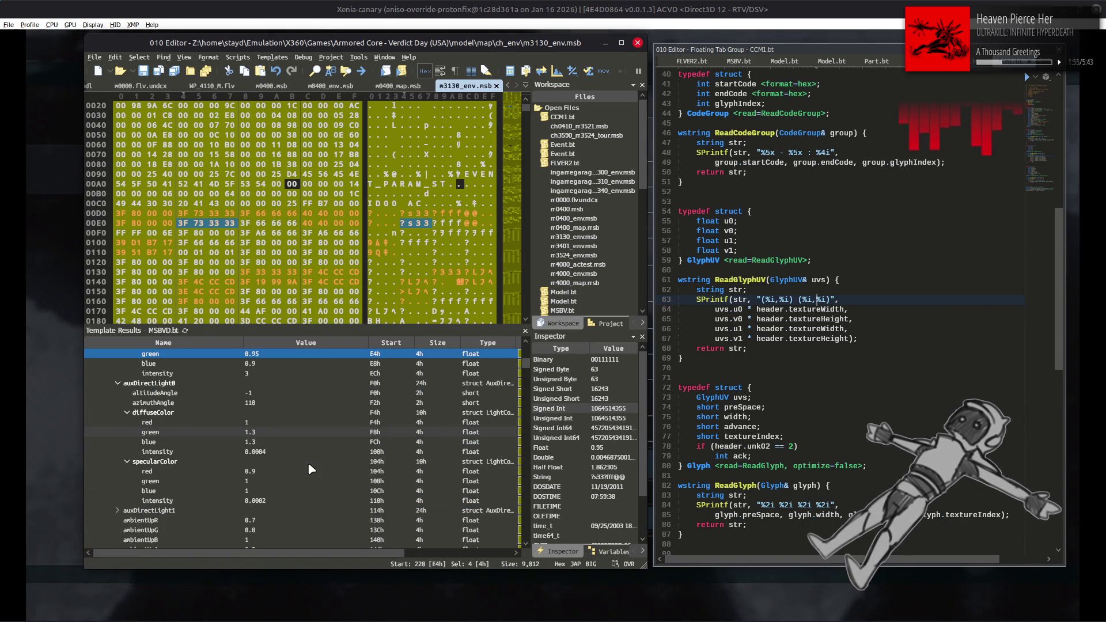
pyautogui.scroll(-10, 319, 464)
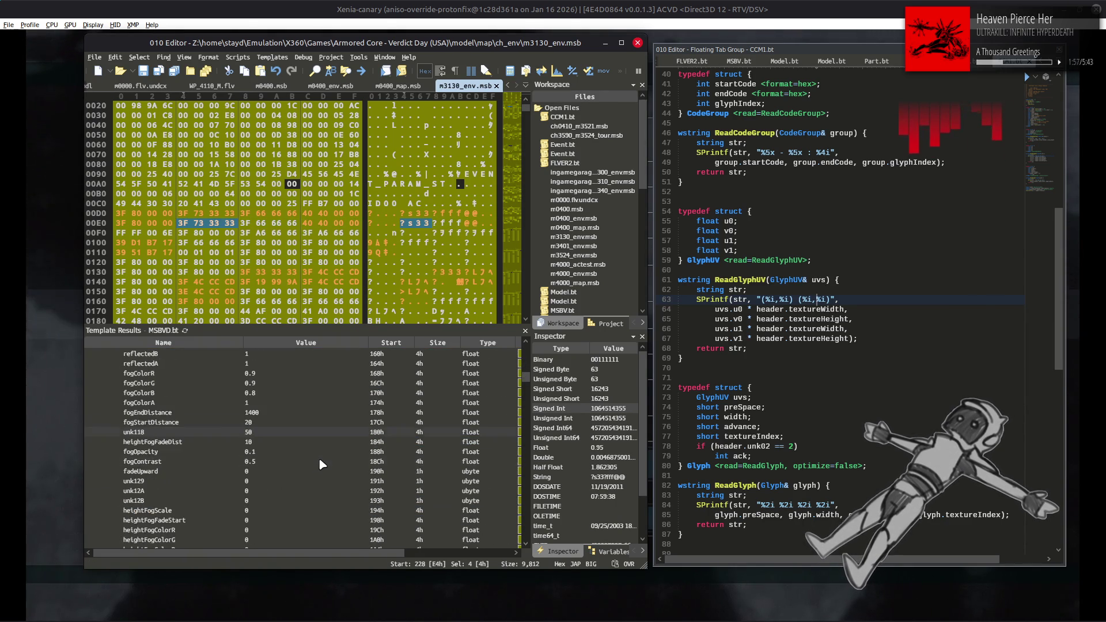
pyautogui.scroll(-4, 322, 464)
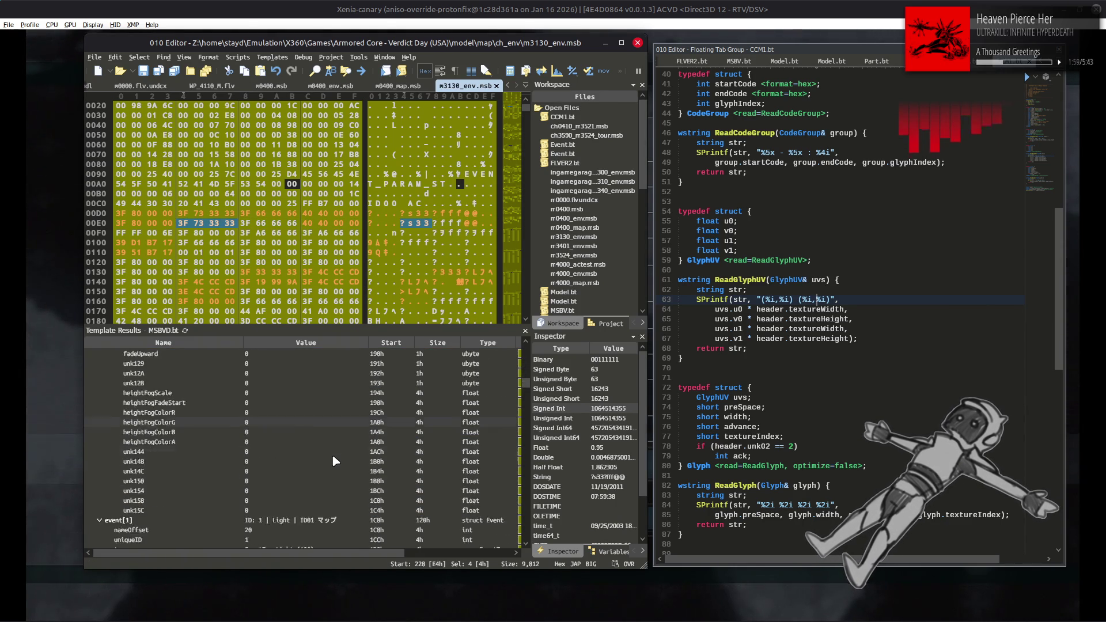
pyautogui.scroll(-4, 336, 461)
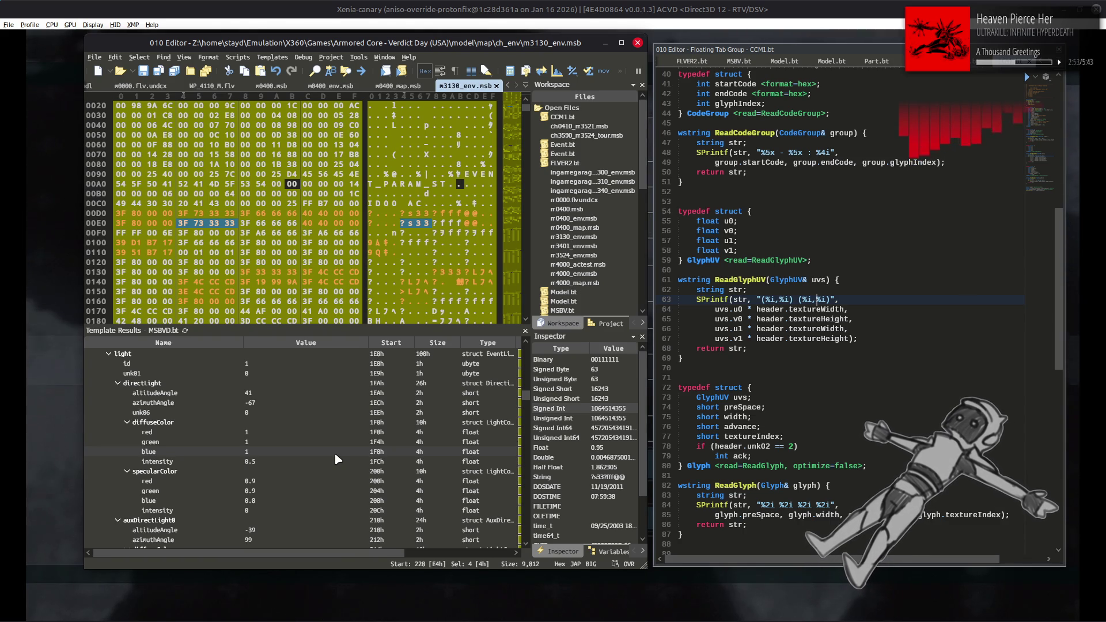
pyautogui.click(335, 452)
pyautogui.click(844, 6)
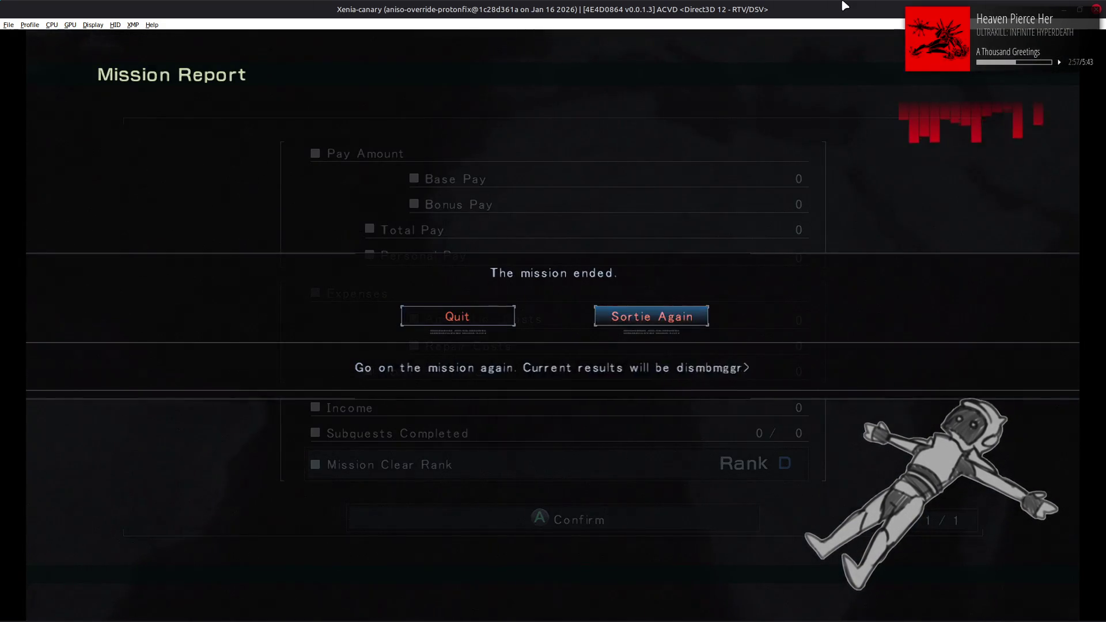
pyautogui.press('Return')
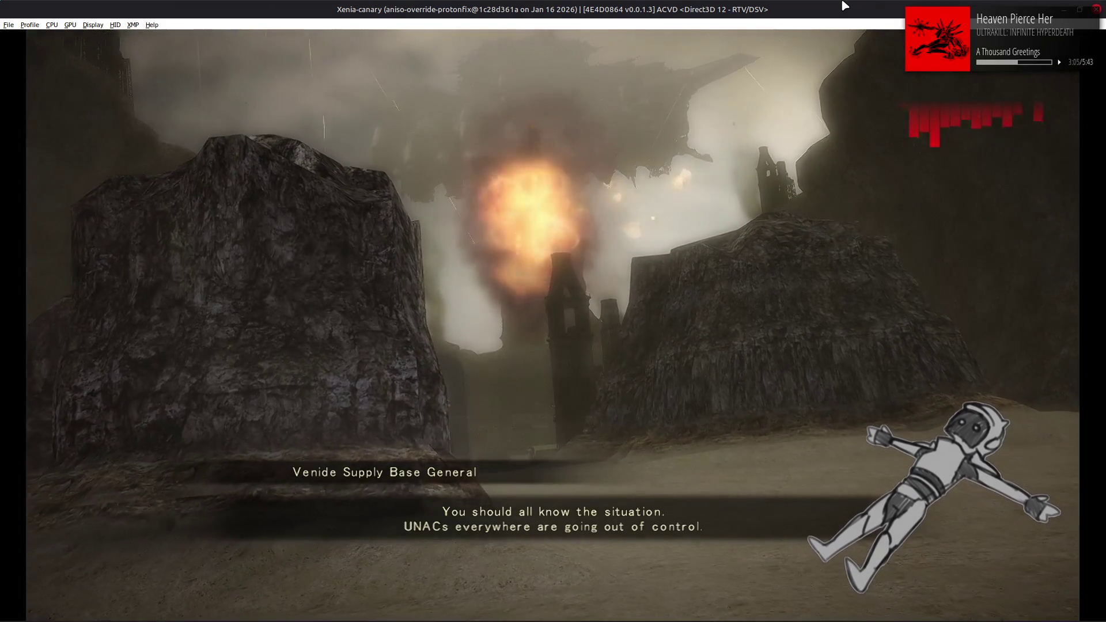
pyautogui.press('Return')
pyautogui.press('Return')
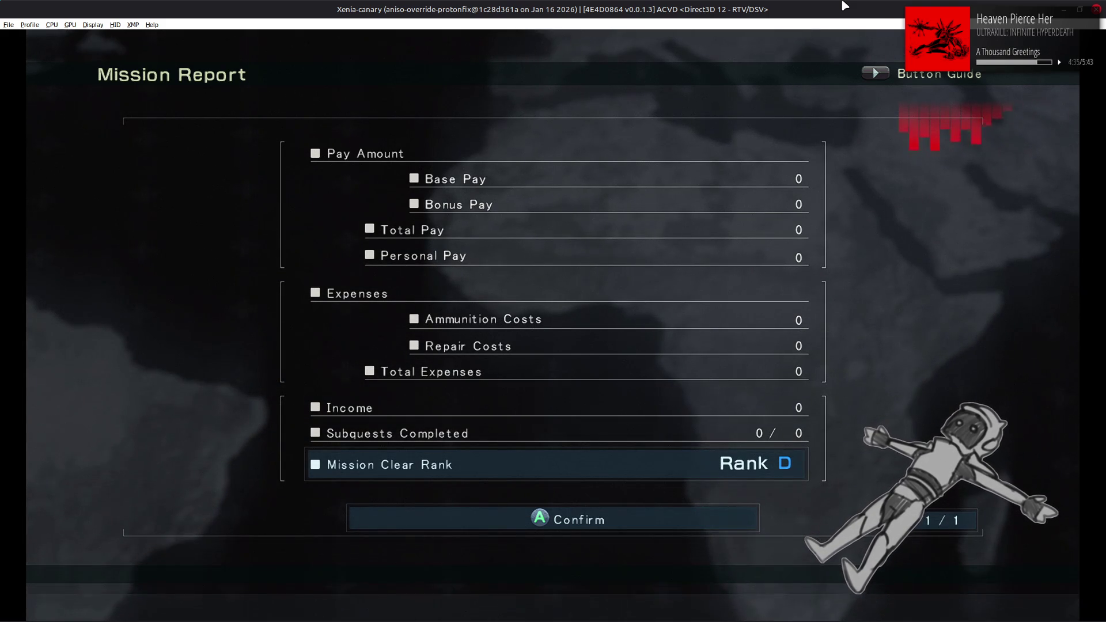
# Switch from Xenia back to 010 Editor after the Mission Report.
pyautogui.hotkey('alt', 'Tab')
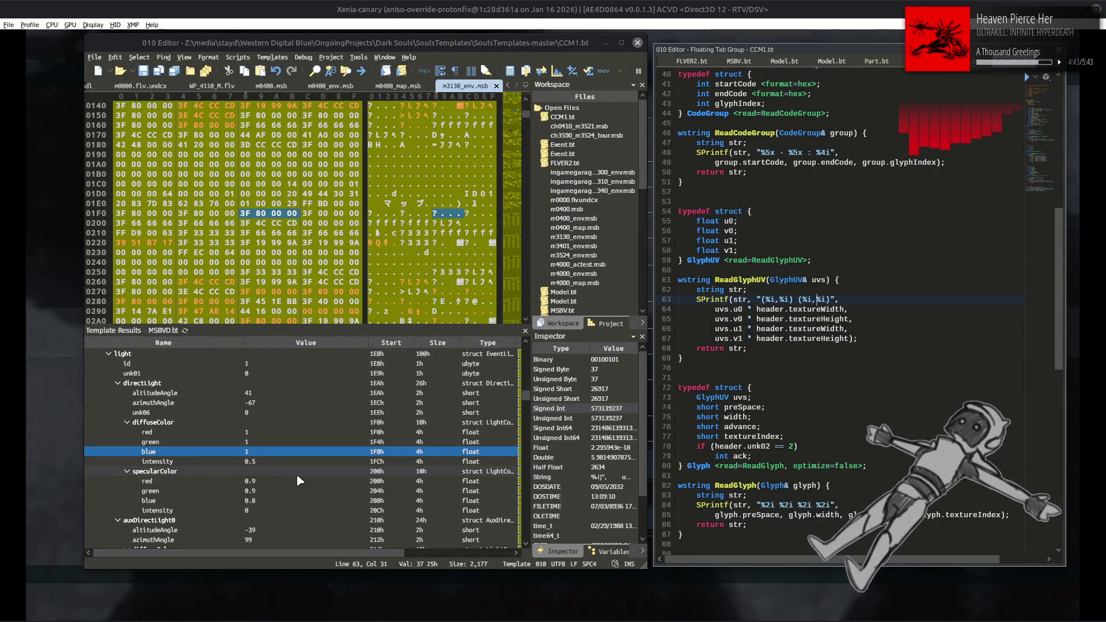
# Inspect event[0]'s diffuse blue value and the bytes of ambientUpG and ambientDownA.
pyautogui.scroll(-6, 296, 474)
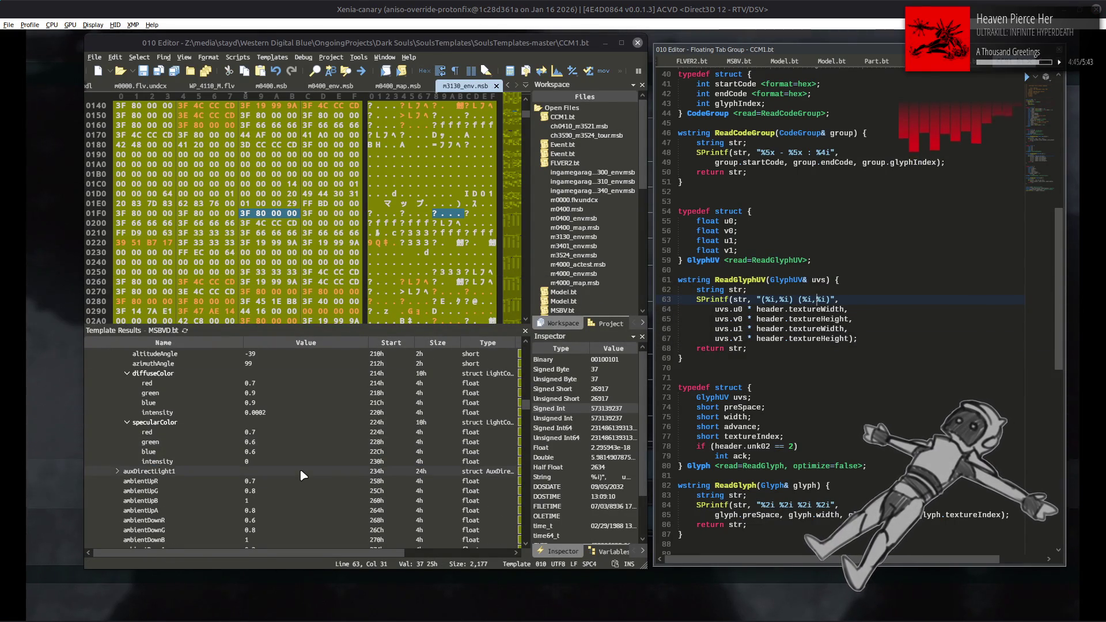
pyautogui.scroll(7, 300, 470)
pyautogui.click(315, 478)
pyautogui.scroll(-7, 315, 478)
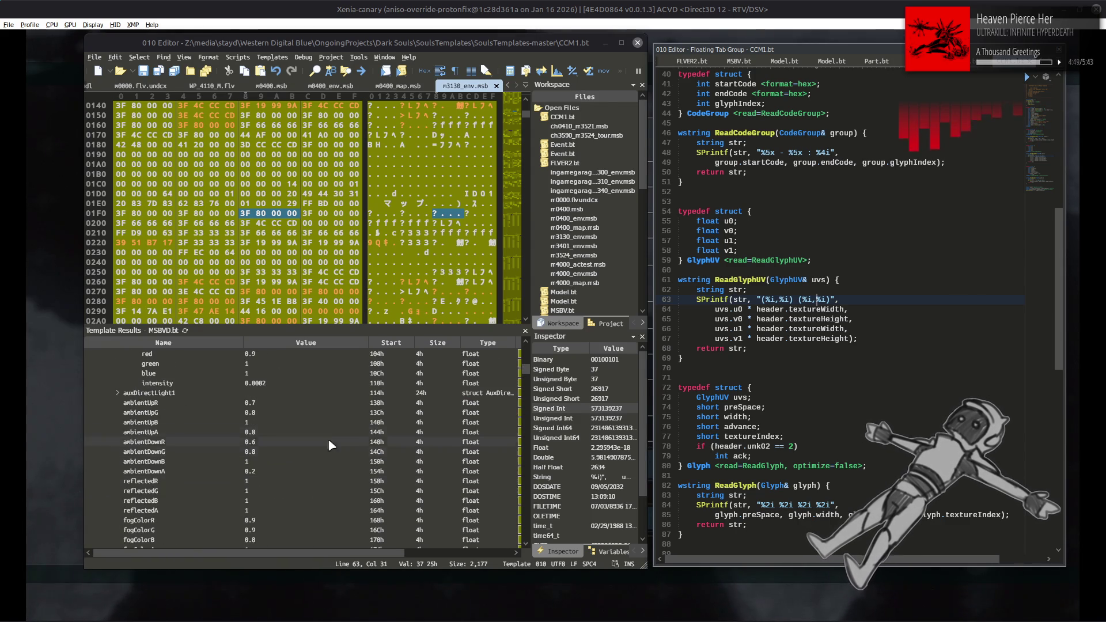
pyautogui.click(322, 411)
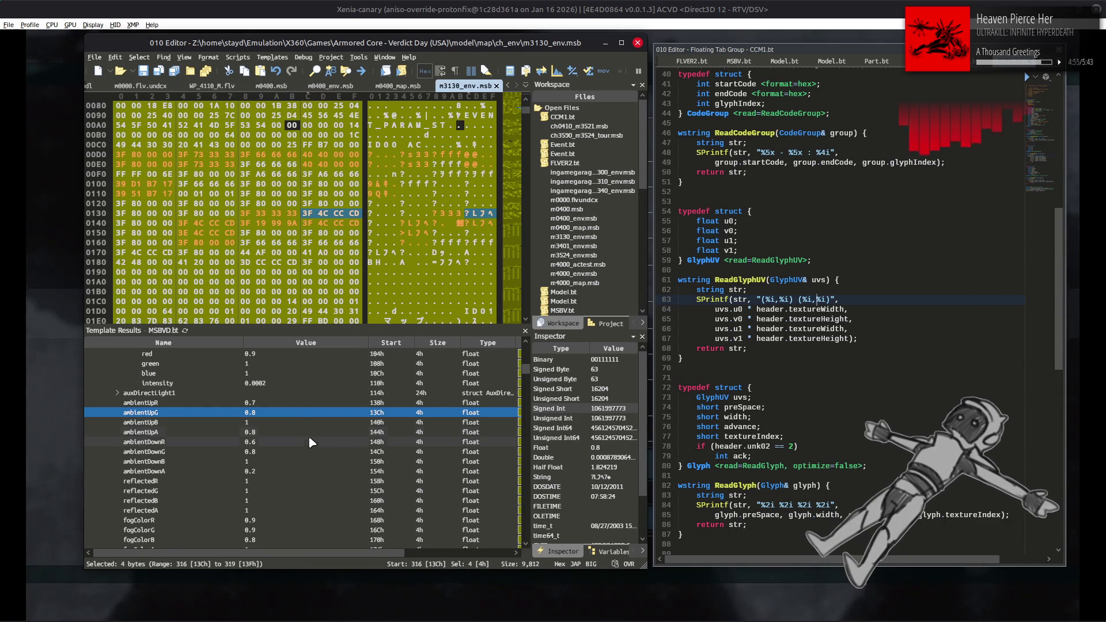
pyautogui.click(299, 467)
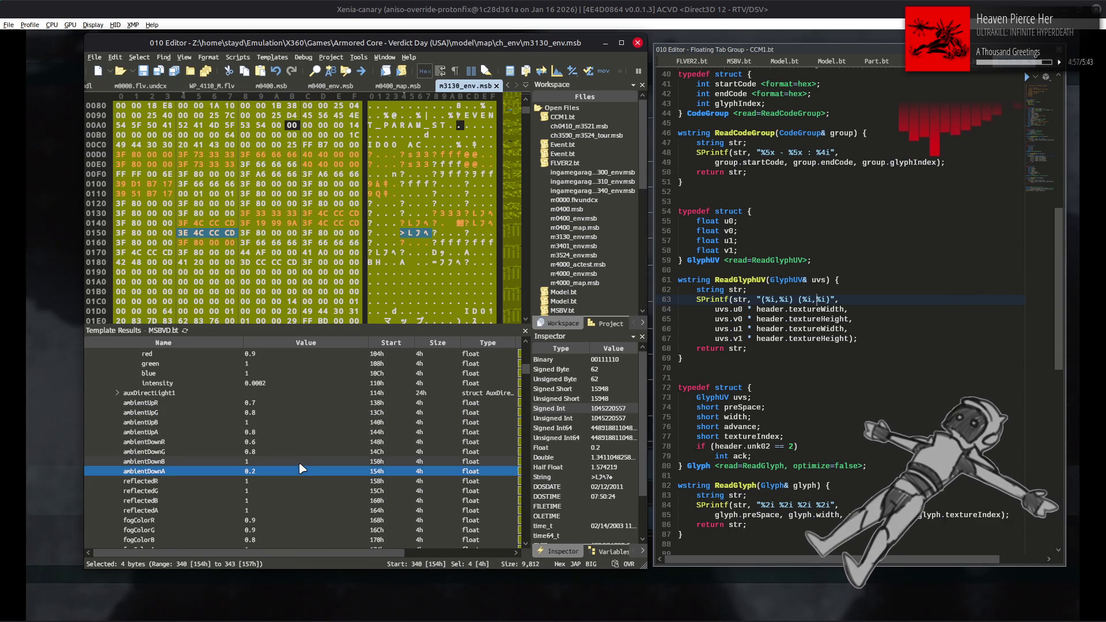
pyautogui.scroll(10, 300, 468)
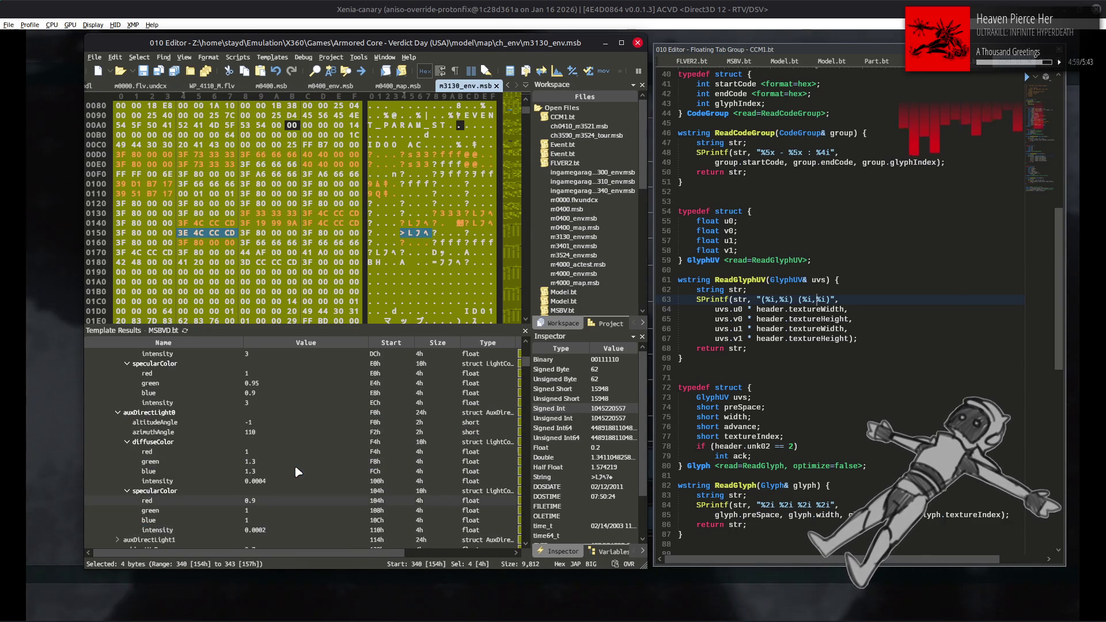
pyautogui.scroll(1, 167, 440)
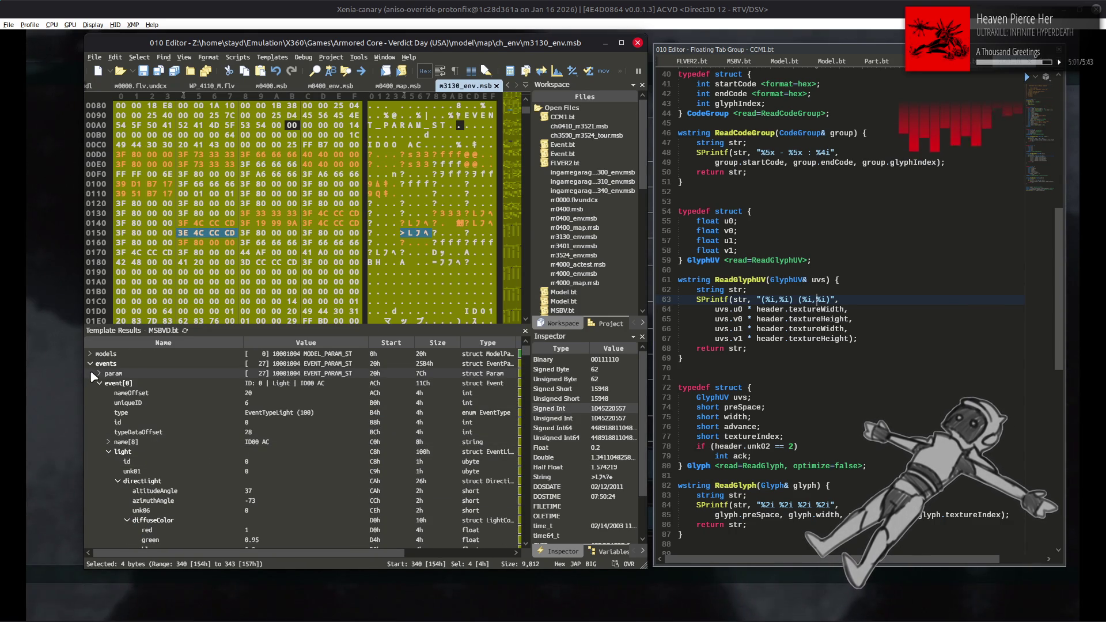
# Set the tone map's bloomIntensity to 0.5.
pyautogui.scroll(-10, 100, 386)
pyautogui.click(118, 422)
pyautogui.scroll(5, 120, 421)
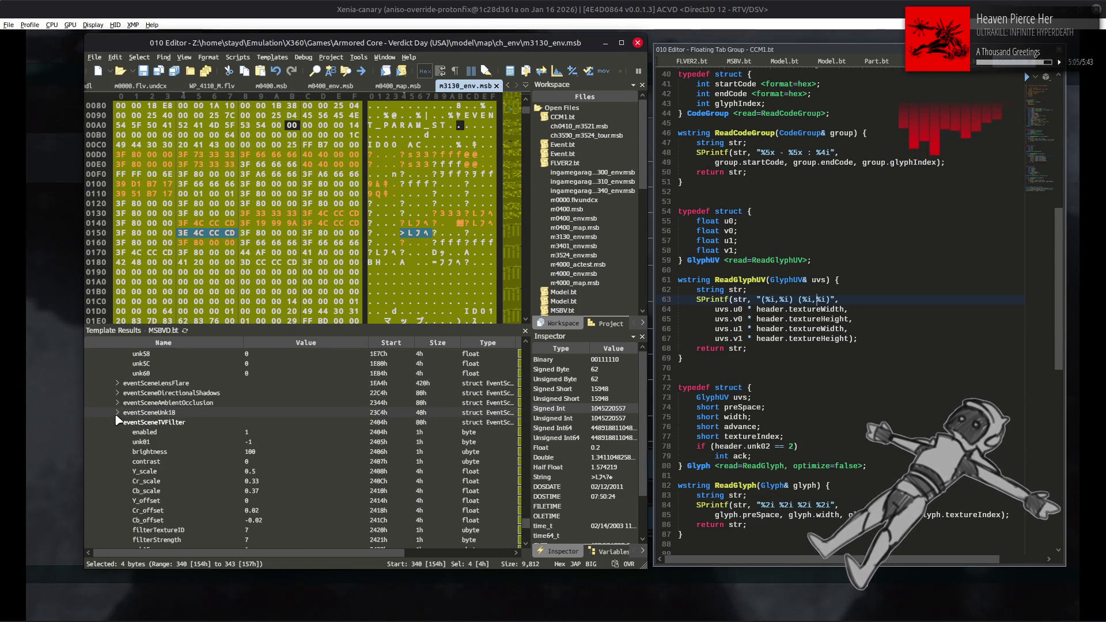
pyautogui.scroll(5, 115, 413)
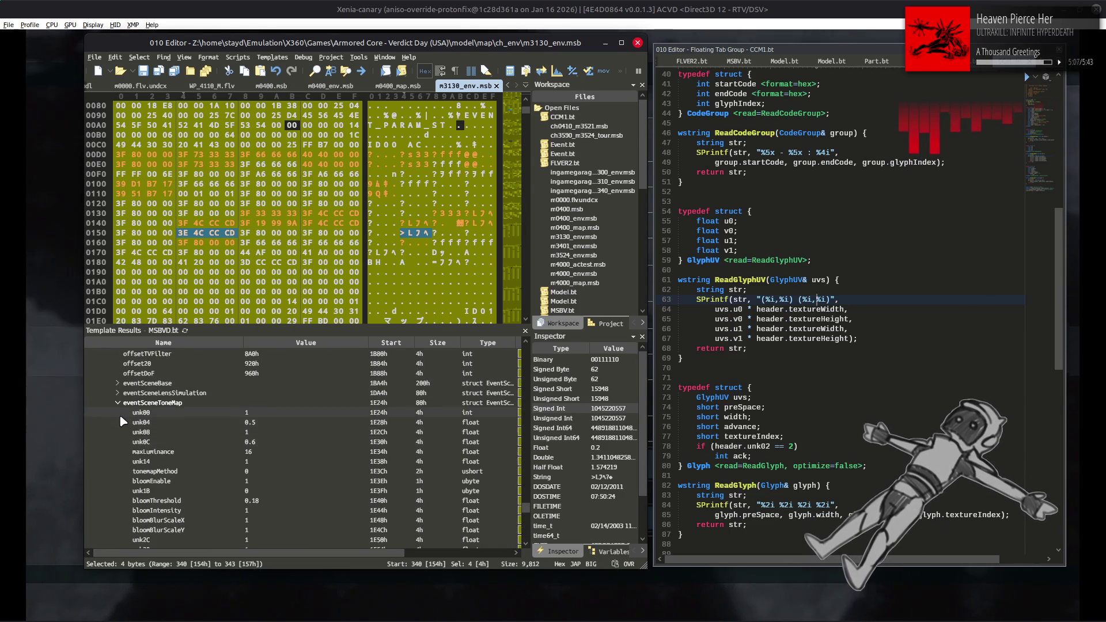
pyautogui.doubleClick(286, 511)
pyautogui.write('5')
pyautogui.click(281, 493)
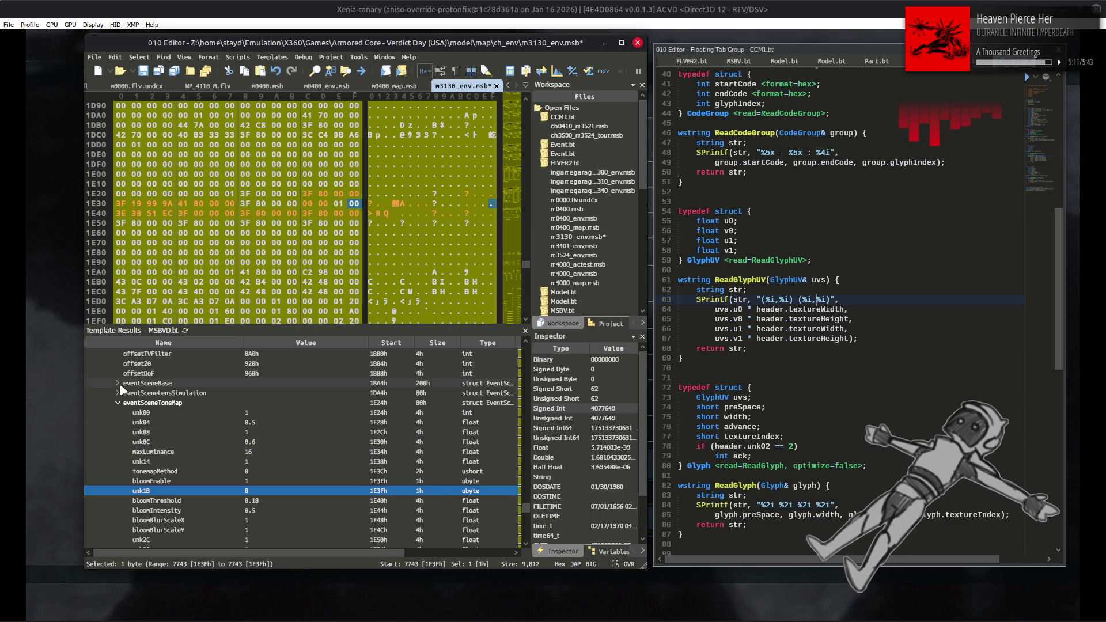
# Expand the eventSceneBase settings and scroll through their values.
pyautogui.doubleClick(135, 383)
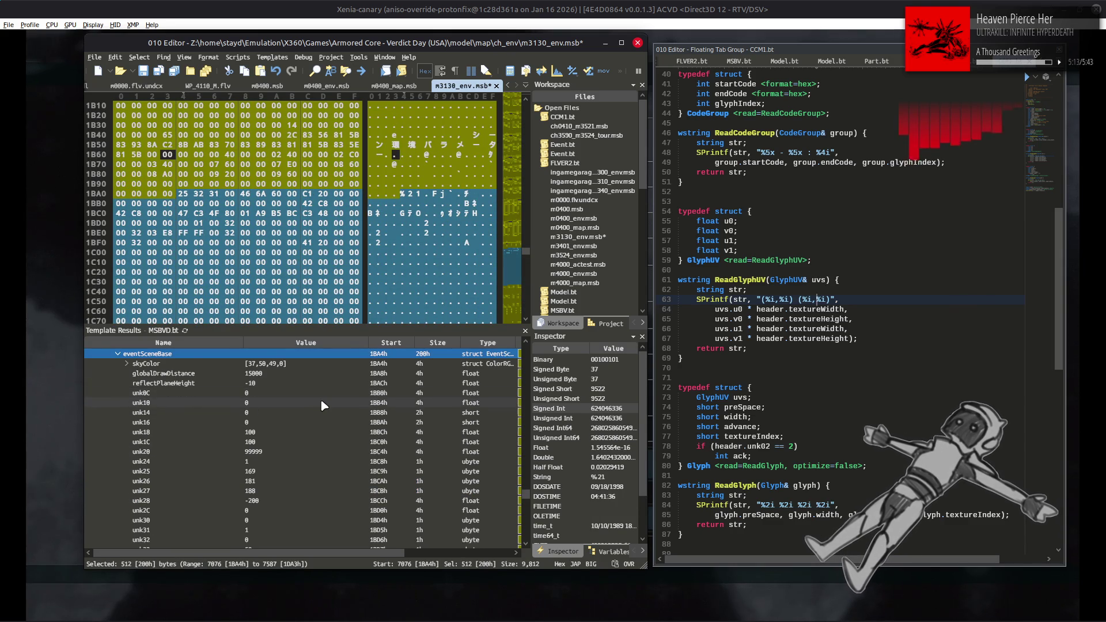
pyautogui.scroll(-4, 321, 400)
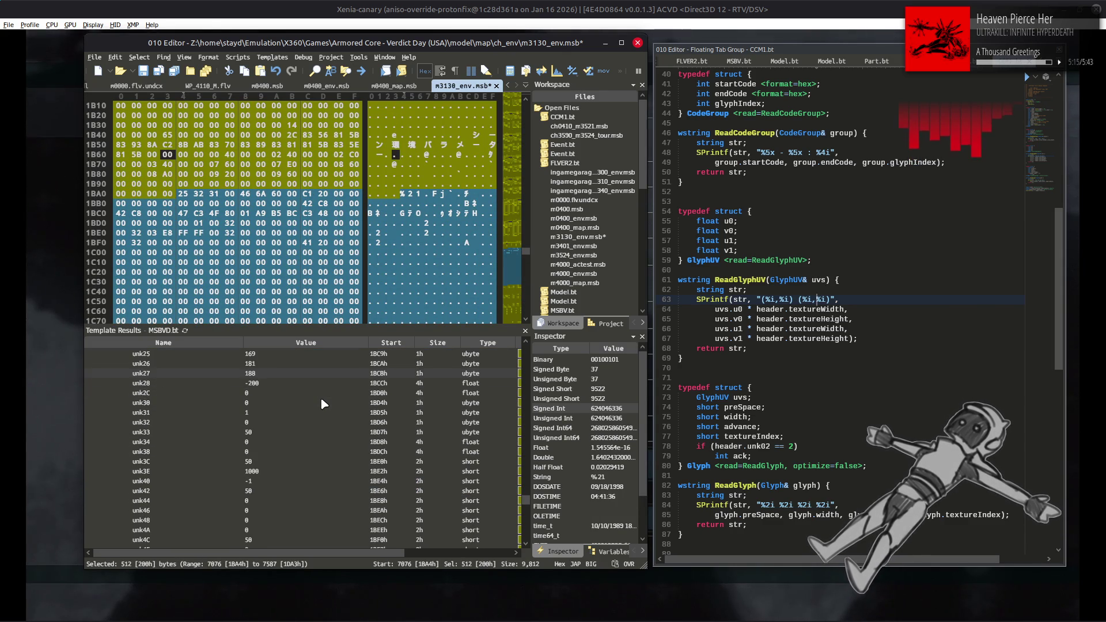
pyautogui.scroll(-3, 322, 400)
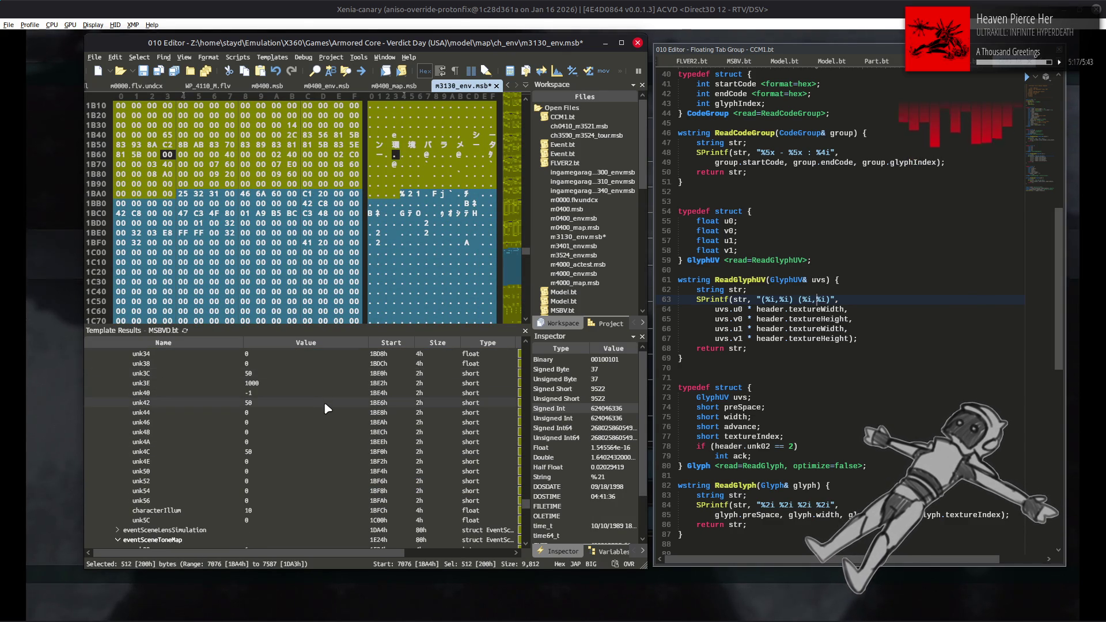
pyautogui.scroll(5, 346, 86)
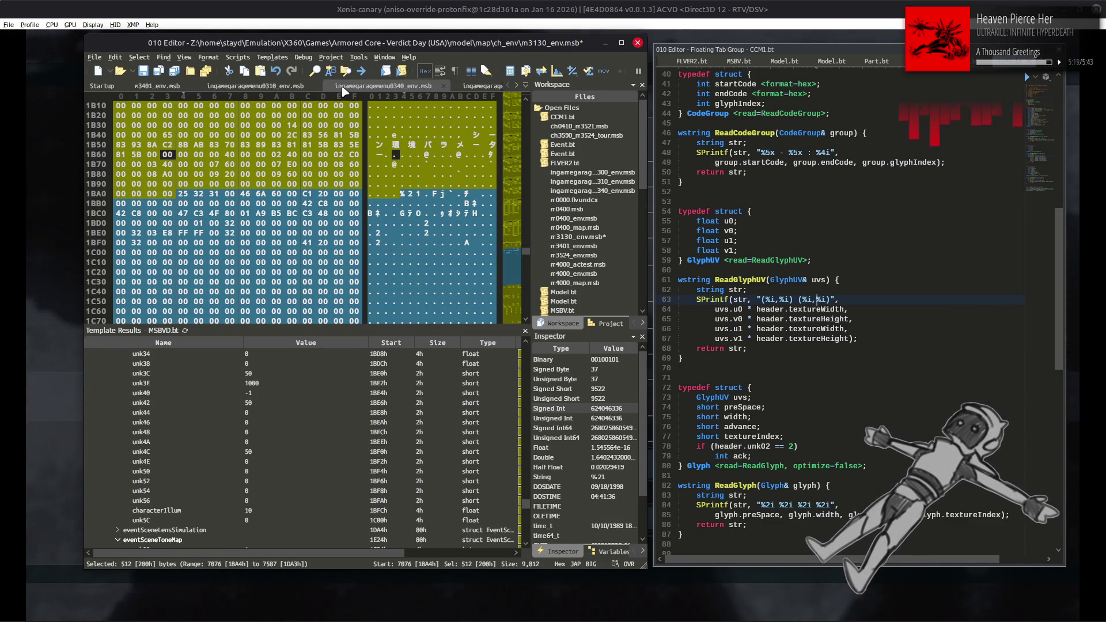
# Expand eventSceneBase in m4000_env.msb and compare it with m3130_env.msb.
pyautogui.scroll(-4, 343, 90)
pyautogui.click(282, 86)
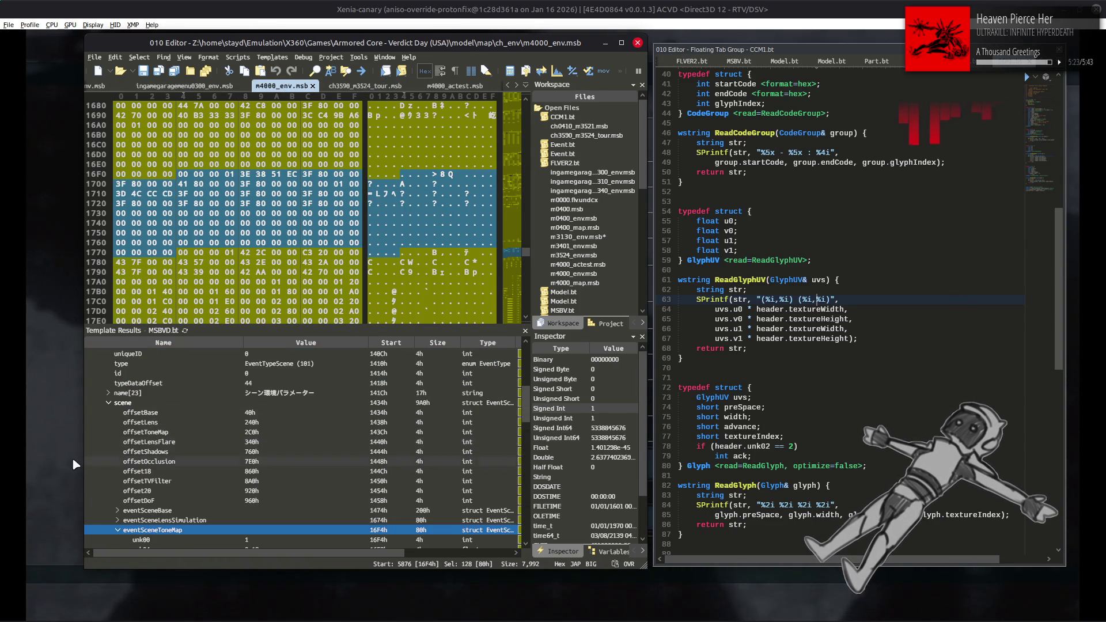
pyautogui.click(107, 512)
pyautogui.click(117, 510)
pyautogui.scroll(-10, 175, 475)
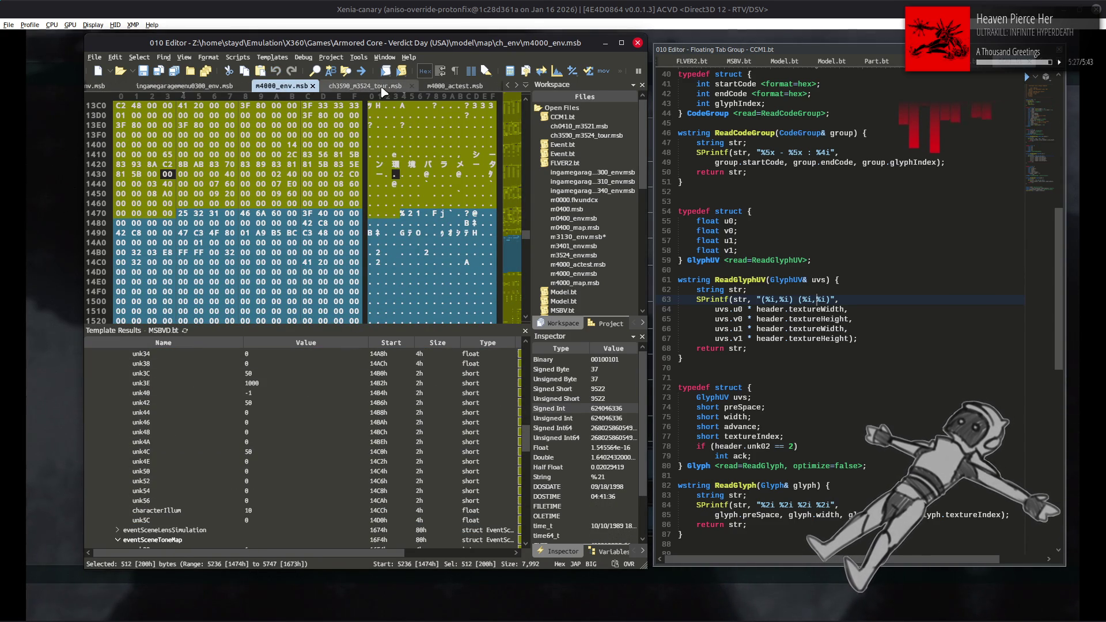
pyautogui.scroll(5, 403, 86)
pyautogui.click(455, 86)
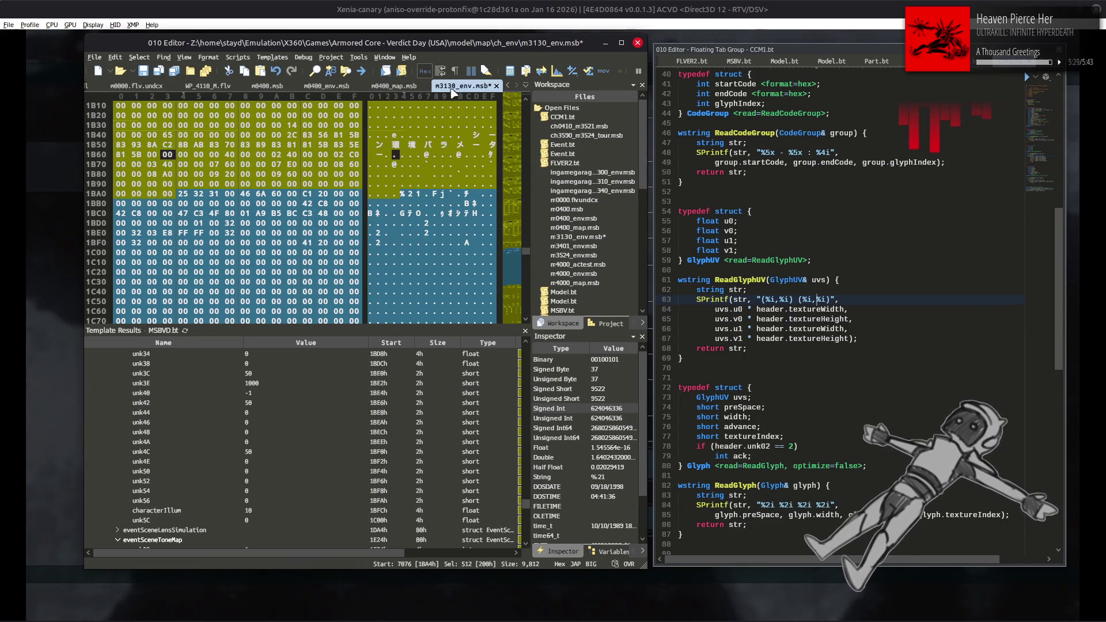
pyautogui.scroll(4, 407, 382)
pyautogui.scroll(3, 407, 380)
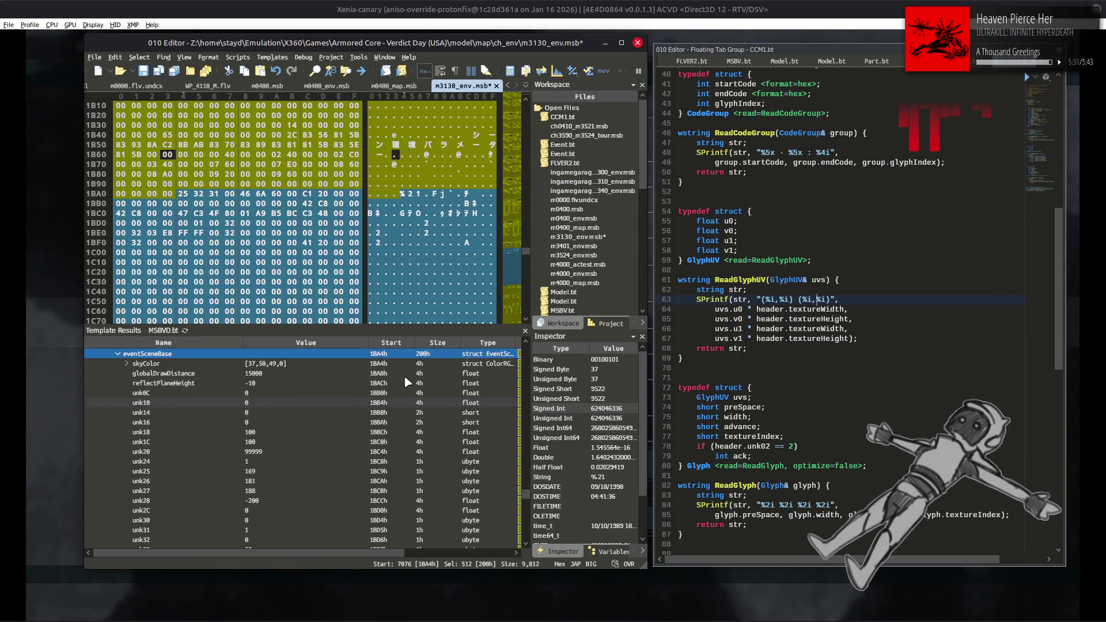
pyautogui.scroll(4, 345, 85)
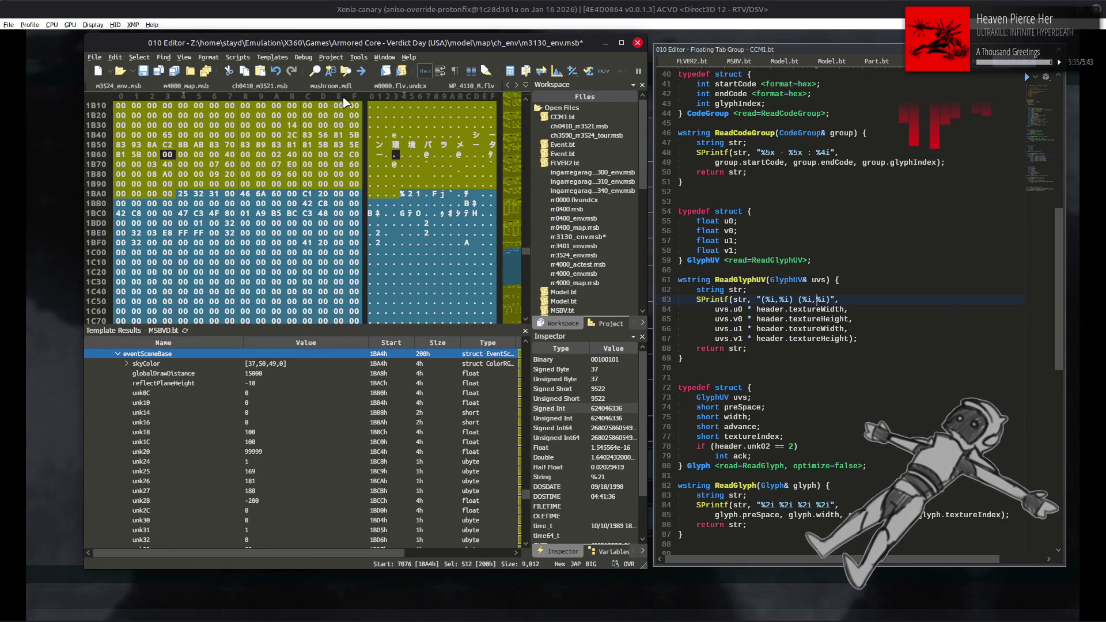
pyautogui.scroll(5, 170, 92)
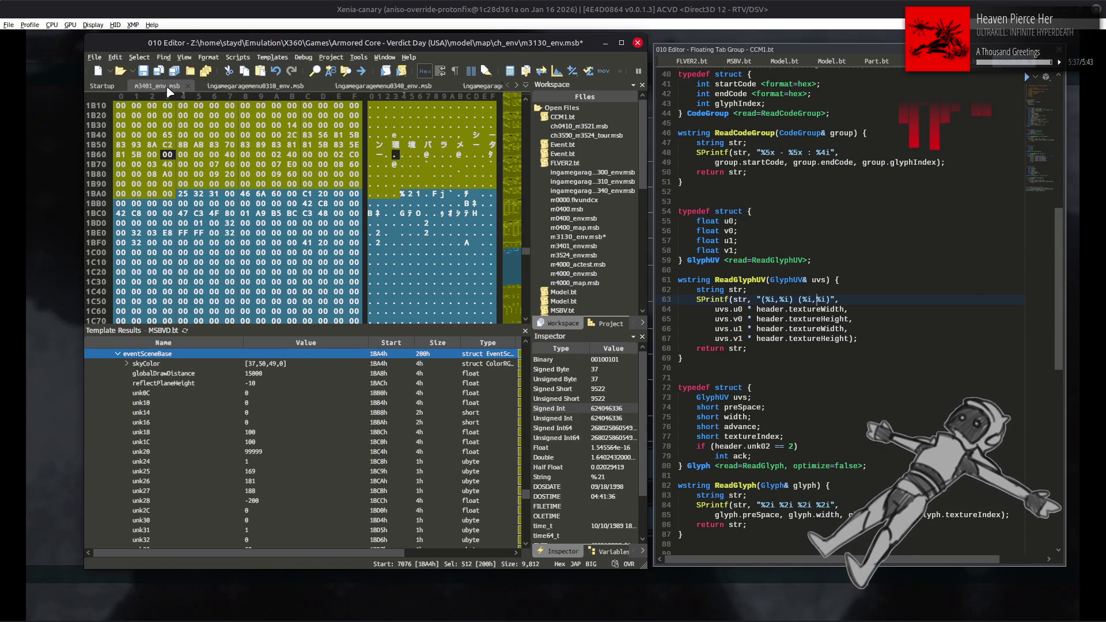
# Toggle between m4000_env.msb and m3130_env.msb, scrolling the scene values side by side.
pyautogui.click(281, 86)
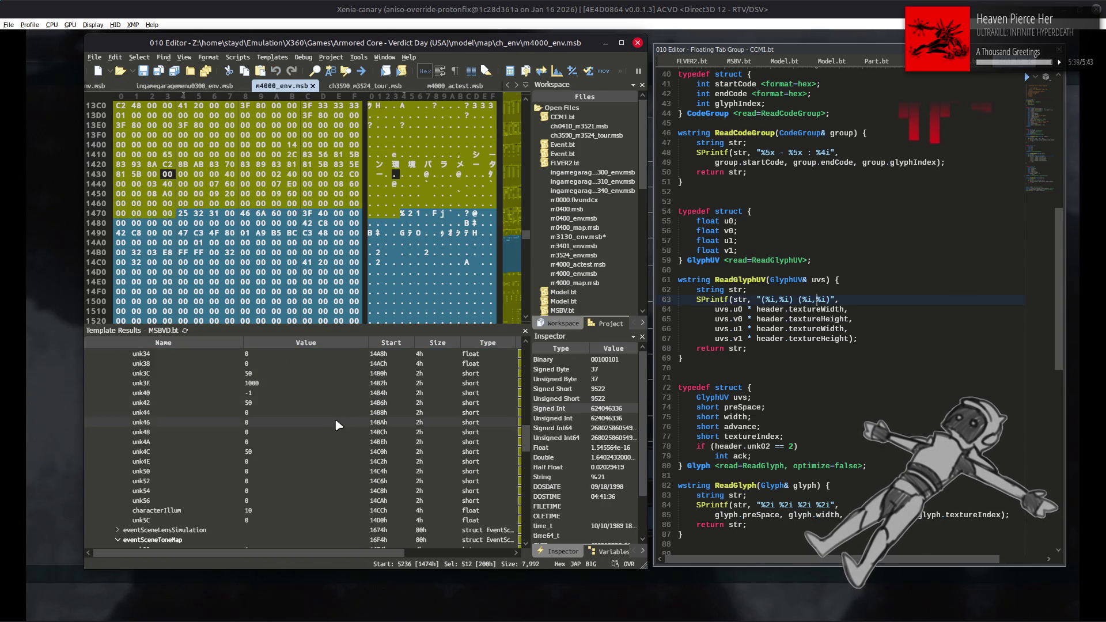
pyautogui.scroll(3, 338, 421)
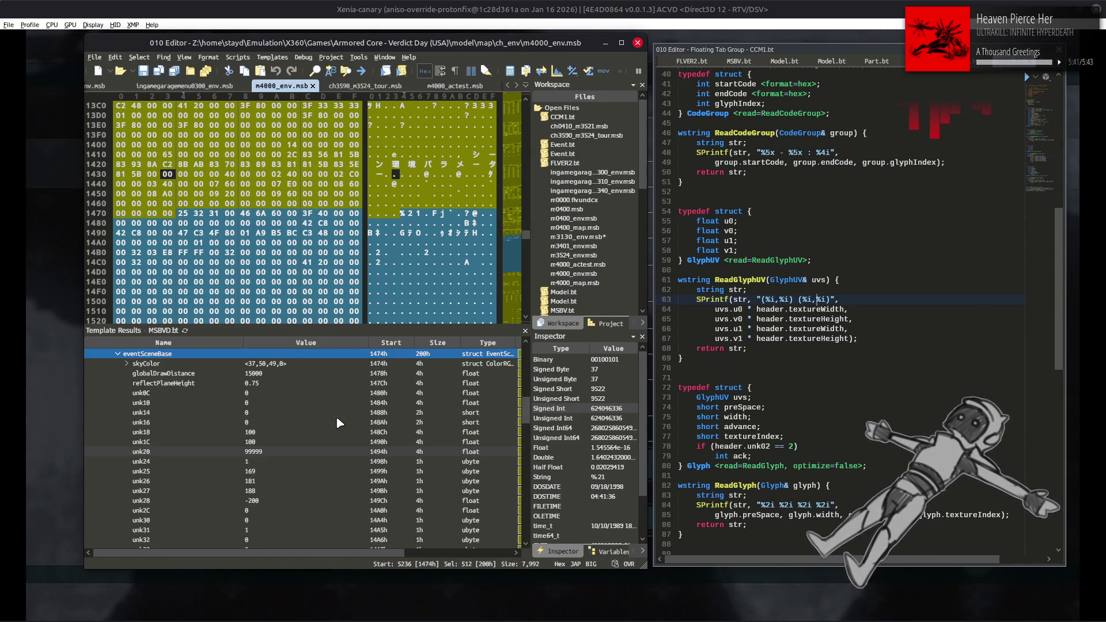
pyautogui.scroll(-4, 455, 86)
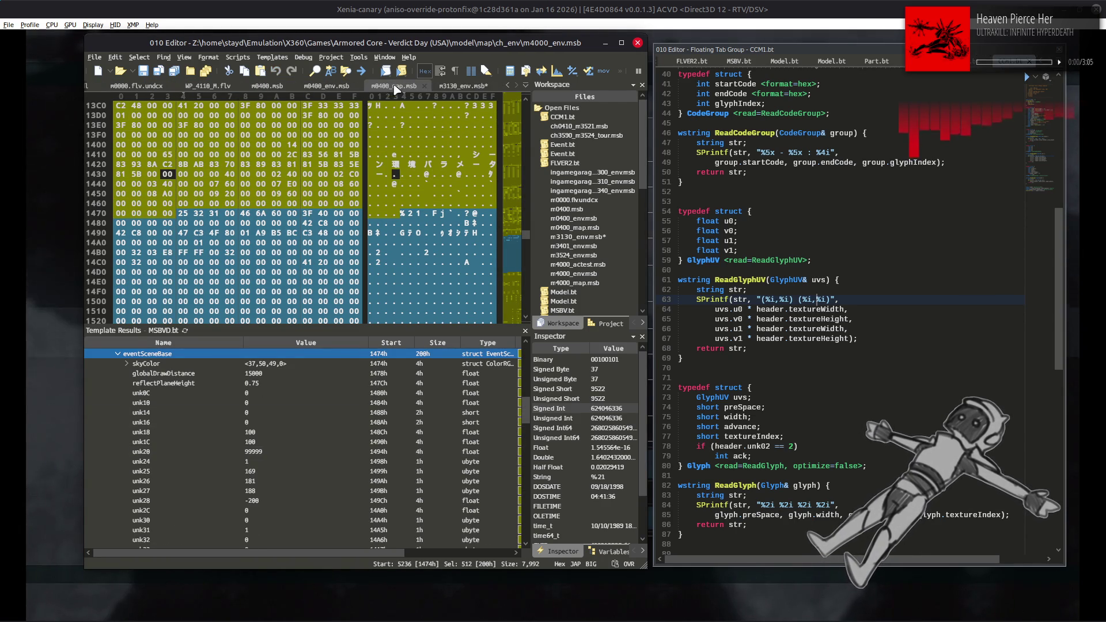
pyautogui.click(455, 86)
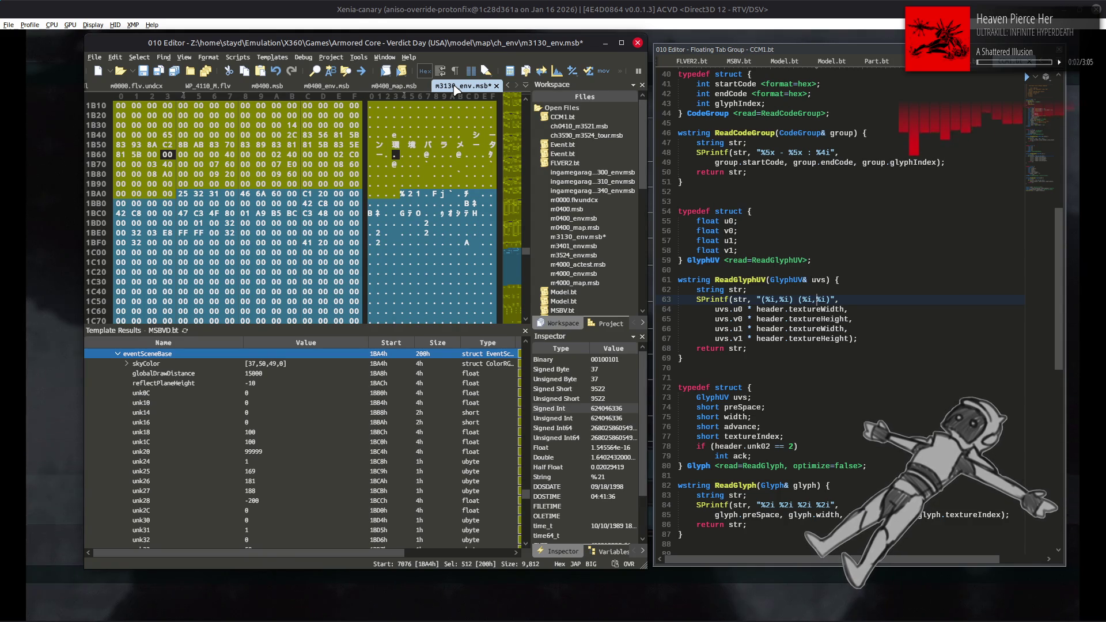
pyautogui.scroll(3, 455, 86)
pyautogui.scroll(3, 455, 86)
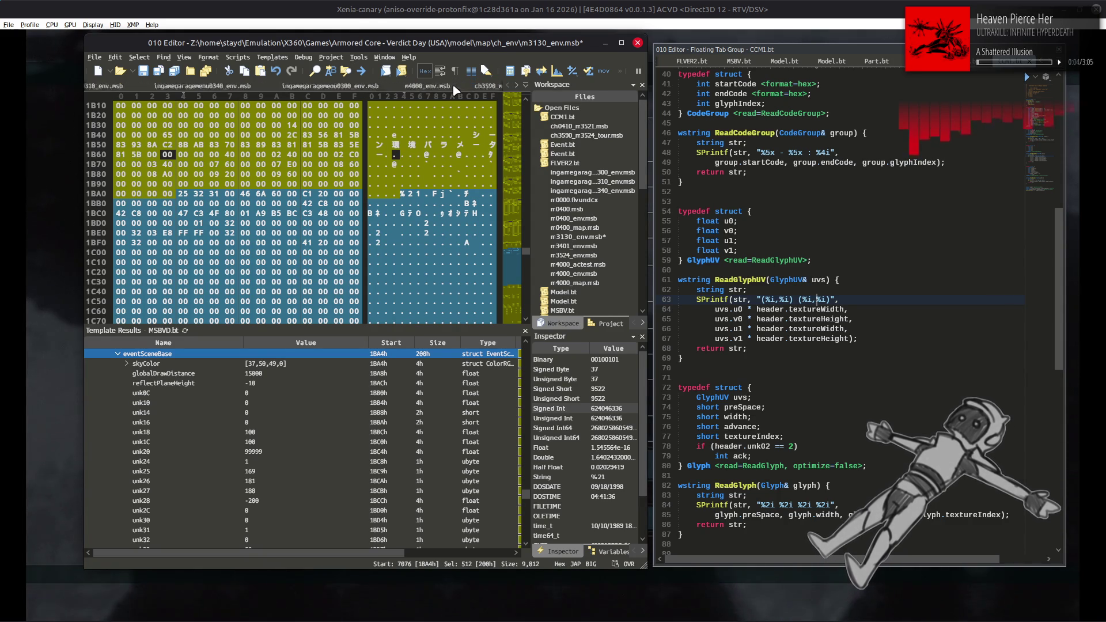
pyautogui.scroll(-2, 455, 89)
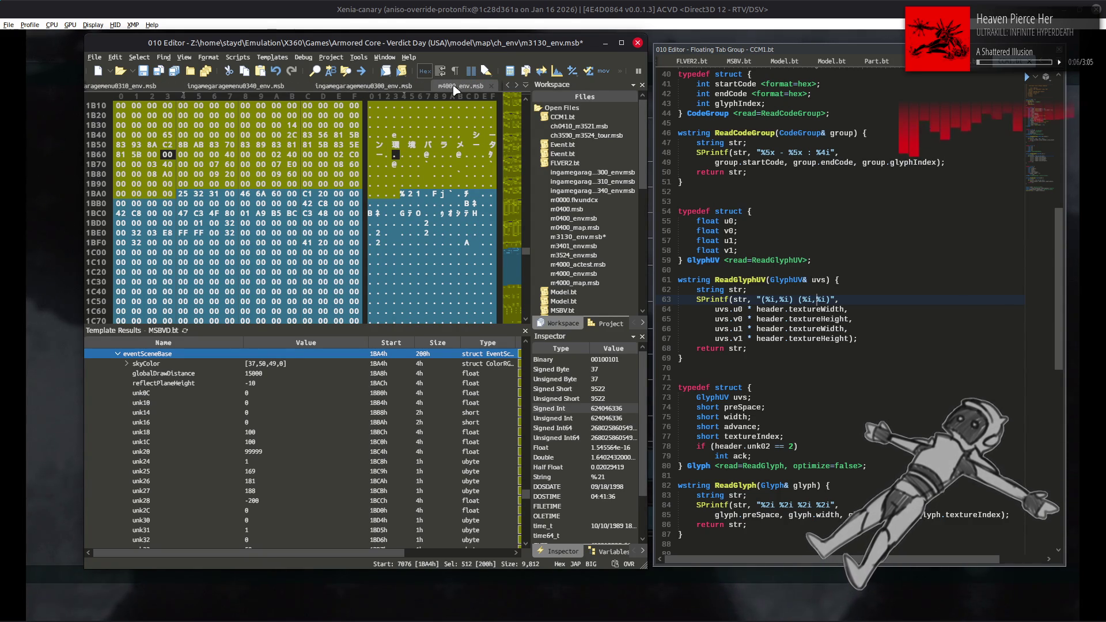
pyautogui.click(455, 90)
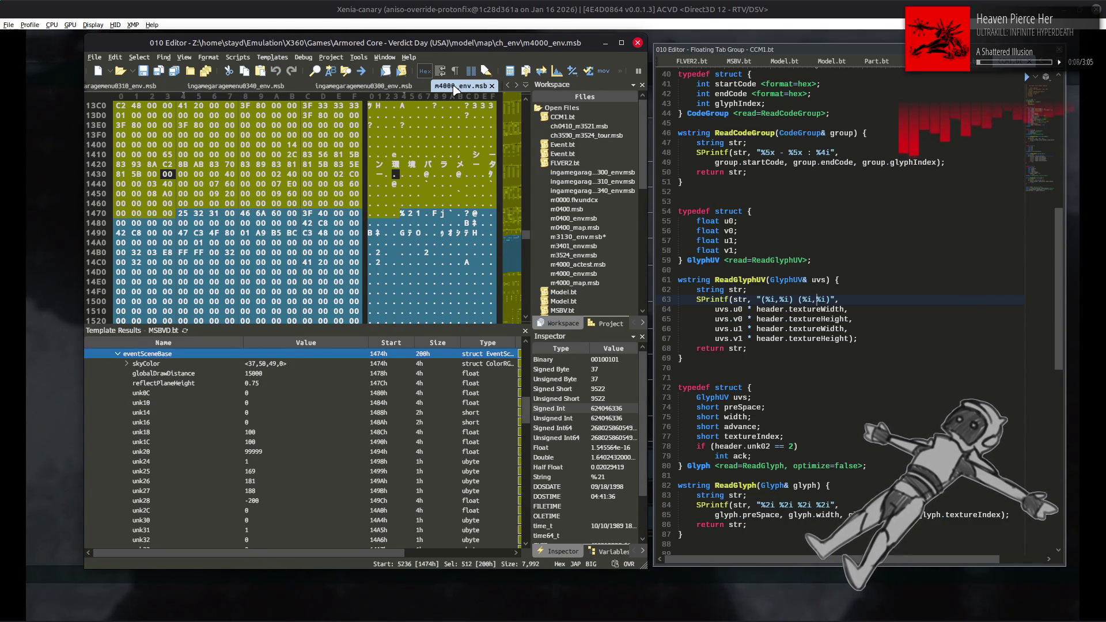
pyautogui.scroll(-2, 441, 429)
pyautogui.scroll(-1, 441, 429)
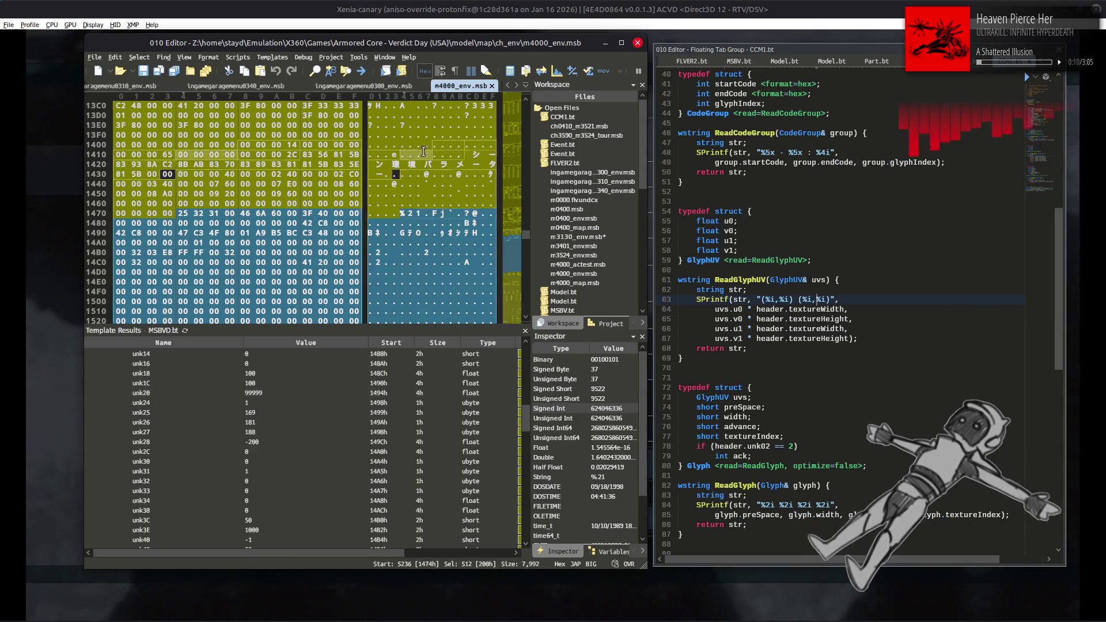
pyautogui.scroll(3, 410, 87)
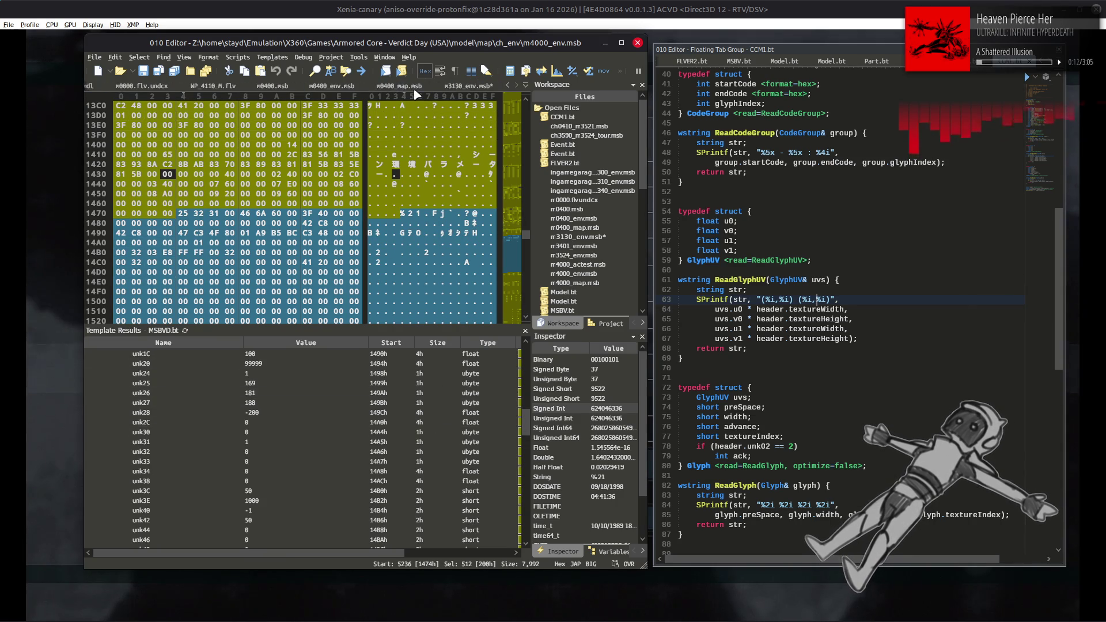
# Check unk33 in m4000_env.msb against m3130_env.msb, ending on m3130_env.msb.
pyautogui.click(463, 85)
pyautogui.scroll(-3, 455, 451)
pyautogui.scroll(-1, 454, 451)
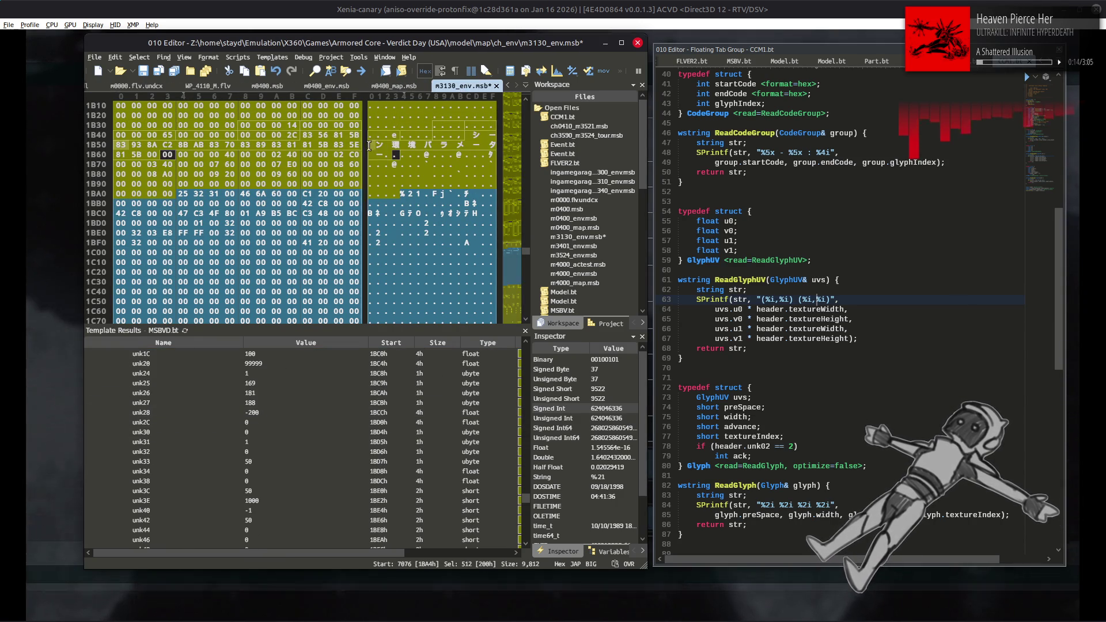
pyautogui.scroll(-3, 382, 88)
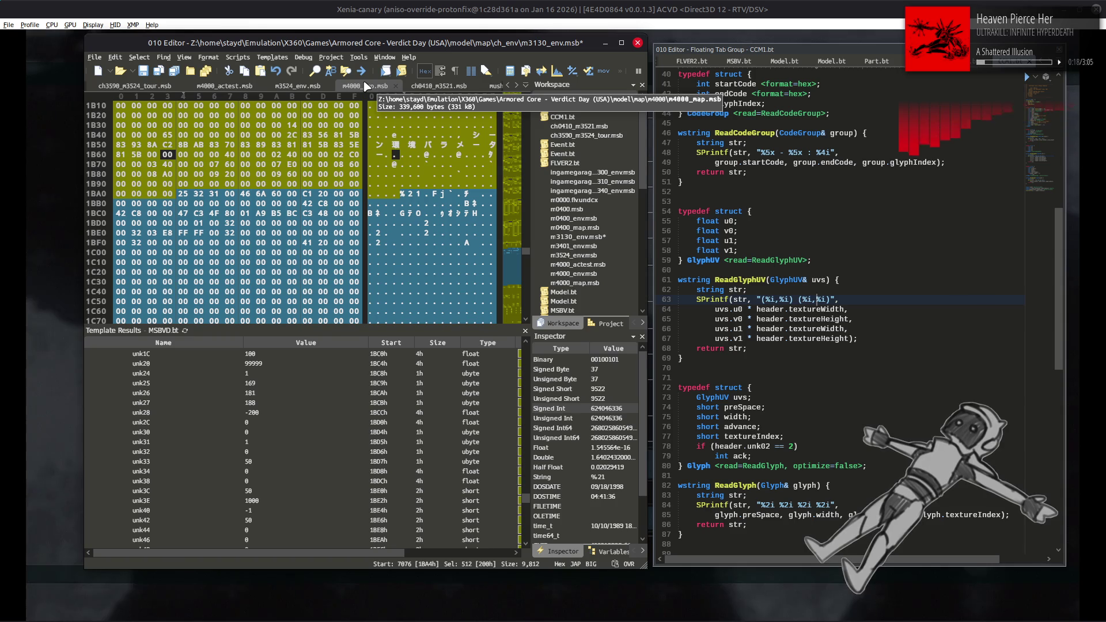
pyautogui.scroll(-3, 231, 87)
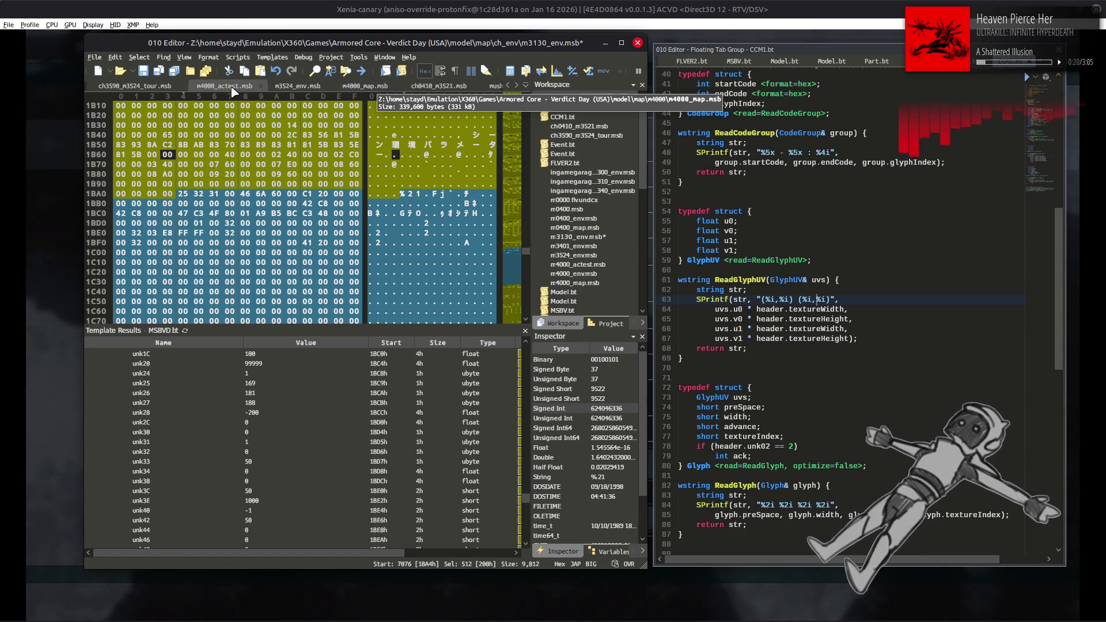
pyautogui.scroll(-4, 232, 89)
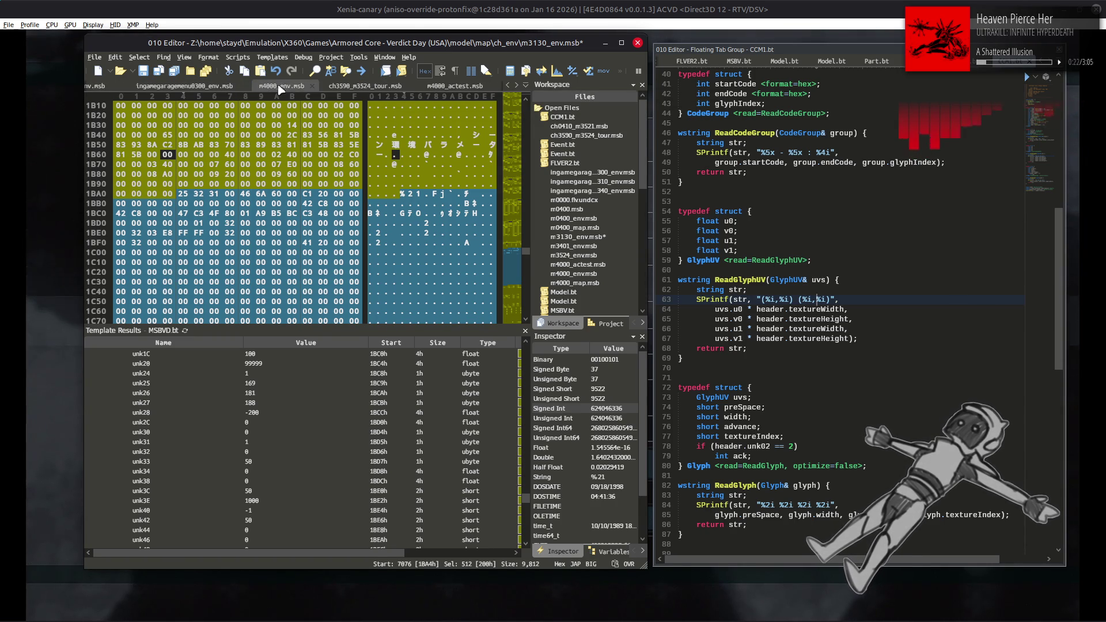
pyautogui.click(292, 88)
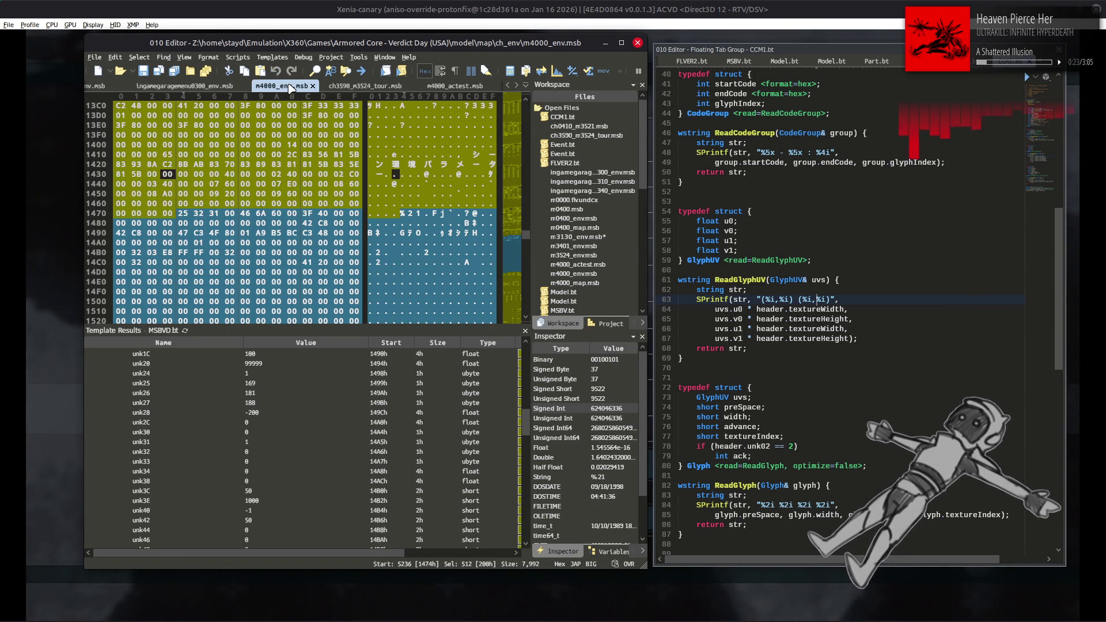
pyautogui.click(300, 461)
pyautogui.scroll(-1, 303, 92)
pyautogui.scroll(-3, 303, 93)
pyautogui.click(459, 88)
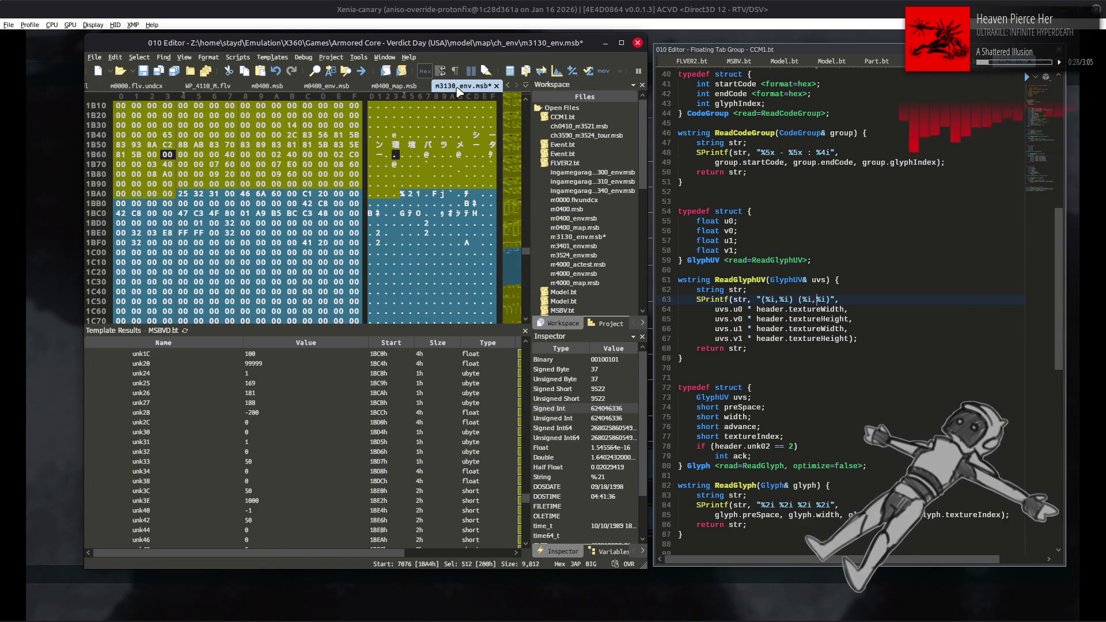
# Undo the unk33 edit in m3130_env.msb, restoring it from 50 to 0.
pyautogui.click(309, 462)
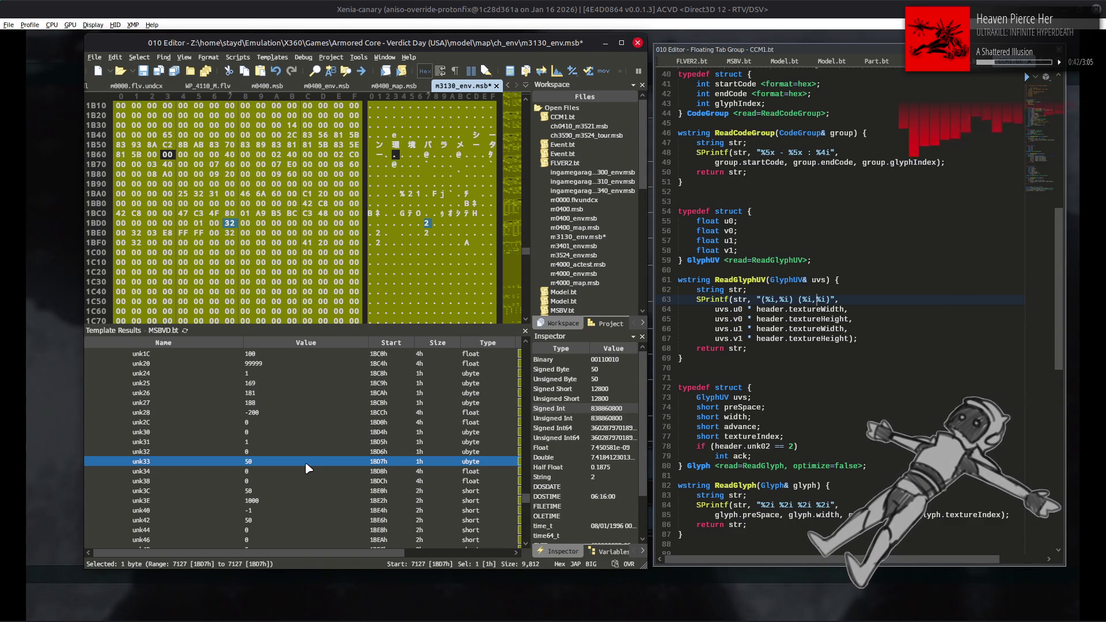
pyautogui.hotkey('ctrl', 'z')
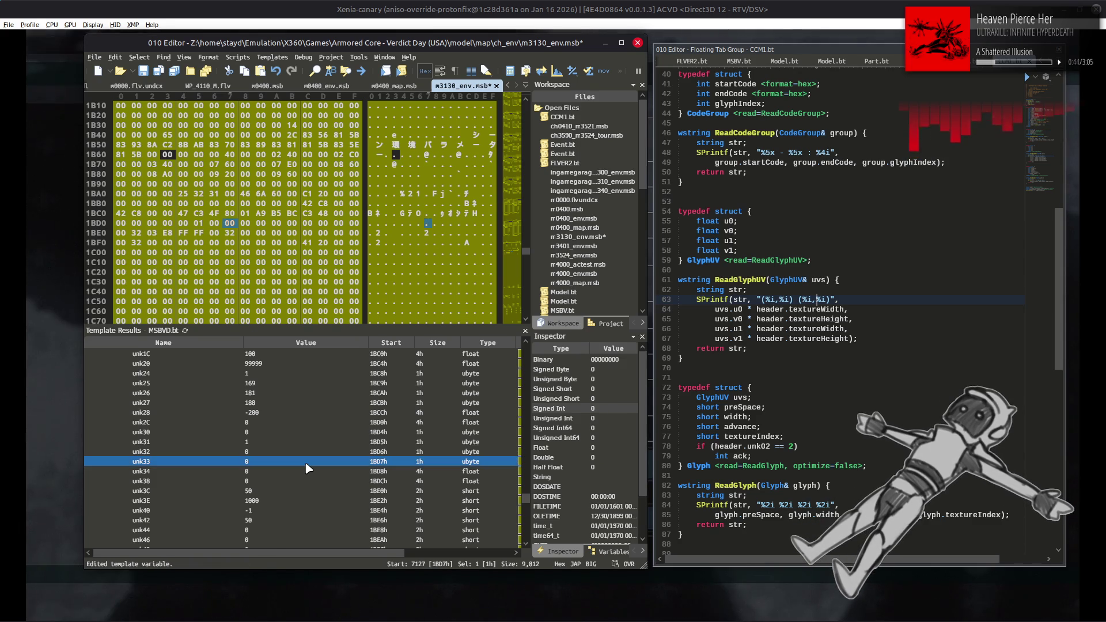
pyautogui.click(722, 5)
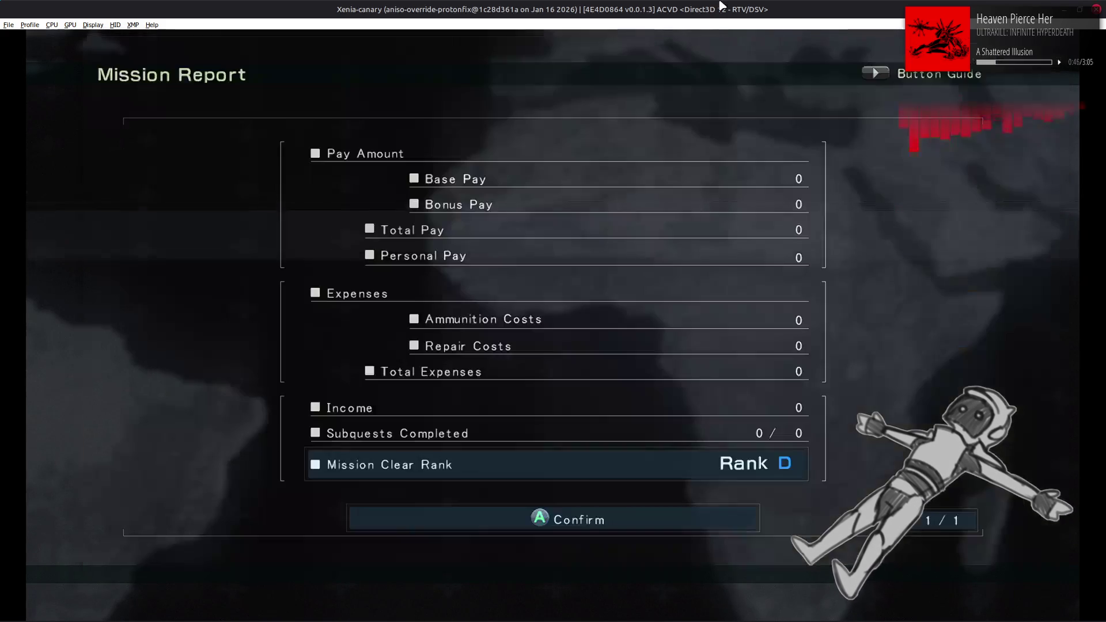
# Sortie the mission again, skip the cutscene, and retire from the pause menu.
pyautogui.press('Return')
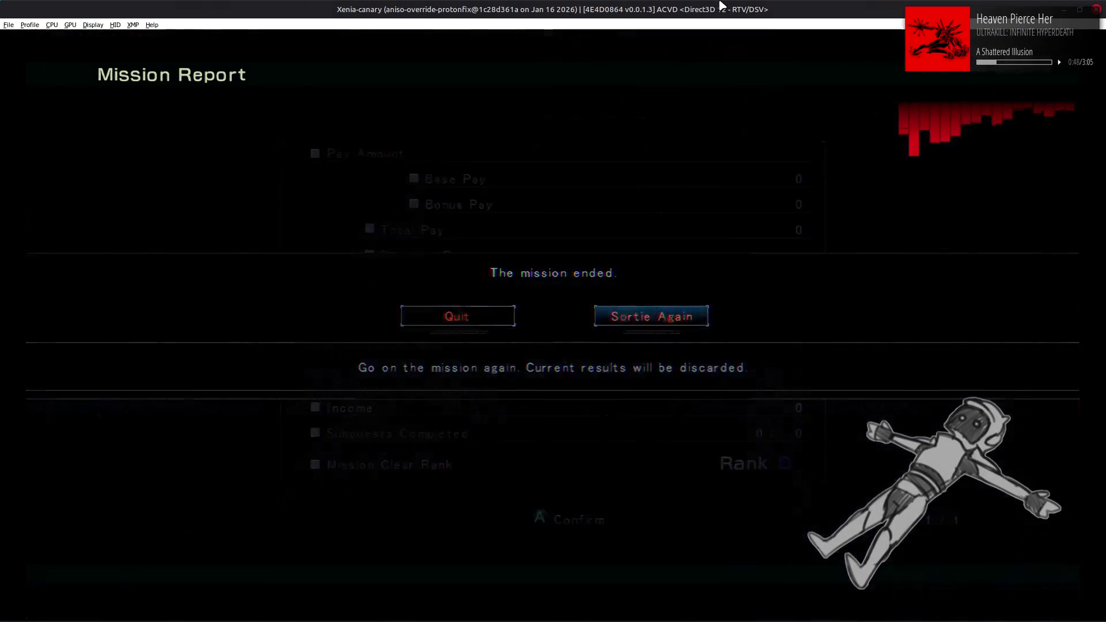
pyautogui.press('Return')
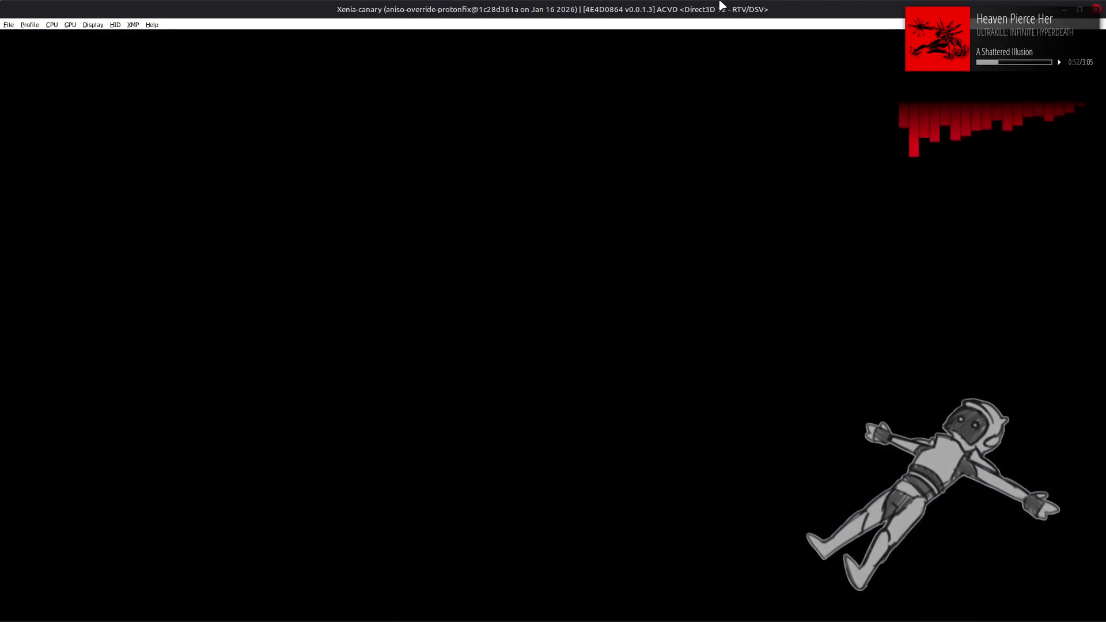
pyautogui.press('Return')
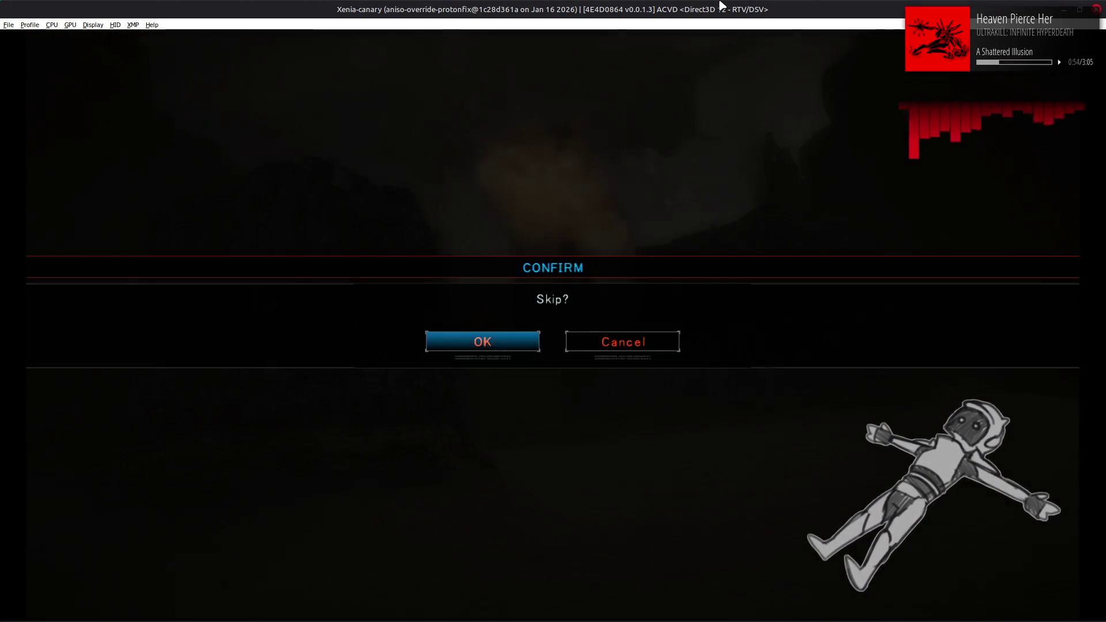
pyautogui.press('Return')
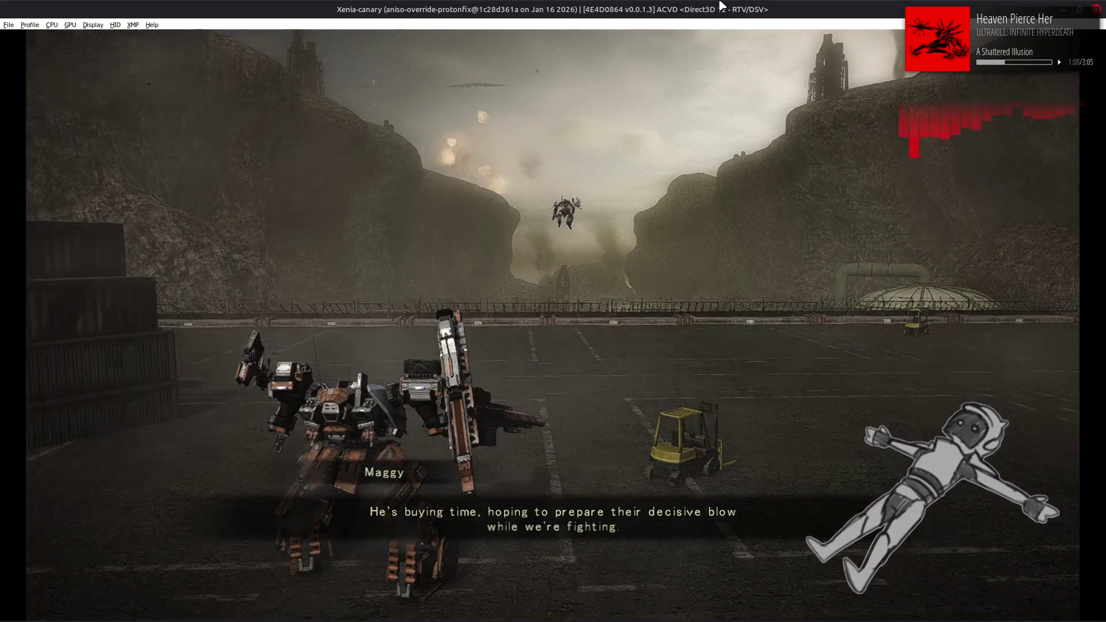
pyautogui.press('Down')
pyautogui.press('Return')
pyautogui.press('Return')
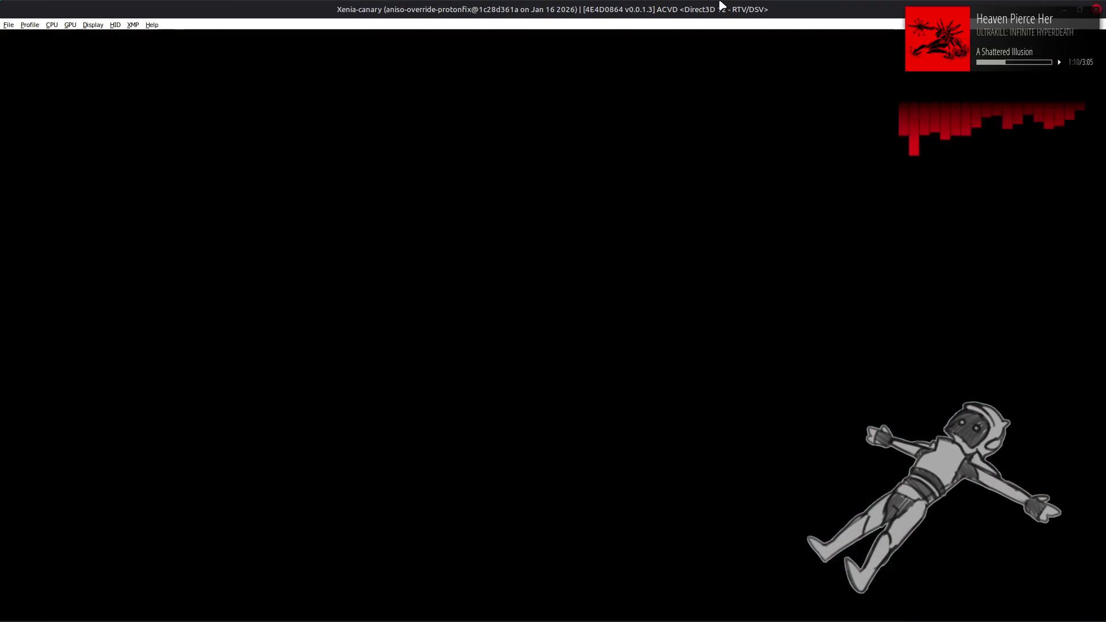
pyautogui.press('Return')
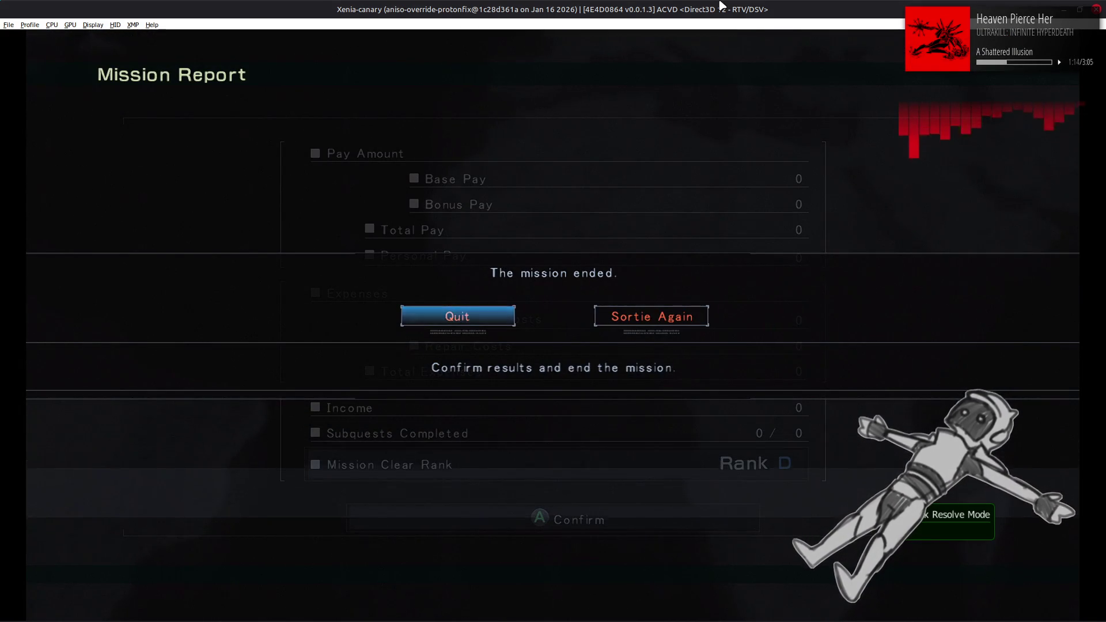
# Dismiss the mission-ended prompt, skip the intro, abandon again, and return to the World Menu.
pyautogui.press('Return')
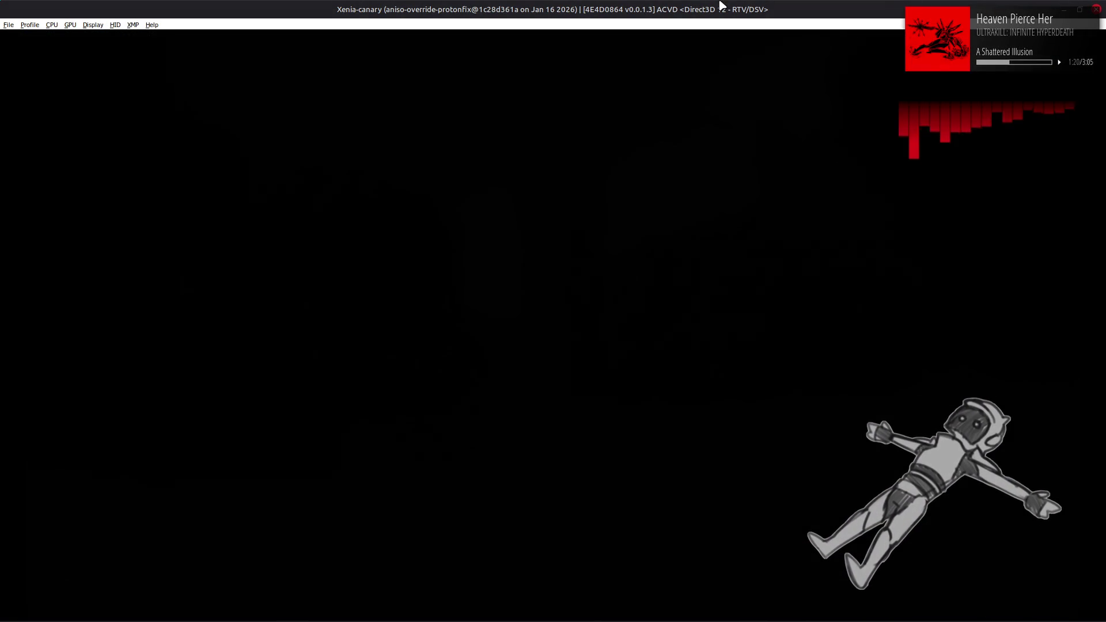
pyautogui.press('Return')
pyautogui.press('Return')
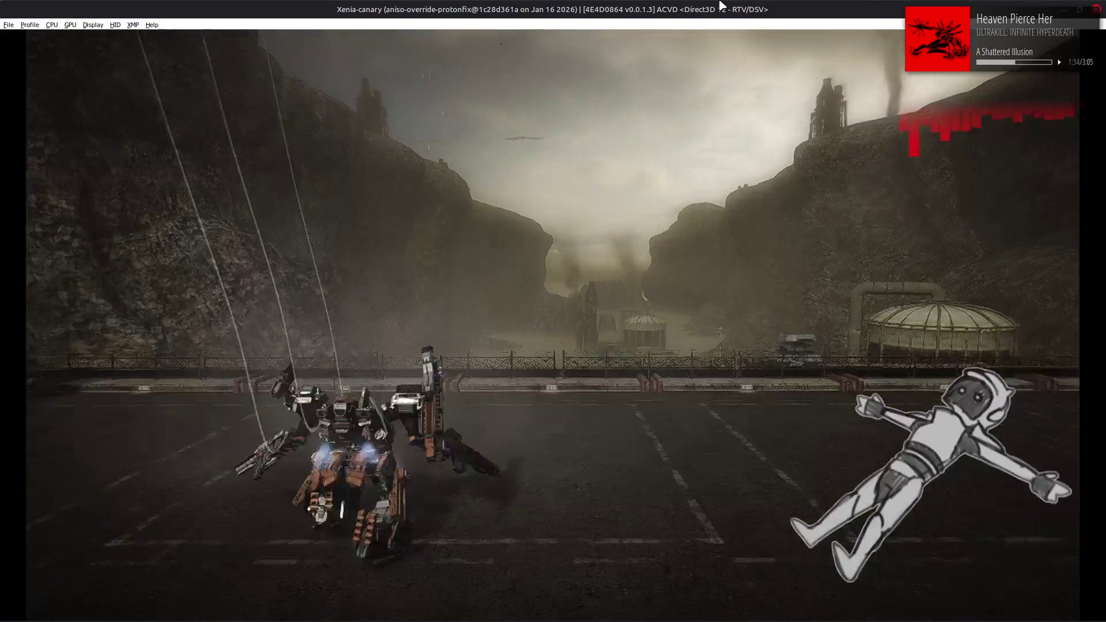
pyautogui.press('Return')
pyautogui.press('Return')
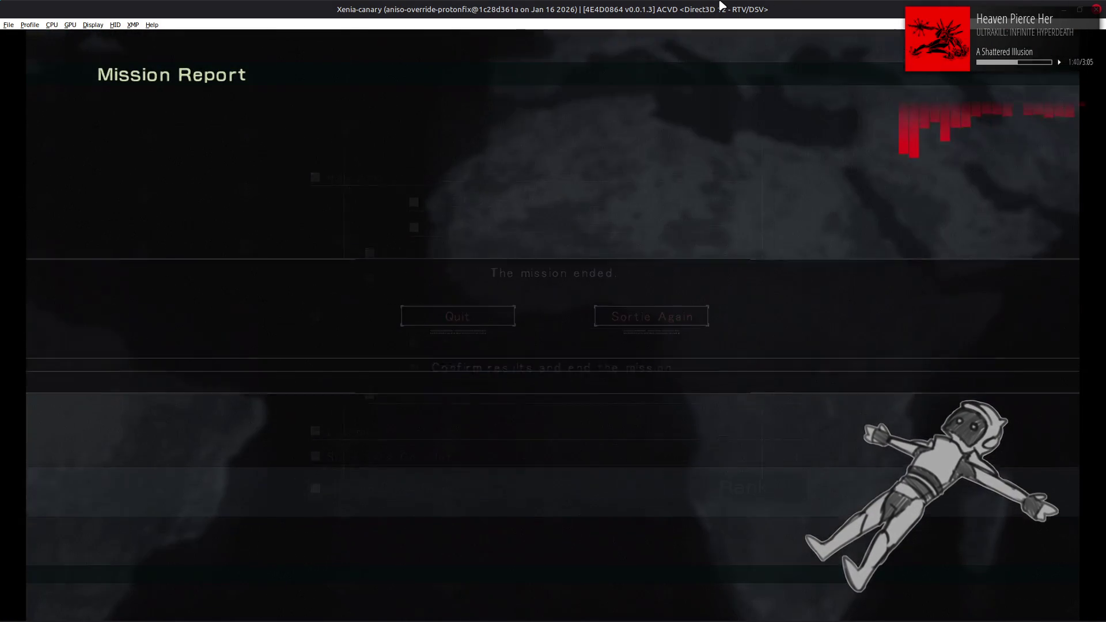
pyautogui.press('Return')
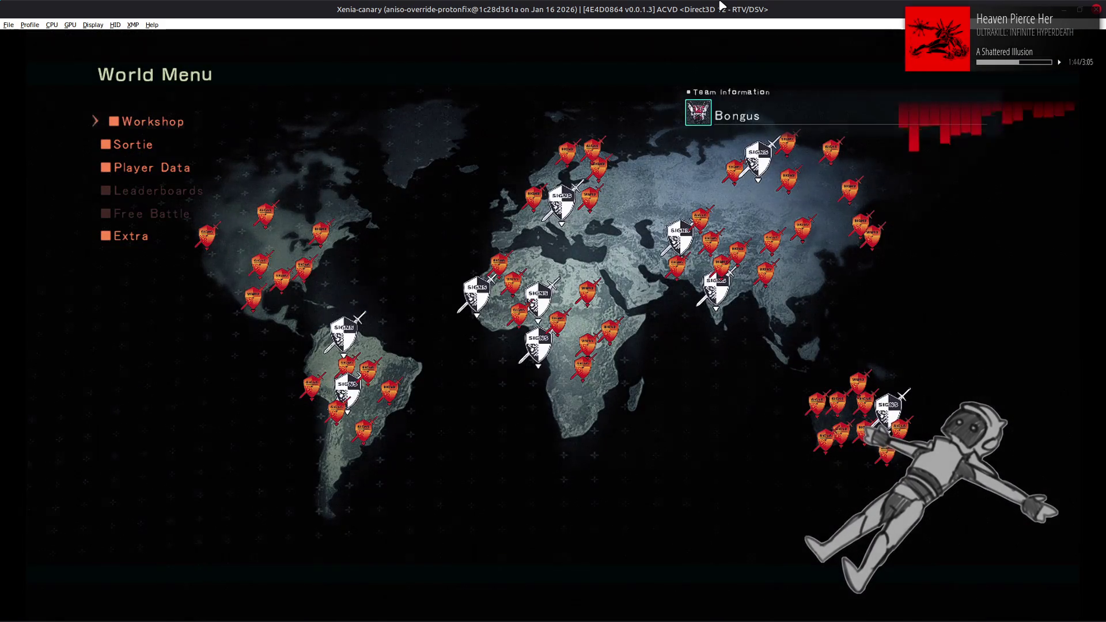
# Launch Mission 06 Blue Magnolia via Sortie > Story and the briefing, reaching the cutscene skip prompt.
pyautogui.press('Return')
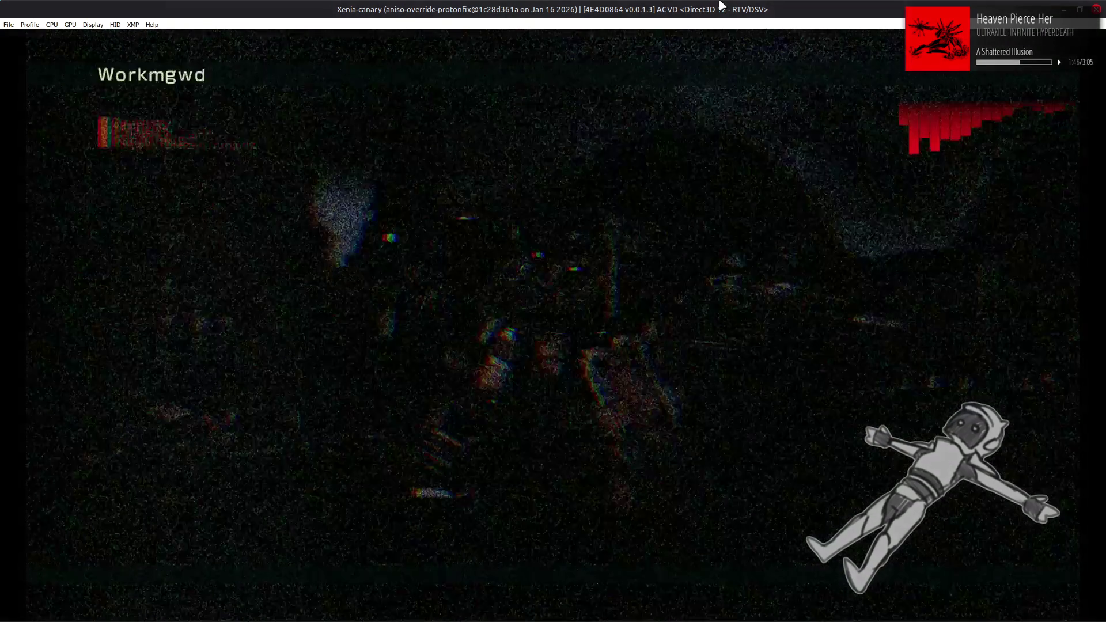
pyautogui.press('Escape')
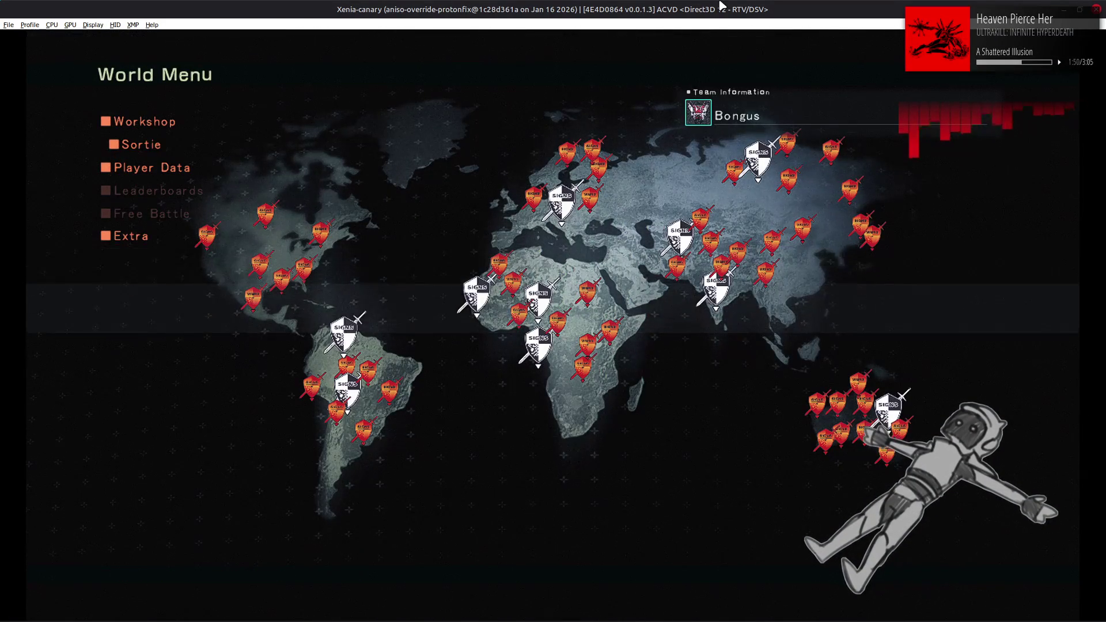
pyautogui.press('Return')
pyautogui.press('Return')
pyautogui.press('Return')
pyautogui.press('Return')
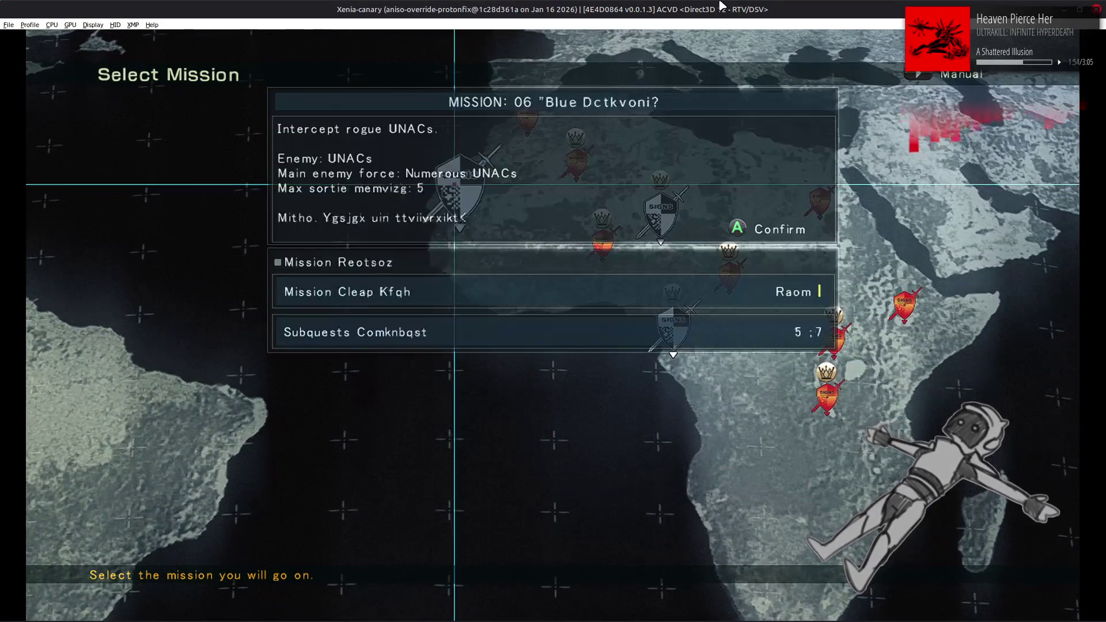
pyautogui.press('Return')
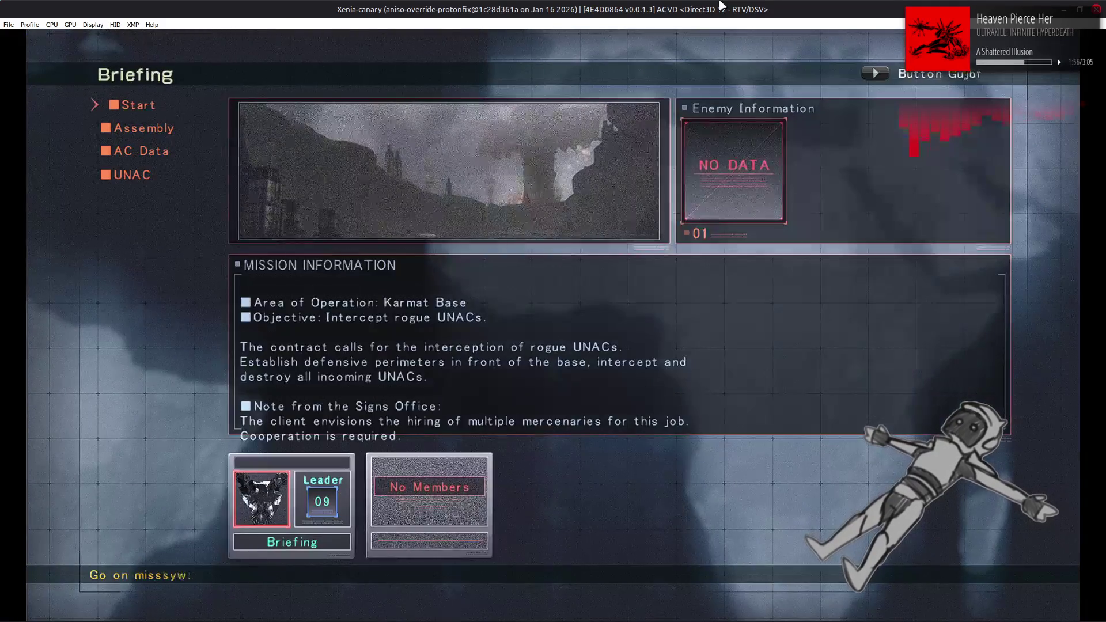
pyautogui.press('Return')
pyautogui.press('Left')
pyautogui.press('Return')
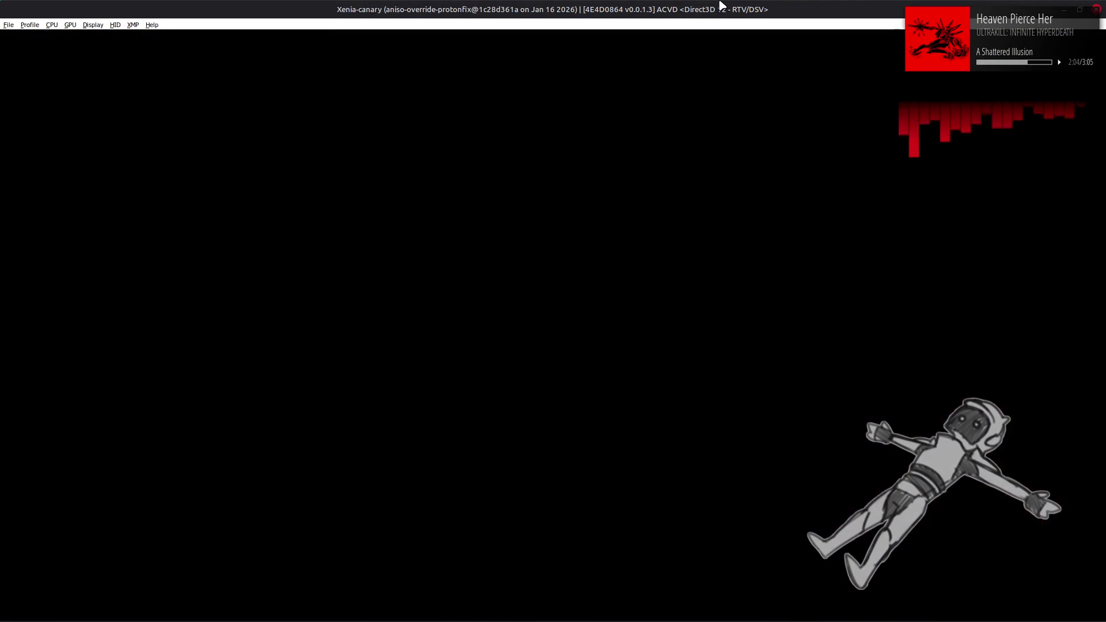
pyautogui.press('Return')
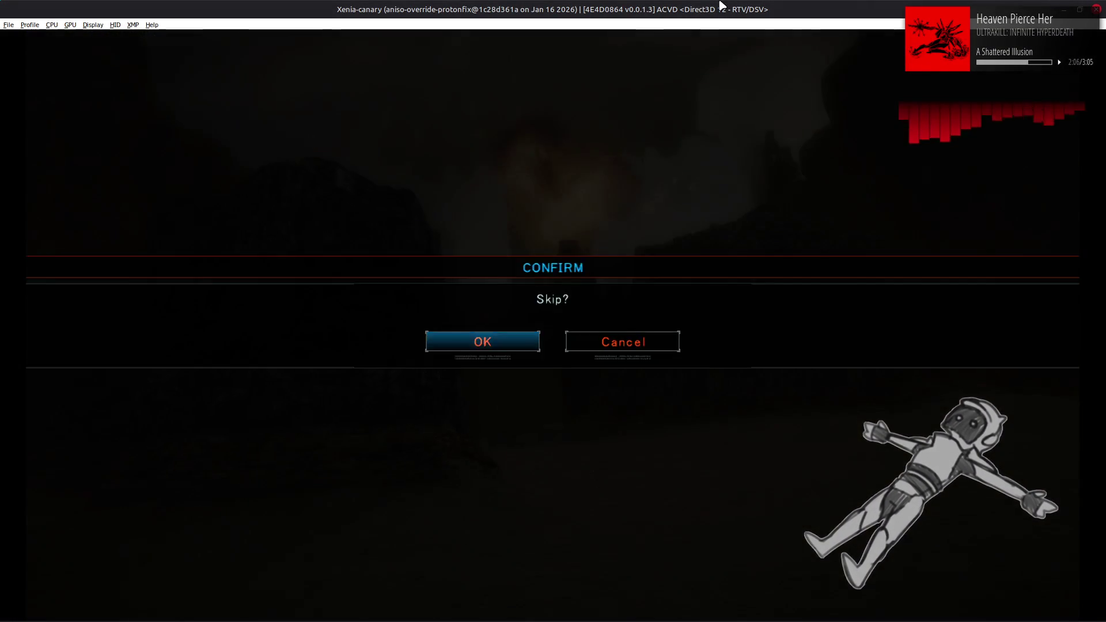
# Skip the cutscene, then pause and Retire from Mission 06 to reach a zeroed Mission Report.
pyautogui.press('Return')
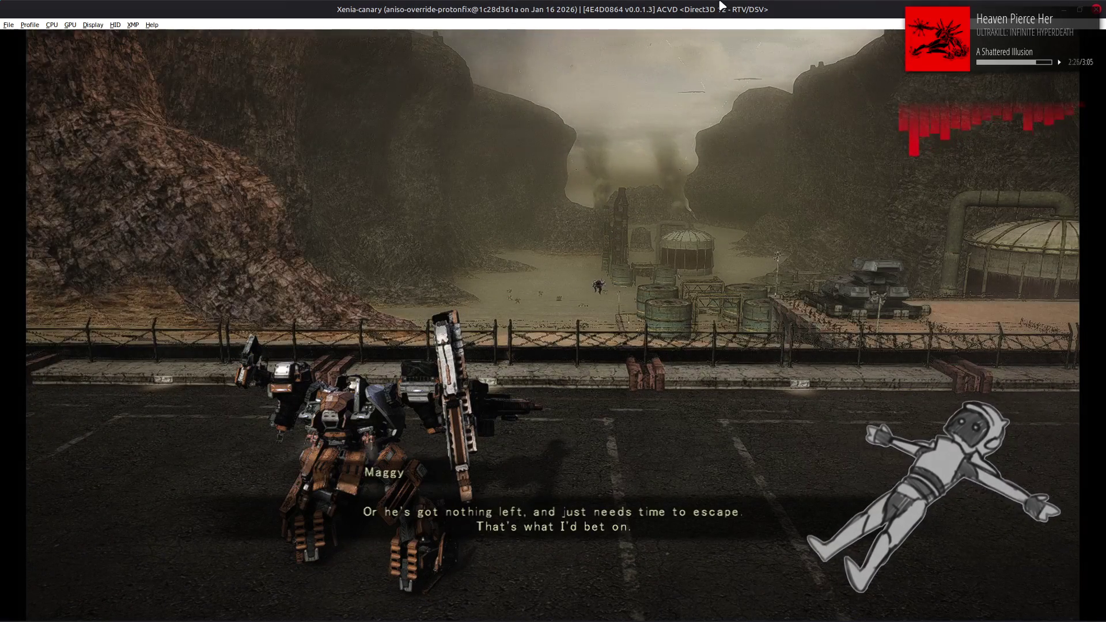
pyautogui.press('Return')
pyautogui.press('Down')
pyautogui.press('Return')
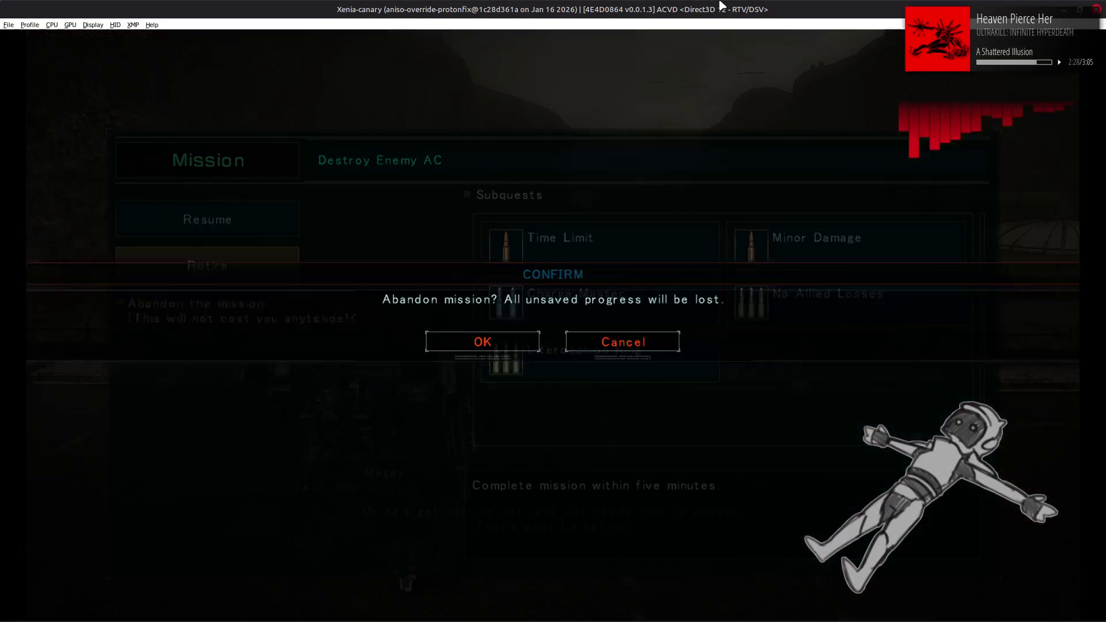
pyautogui.press('Right')
pyautogui.press('Return')
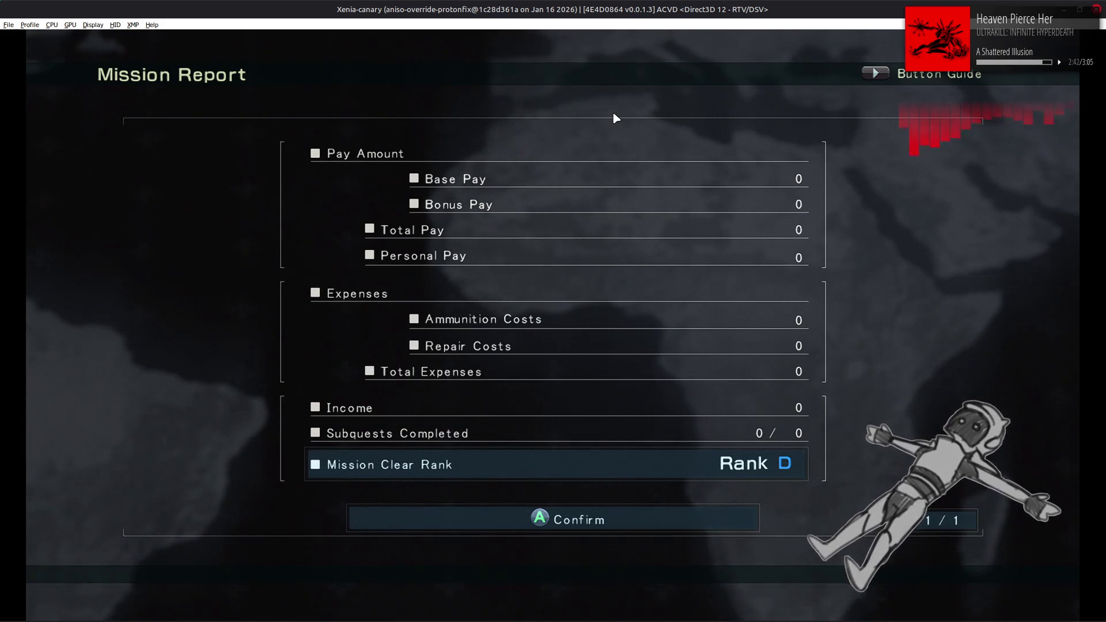
pyautogui.hotkey('alt', 'Tab')
pyautogui.hotkey('alt', 'Tab')
pyautogui.hotkey('alt', 'Tab')
pyautogui.hotkey('alt', 'Tab')
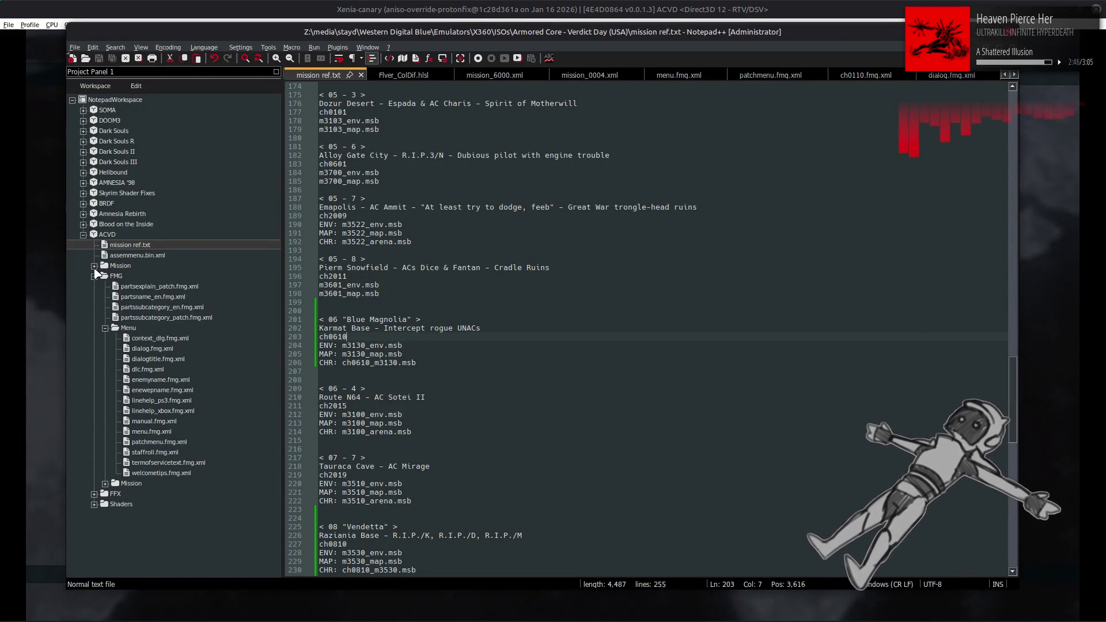
# Open ch0610.xml from the ACVD Mission folder and check the ch_env environment files.
pyautogui.click(94, 267)
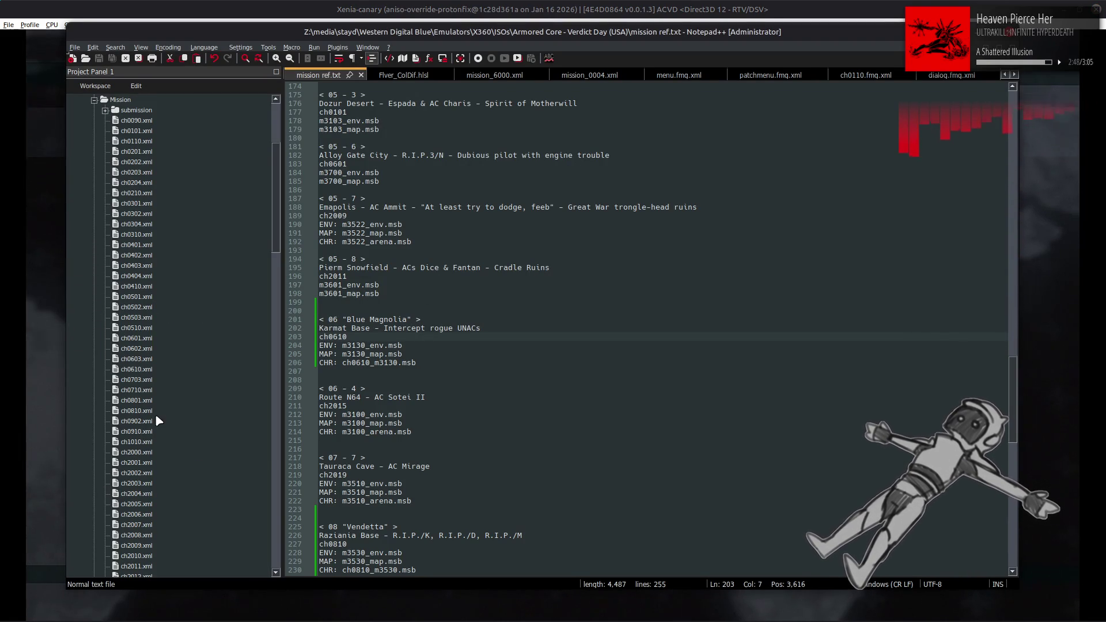
pyautogui.doubleClick(137, 370)
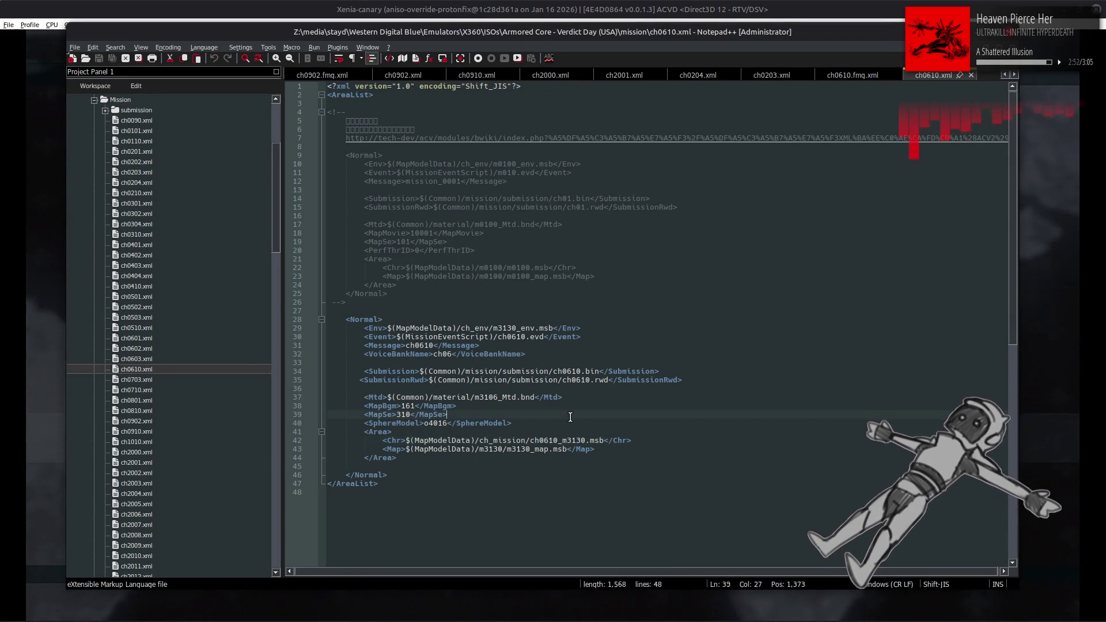
pyautogui.hotkey('alt', 'Tab')
pyautogui.press('Tab')
pyautogui.press('Tab')
pyautogui.press('Tab')
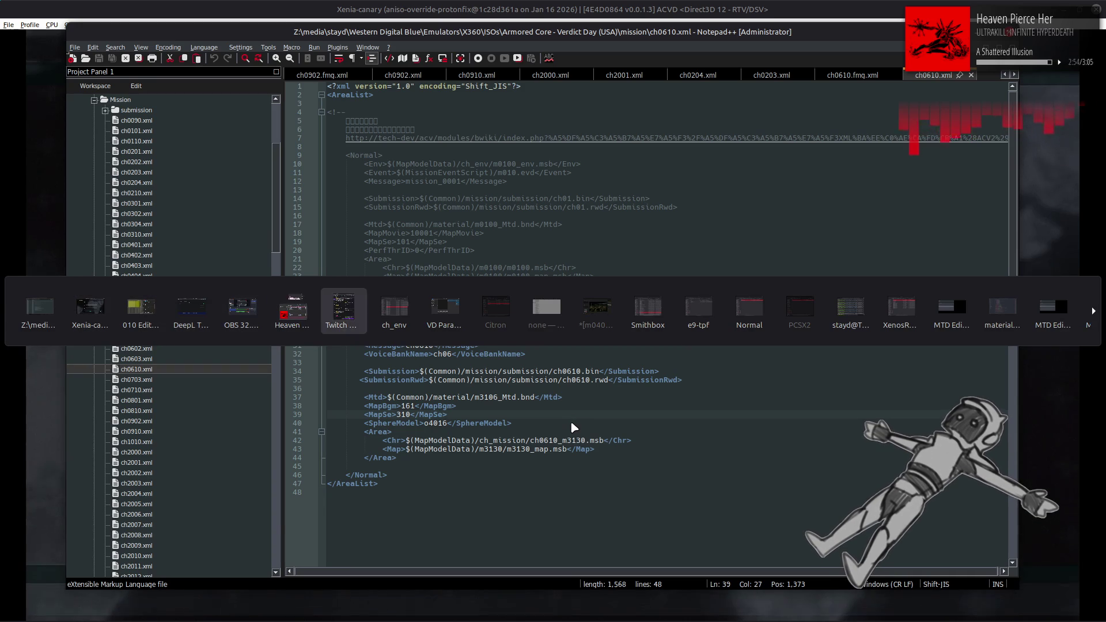
pyautogui.scroll(-10, 559, 387)
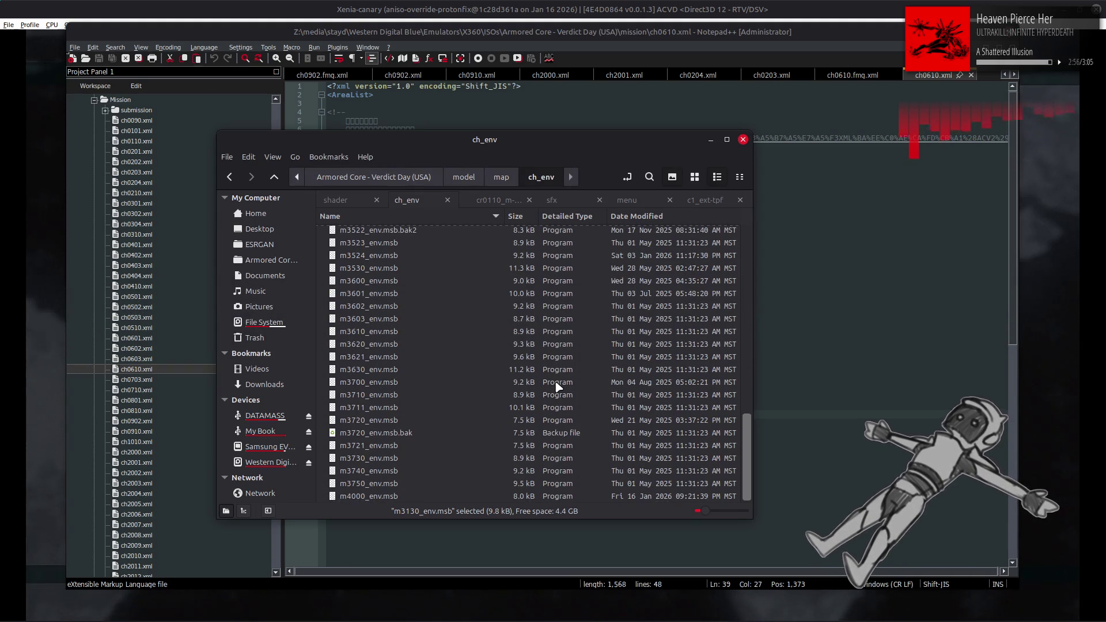
pyautogui.hotkey('alt', 'Tab')
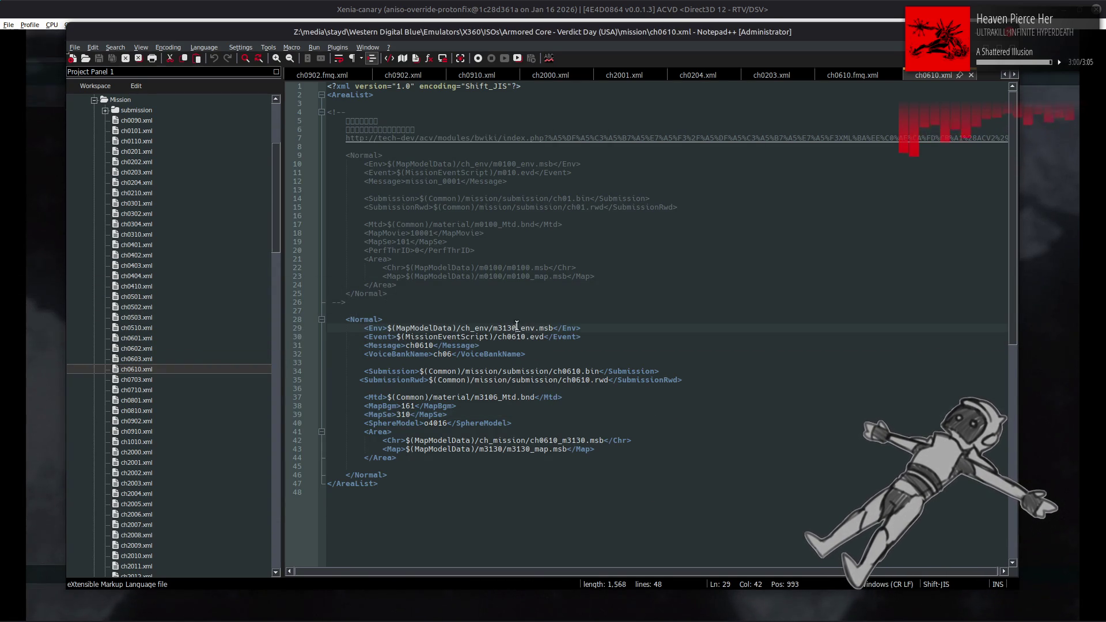
# Change line 29's env file from m3130_env.msb to m4000_env.msb and save ch0610.xml.
pyautogui.press('BackSpace')
pyautogui.press('BackSpace')
pyautogui.press('BackSpace')
pyautogui.write('400')
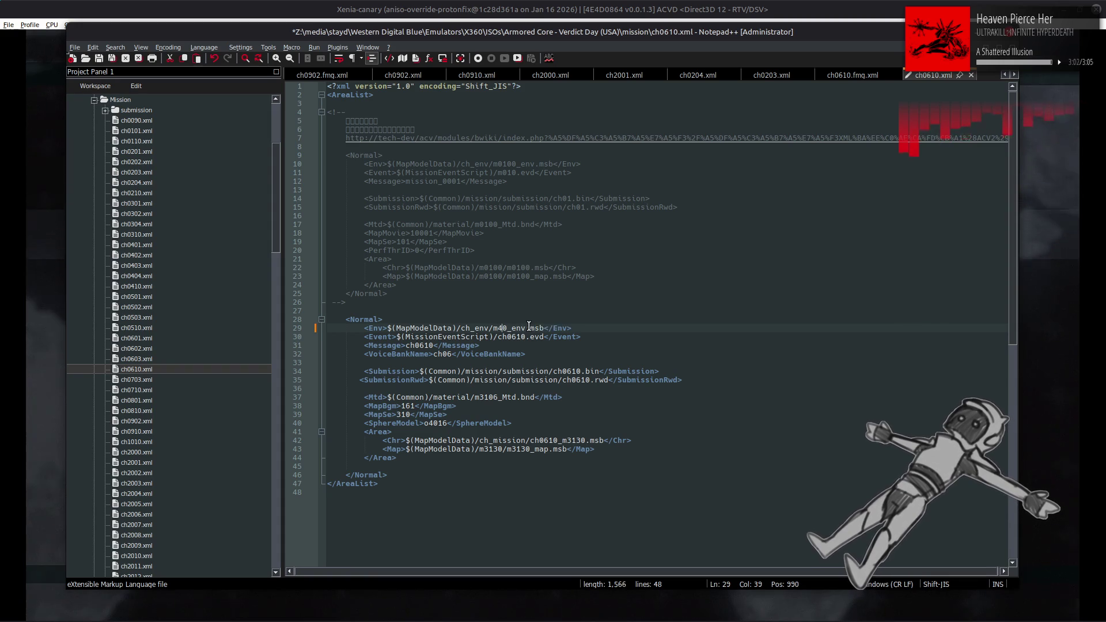
pyautogui.hotkey('ctrl', 's')
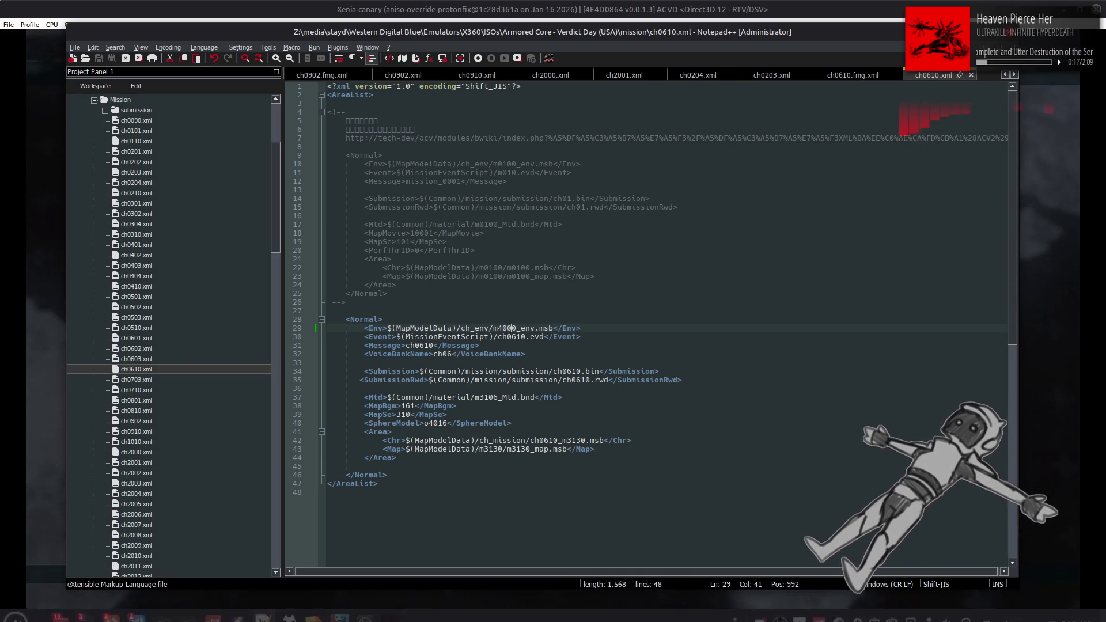
# In MTD Editor, browse the material list and load ACParts_Inside.mtd.
pyautogui.moveTo(289, 620)
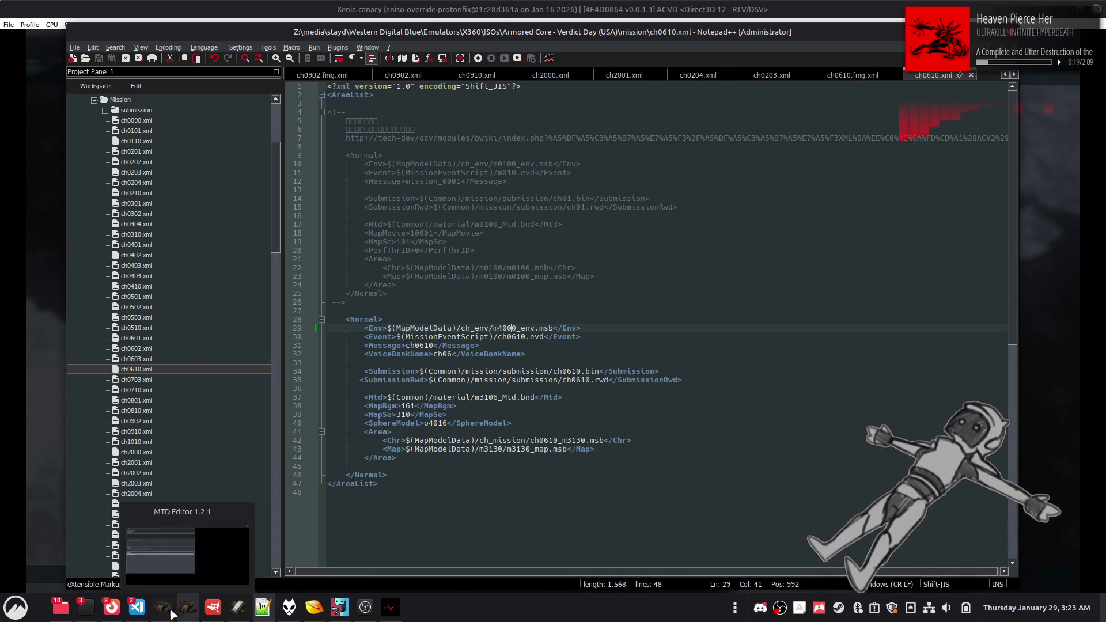
pyautogui.click(187, 606)
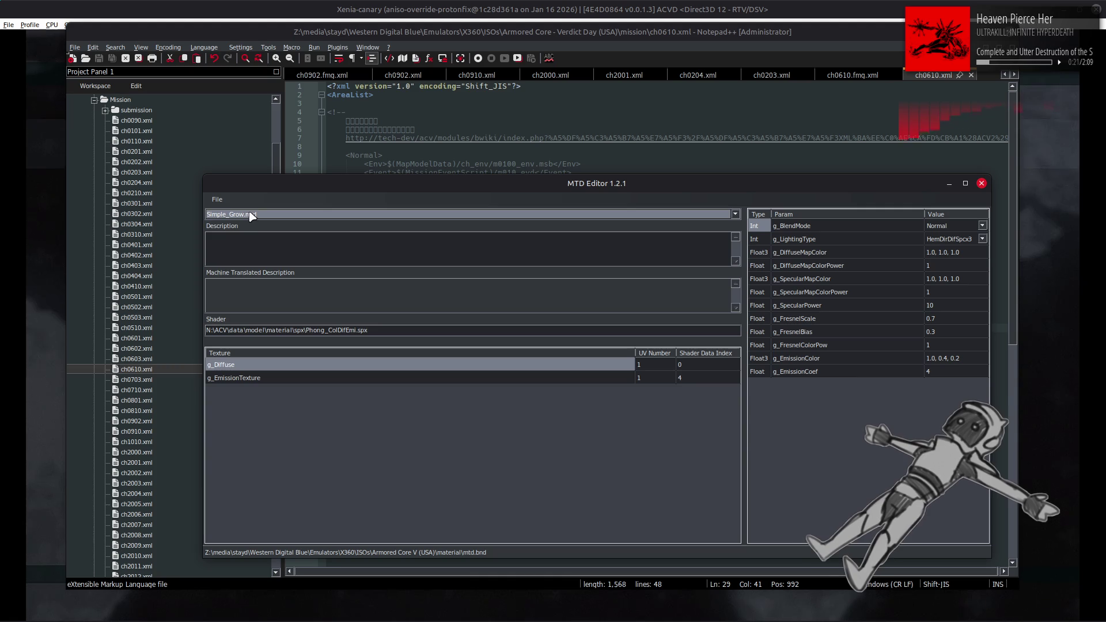
pyautogui.click(252, 213)
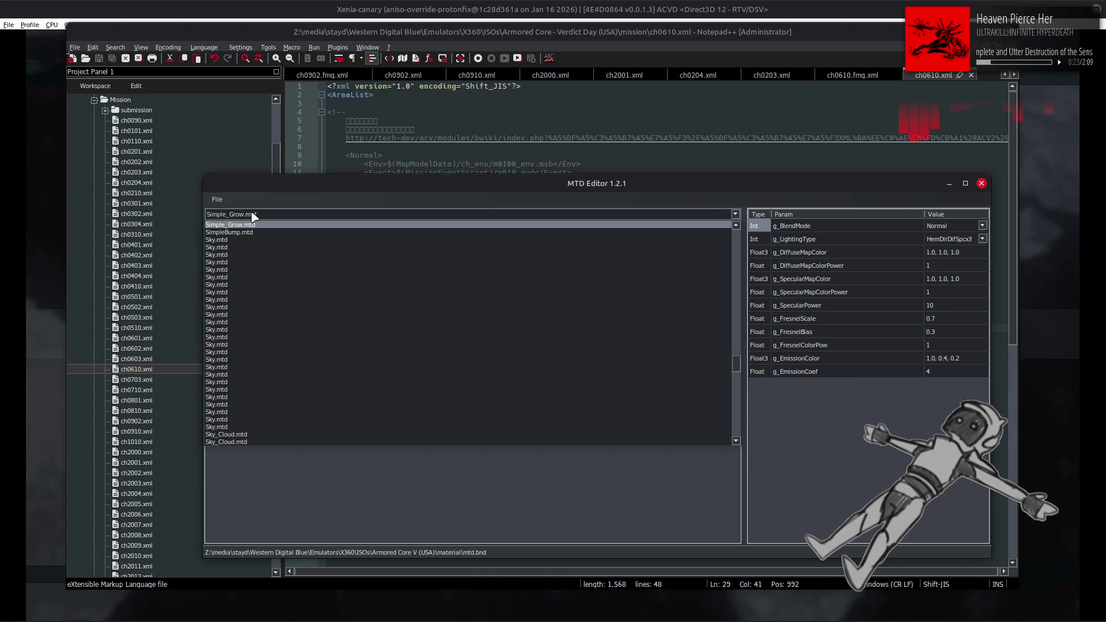
pyautogui.click(415, 216)
pyautogui.click(192, 608)
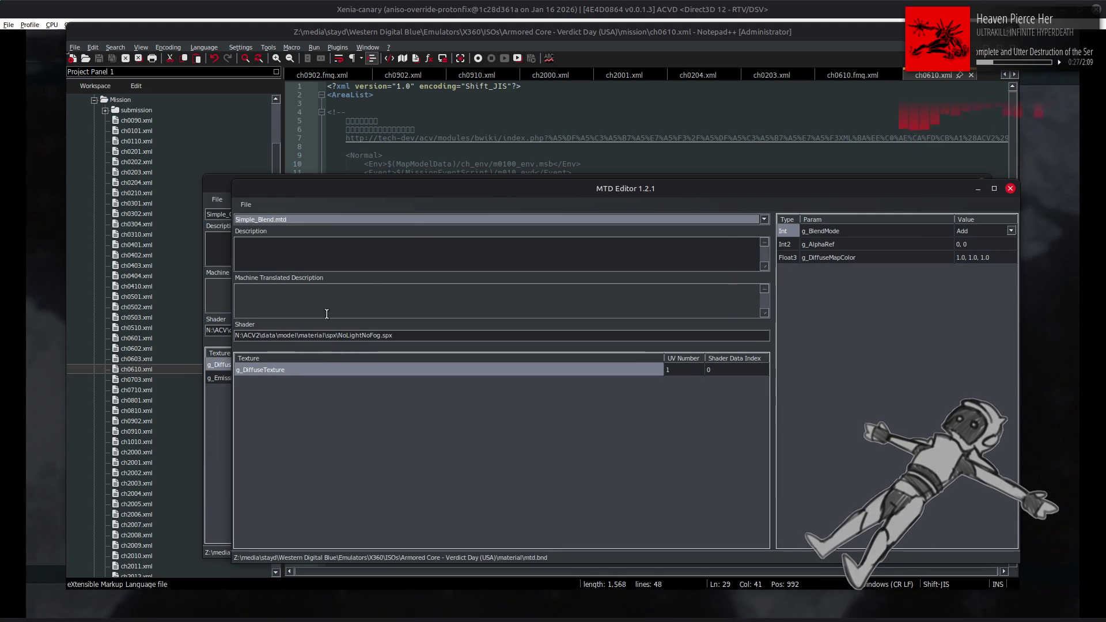
pyautogui.click(415, 220)
pyautogui.moveTo(764, 418)
pyautogui.mouseDown()
pyautogui.moveTo(751, 336)
pyautogui.moveTo(759, 232)
pyautogui.mouseUp()
pyautogui.click(432, 255)
# Load the m3106_mtd.bnd bundle through File > Open and check its materials.
pyautogui.click(245, 205)
pyautogui.click(314, 234)
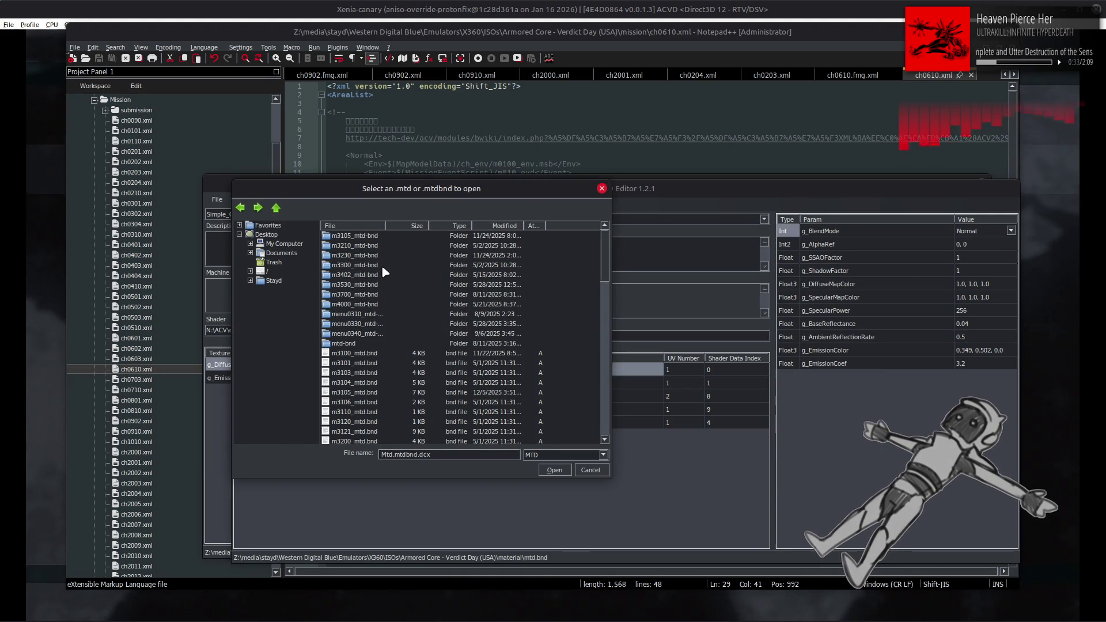
pyautogui.click(364, 111)
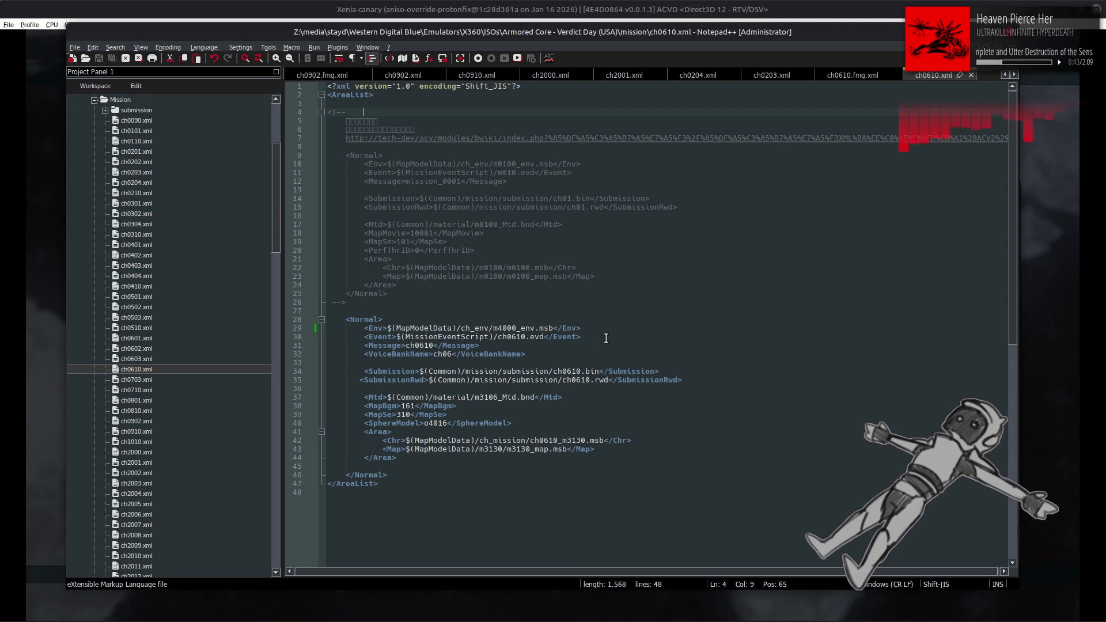
pyautogui.hotkey('alt', 'Tab')
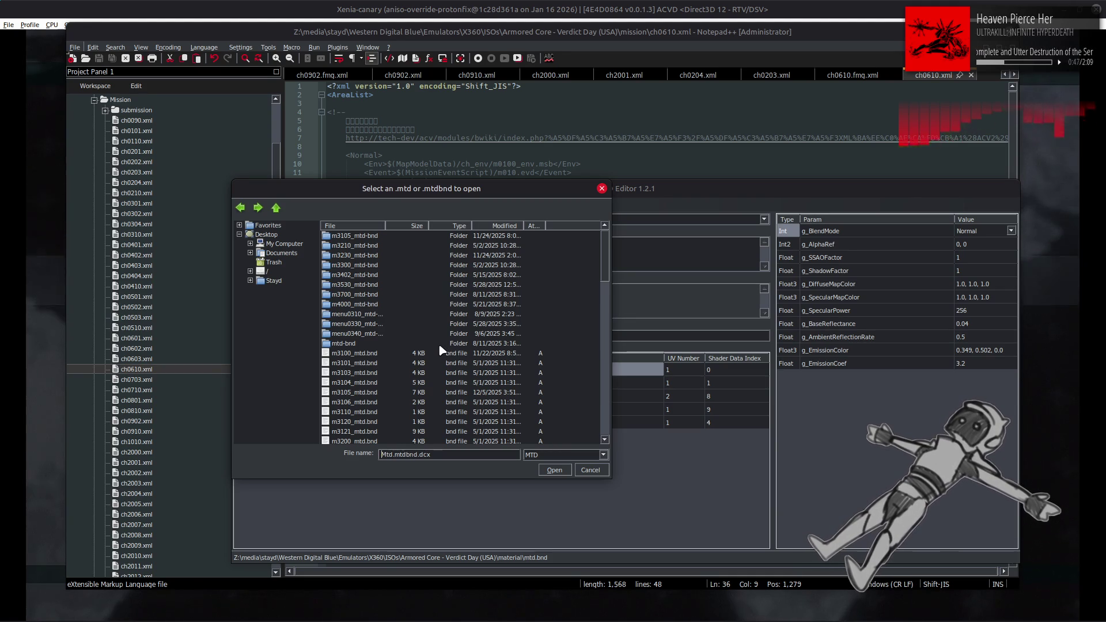
pyautogui.click(369, 403)
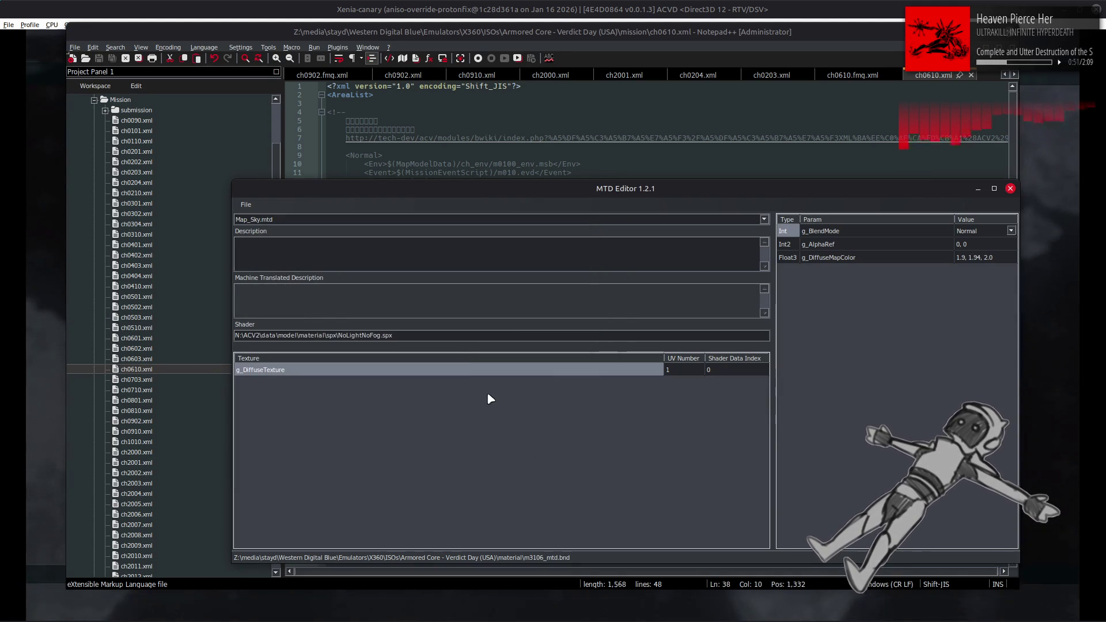
pyautogui.click(510, 224)
pyautogui.click(510, 224)
pyautogui.click(626, 252)
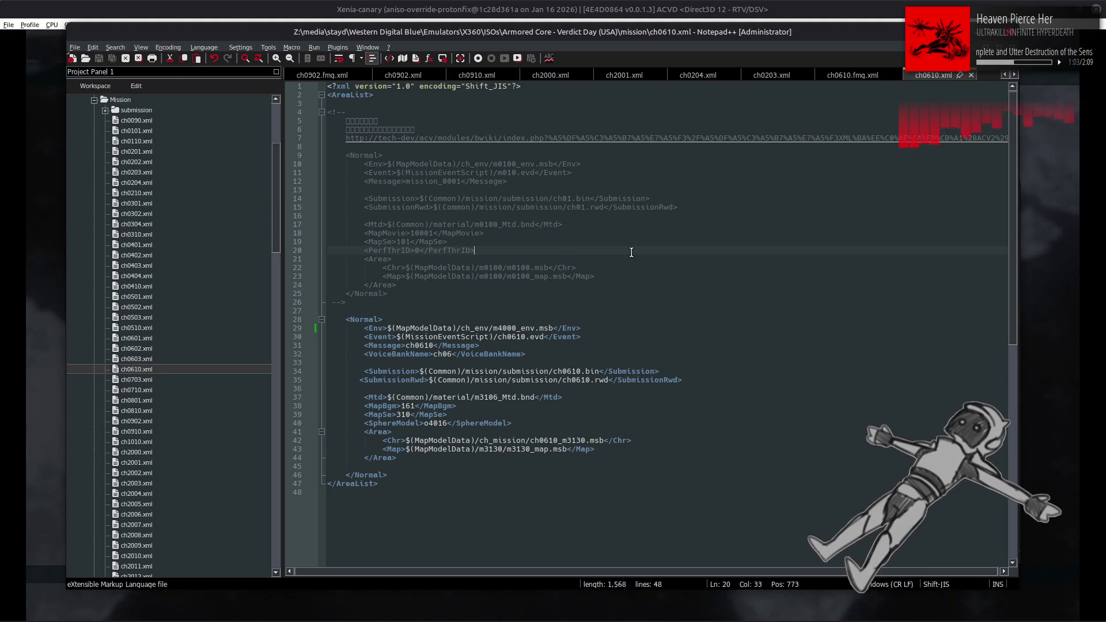
pyautogui.click(785, 3)
# Sortie Mission 06 again, skip the cutscene, view the new lighting, then pause to retire.
pyautogui.press('Return')
pyautogui.press('Right')
pyautogui.press('Return')
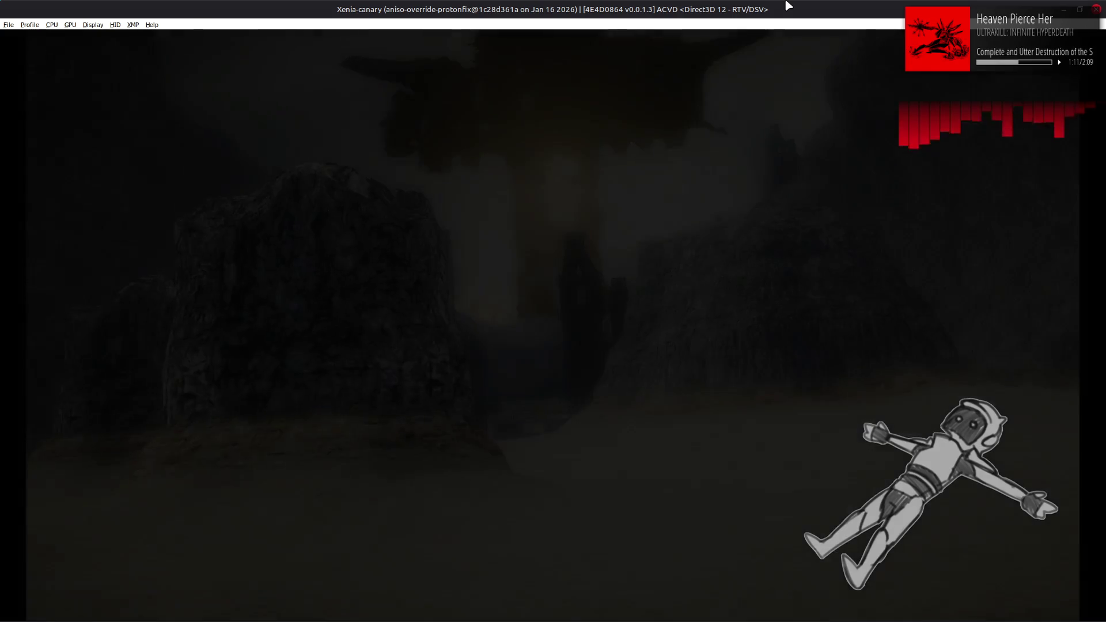
pyautogui.press('Return')
pyautogui.press('Return')
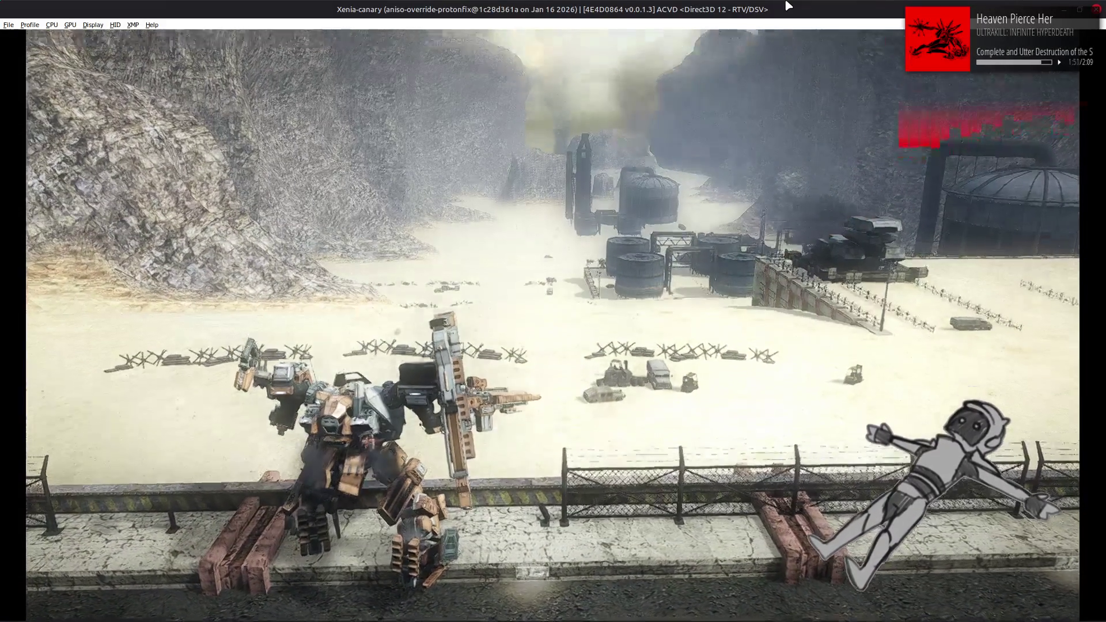
pyautogui.press('Return')
pyautogui.press('Return')
pyautogui.press('Return')
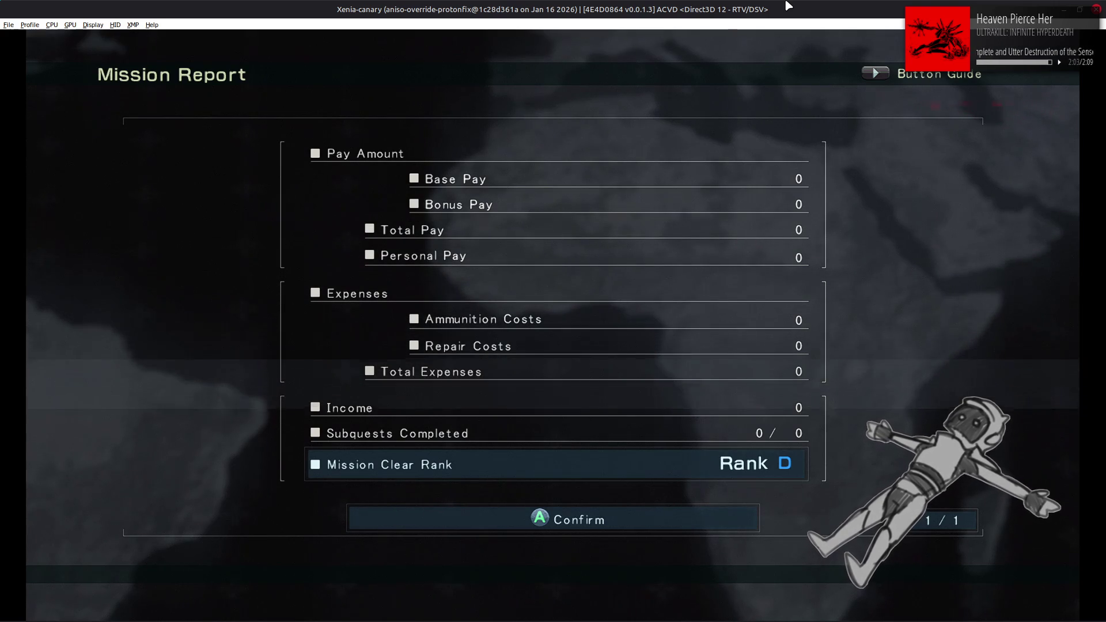
# Change line 29 of ch0610.xml back from m4000_env to m3130_env and save it.
pyautogui.hotkey('alt', 'Tab')
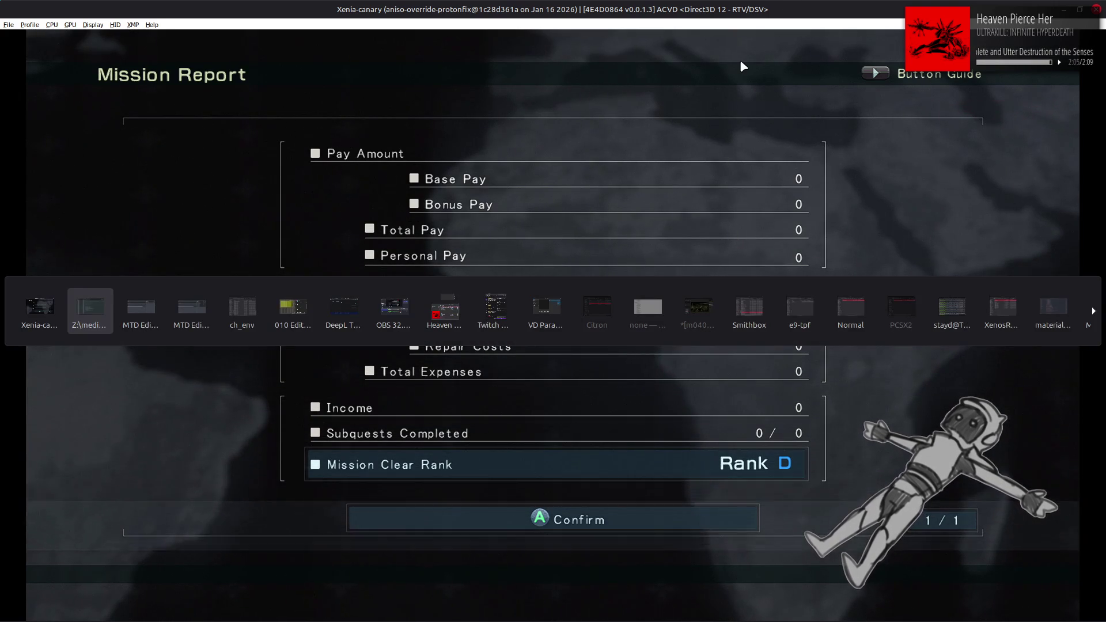
pyautogui.press('Down')
pyautogui.press('Down')
pyautogui.press('Down')
pyautogui.press('Right')
pyautogui.press('Right')
pyautogui.press('Right')
pyautogui.hotkey('shift', 'Right')
pyautogui.hotkey('shift', 'Right')
pyautogui.hotkey('shift', 'Right')
pyautogui.write('313')
pyautogui.hotkey('ctrl', 's')
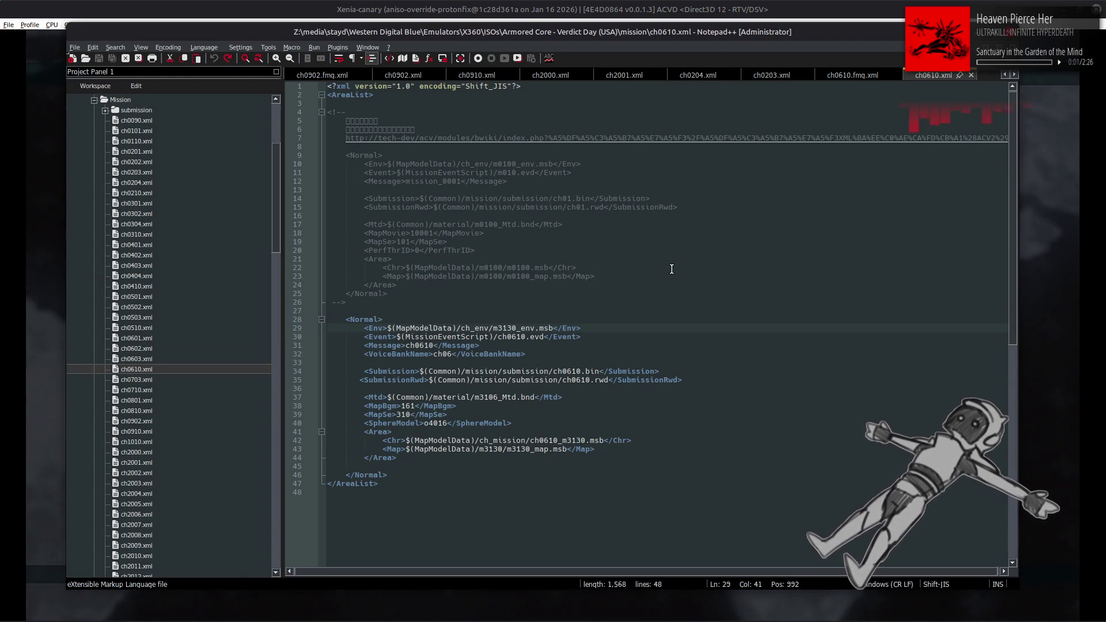
pyautogui.hotkey('alt', 'Tab')
pyautogui.hotkey('alt', 'Tab')
pyautogui.hotkey('alt', 'Tab')
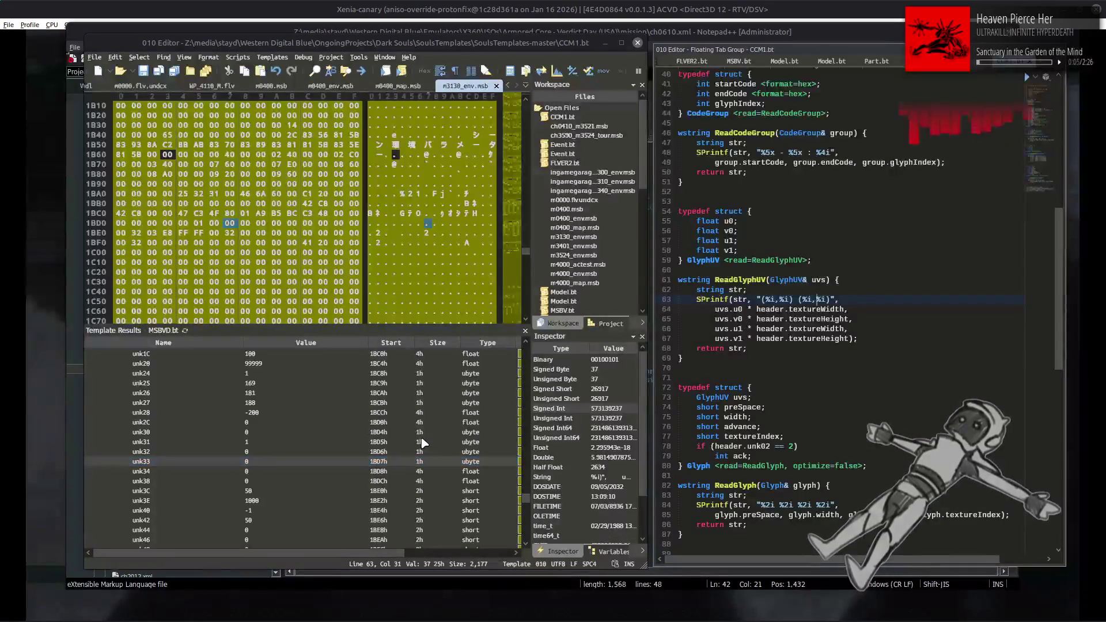
# Undo m3130_env.msb's unk33 edit back to 50 and save the file.
pyautogui.hotkey('ctrl', 'z')
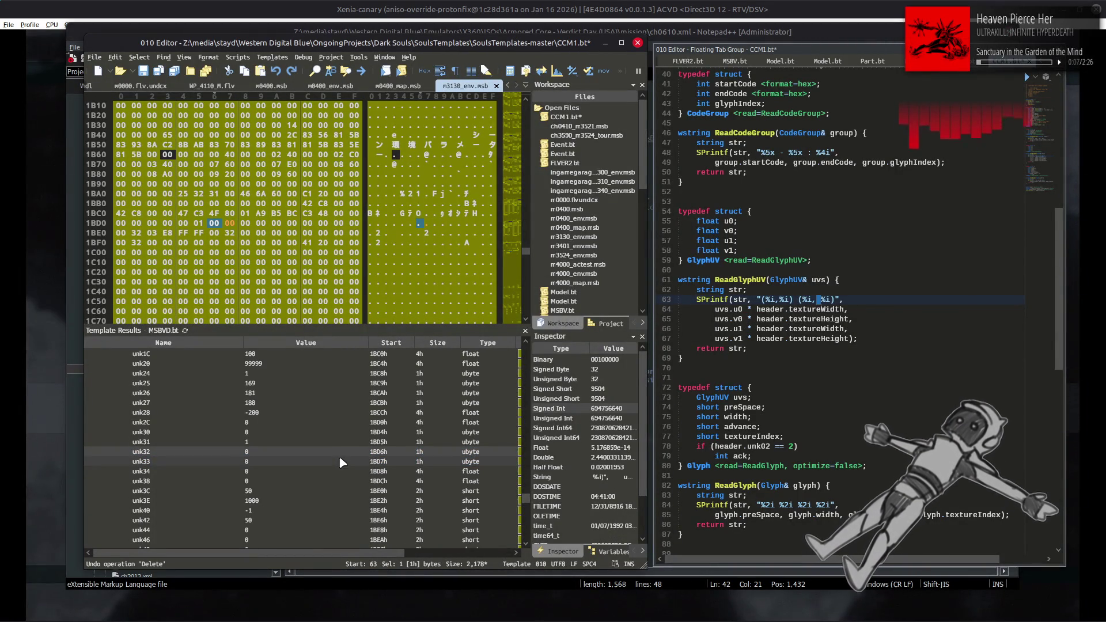
pyautogui.hotkey('ctrl', 'z')
pyautogui.click(339, 442)
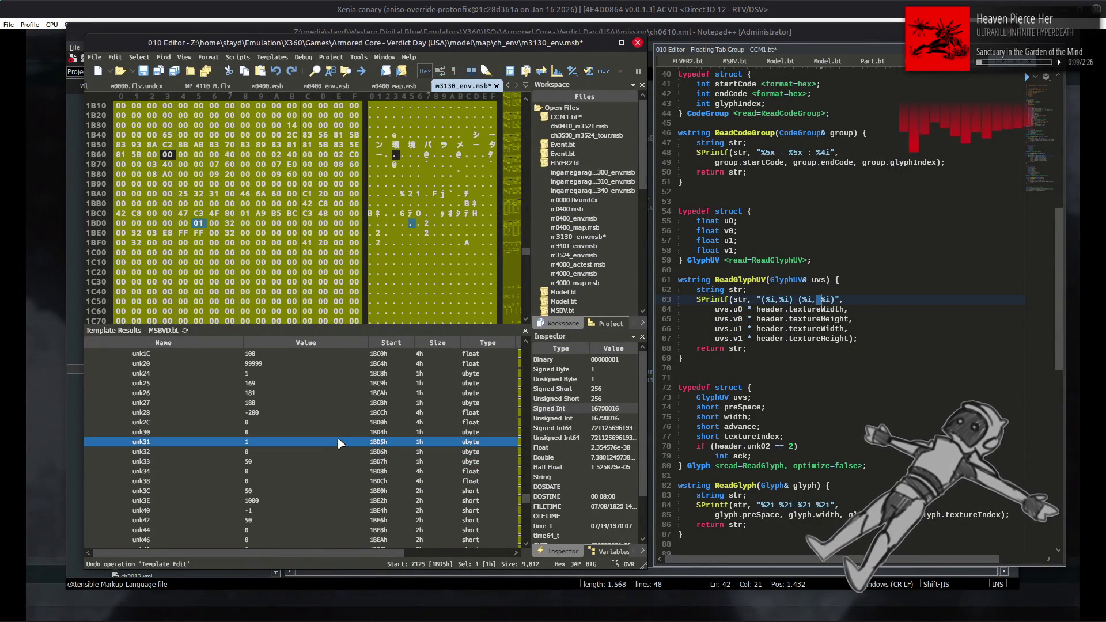
pyautogui.hotkey('ctrl', 's')
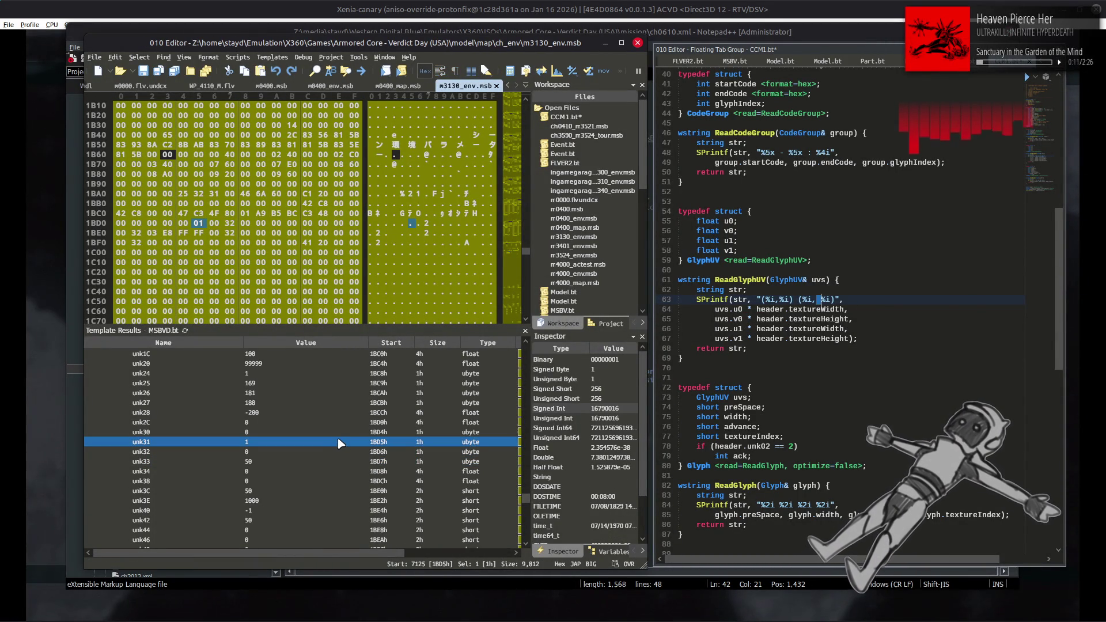
# Redo the deletion in the floating template script, select unk32, and bring up the ch_env folder.
pyautogui.click(964, 346)
pyautogui.hotkey('ctrl', 'y')
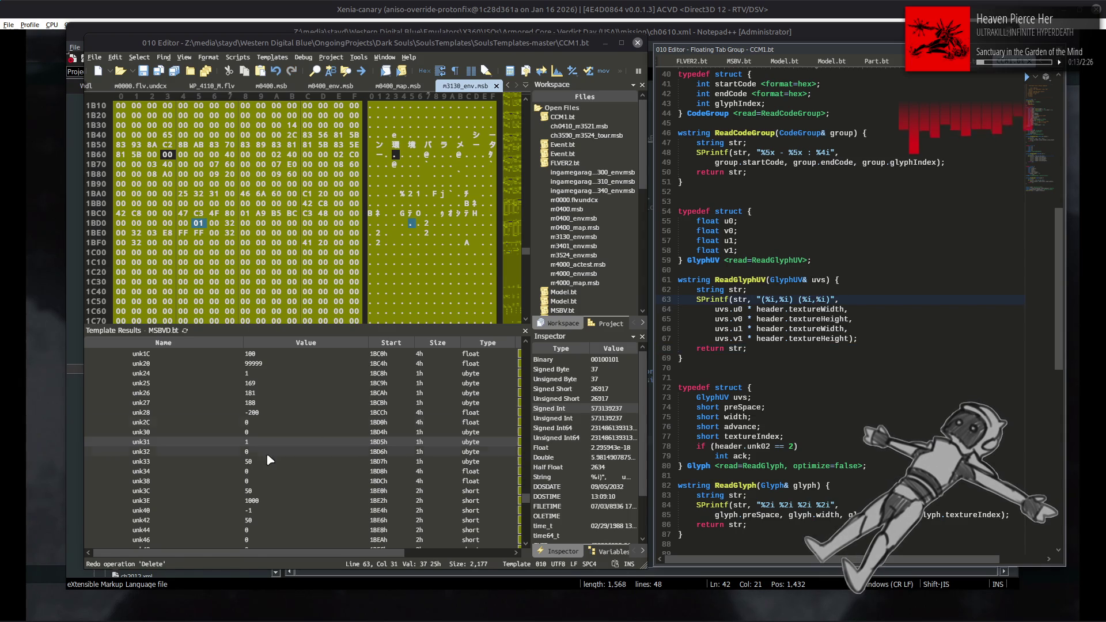
pyautogui.click(279, 452)
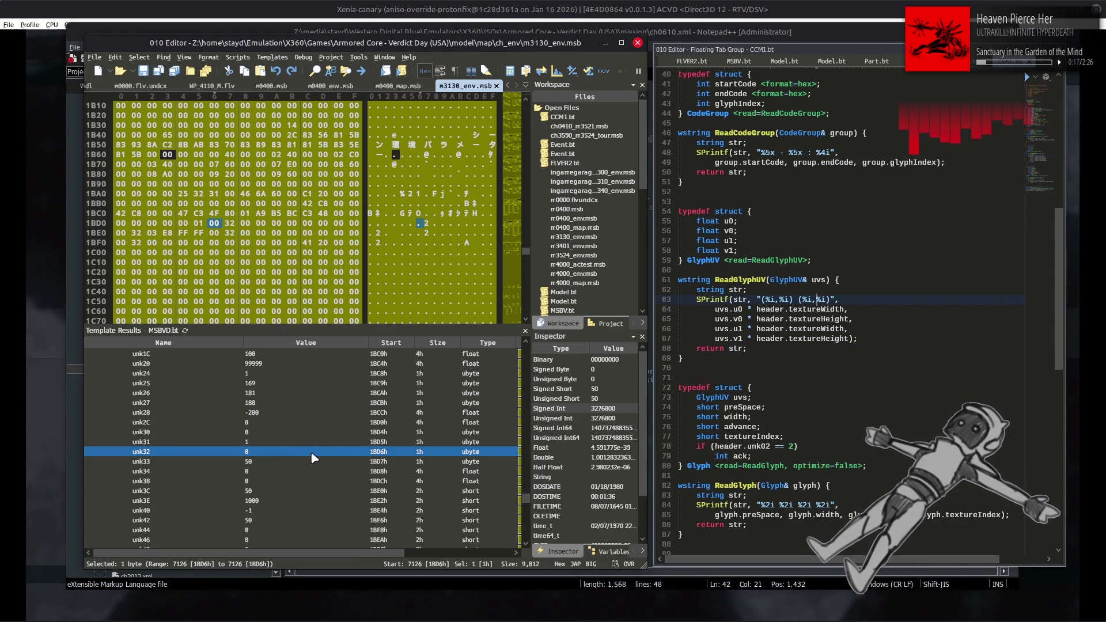
pyautogui.hotkey('alt', 'Tab')
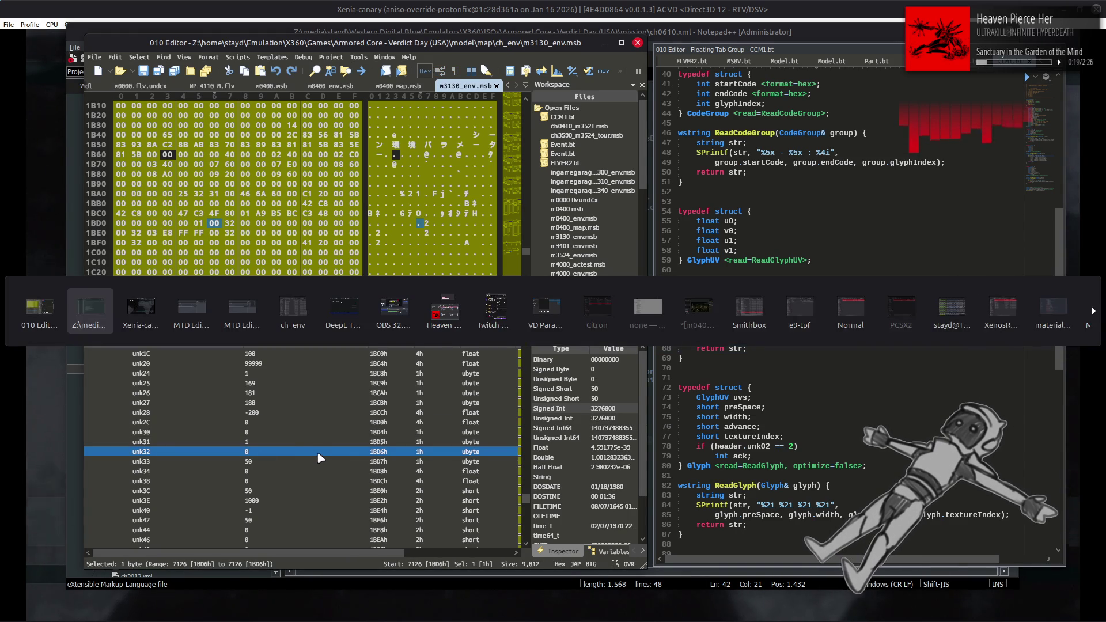
pyautogui.hotkey('alt', 'Tab')
pyautogui.hotkey('alt', 'Tab')
pyautogui.hotkey('alt', 'Tab')
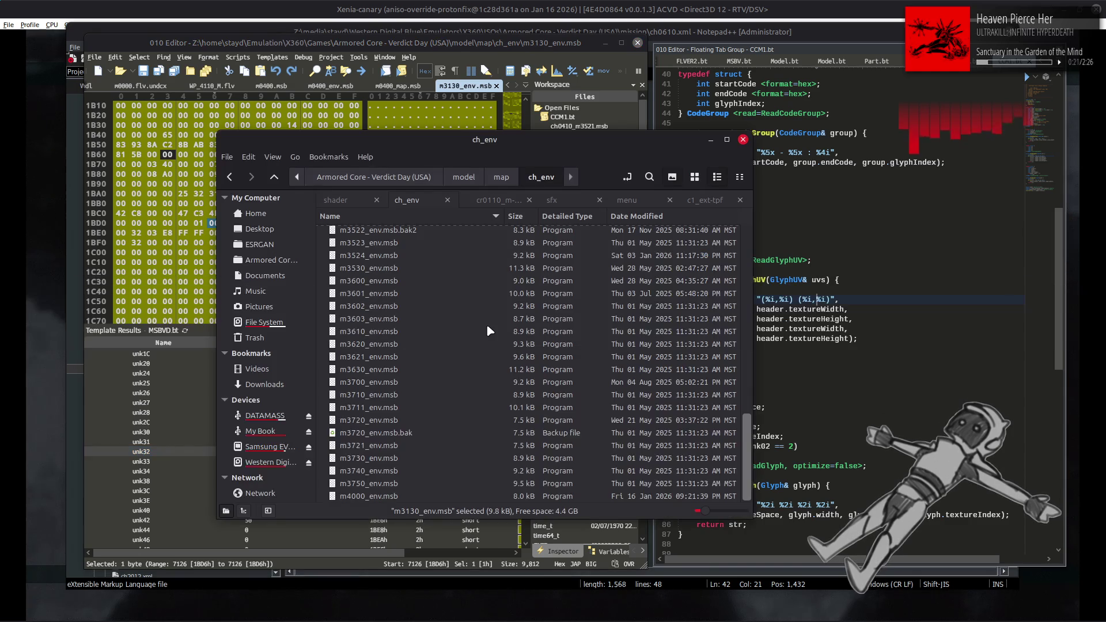
# Open m3130_map.msb from the m3130 map folder in 010 Editor.
pyautogui.hotkey('alt', 'Up')
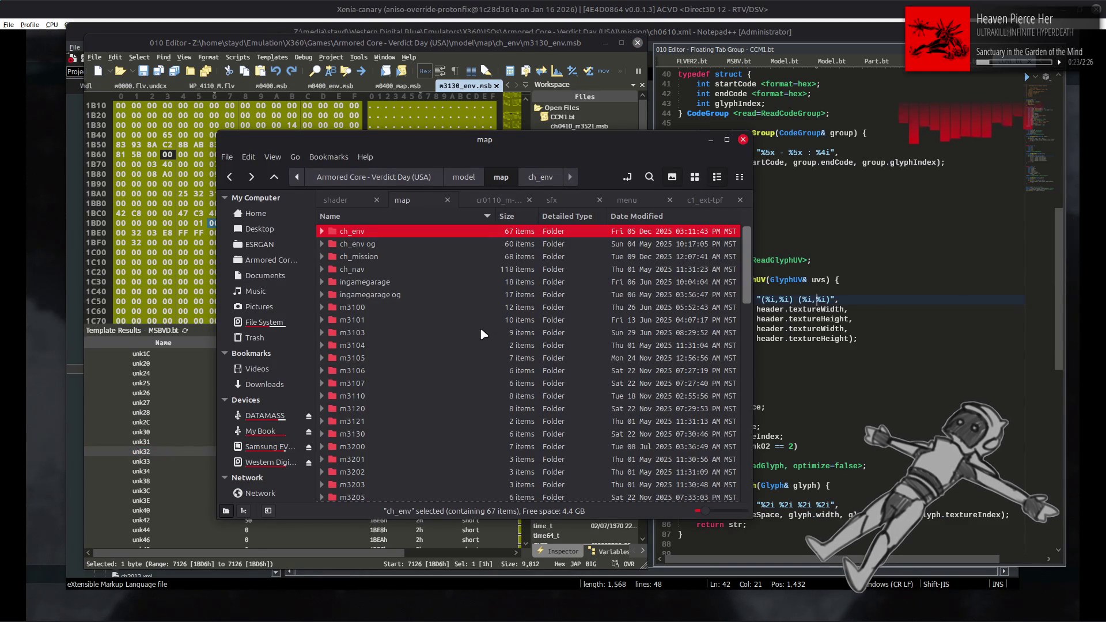
pyautogui.doubleClick(371, 433)
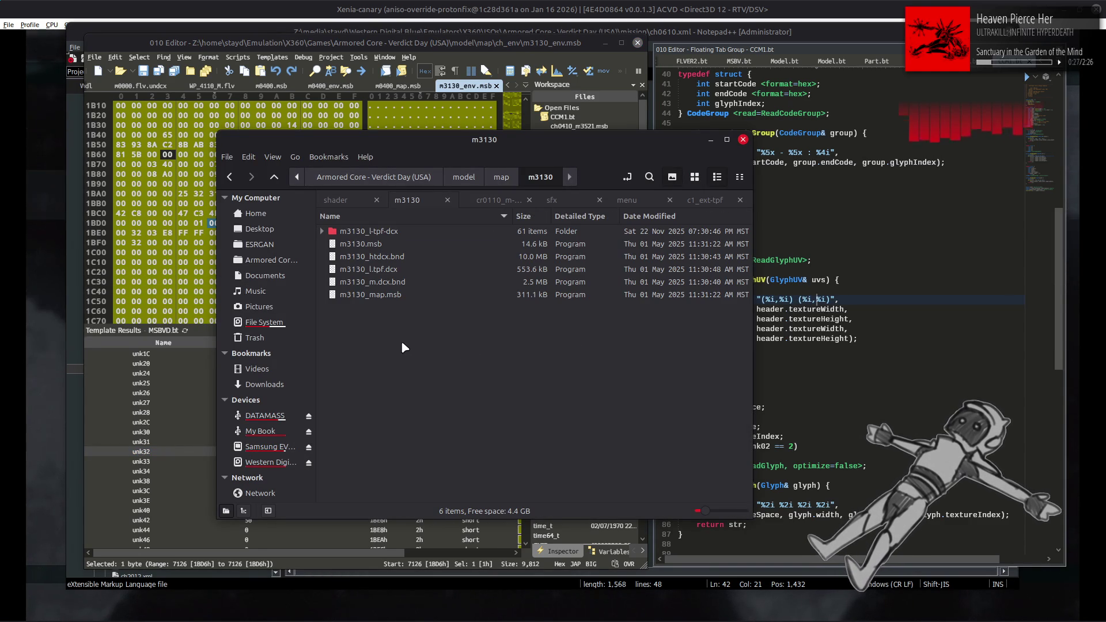
pyautogui.moveTo(370, 295); pyautogui.dragTo(165, 310)
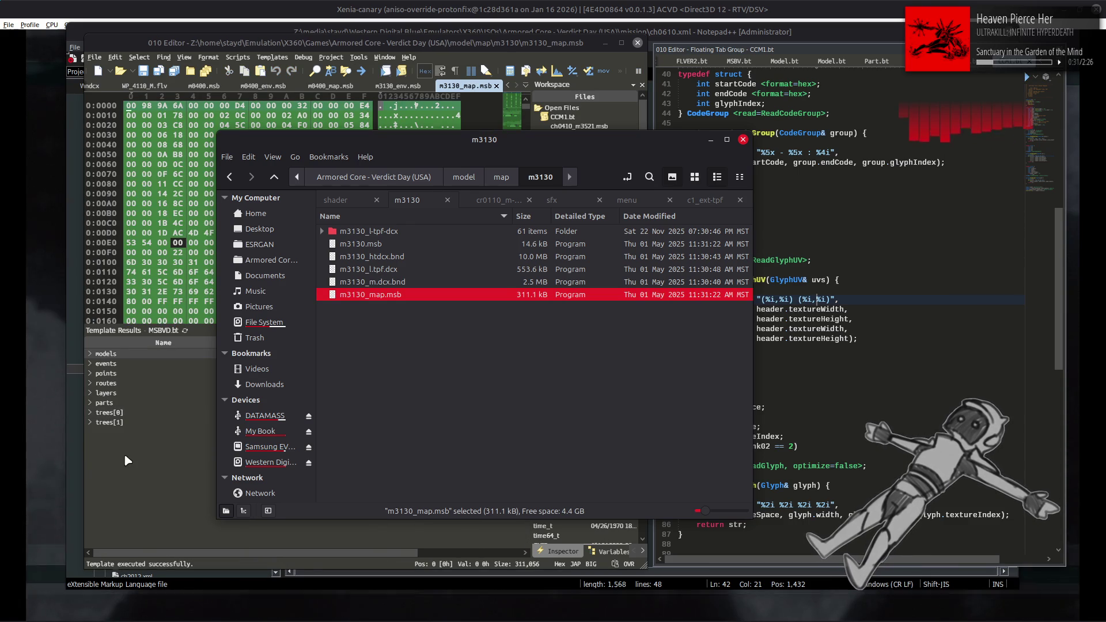
pyautogui.click(135, 454)
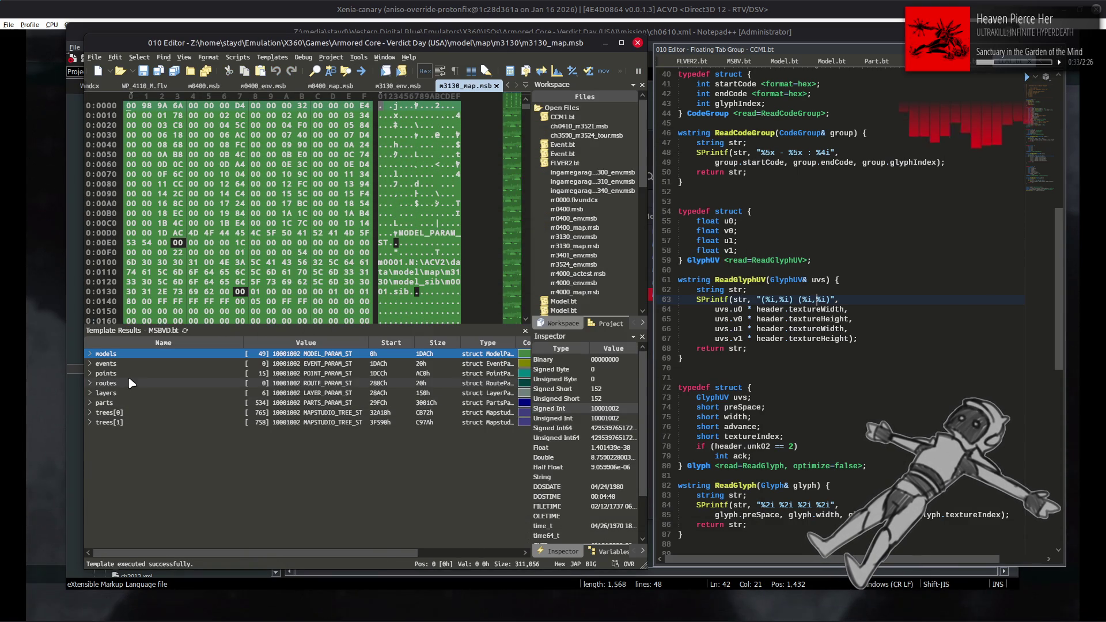
# Inspect m3130_map.msb's points, including point[3], and its models in Template Results.
pyautogui.click(90, 373)
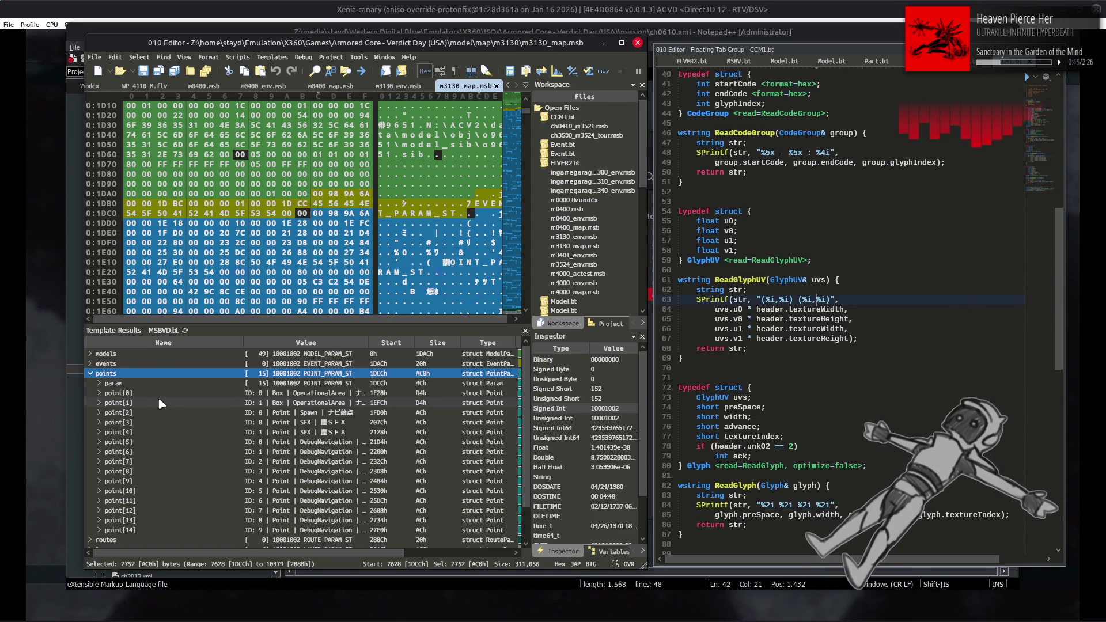
pyautogui.click(150, 421)
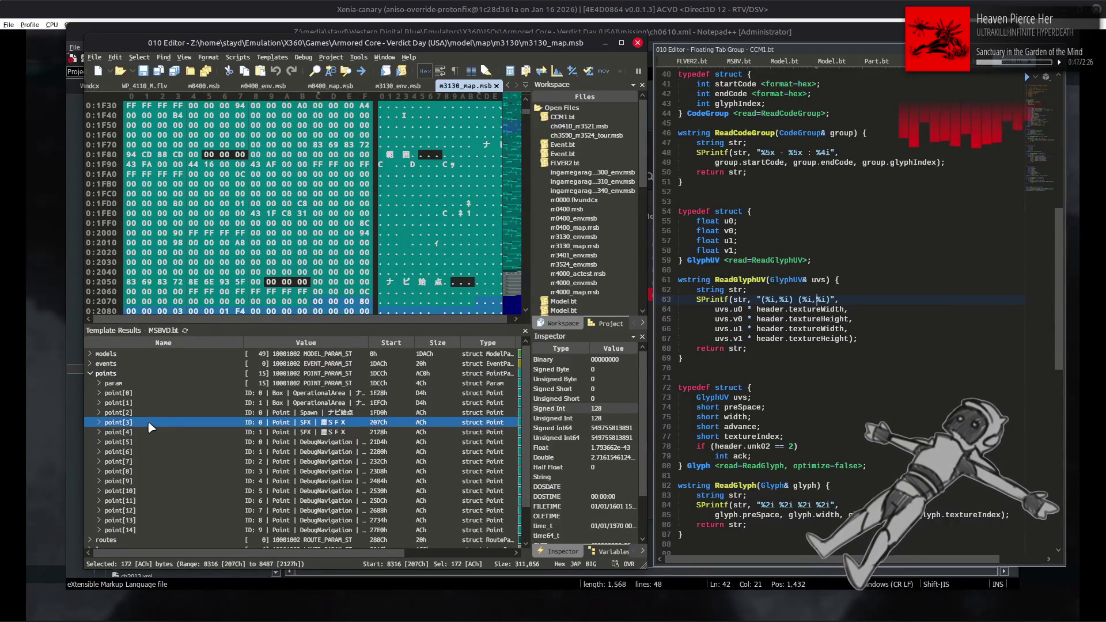
pyautogui.click(92, 373)
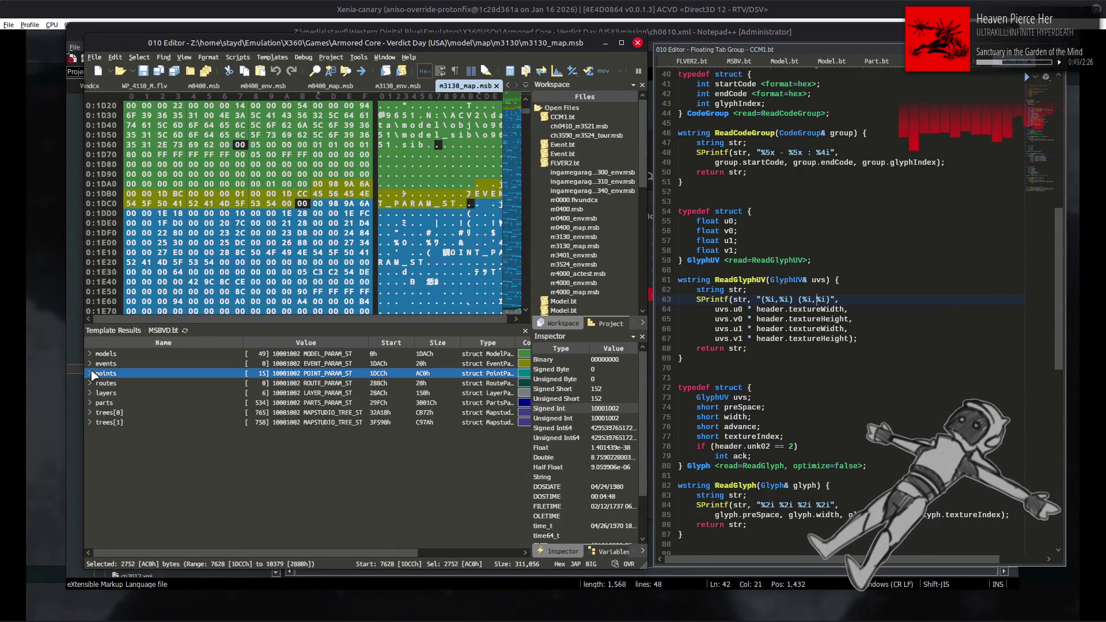
pyautogui.click(90, 354)
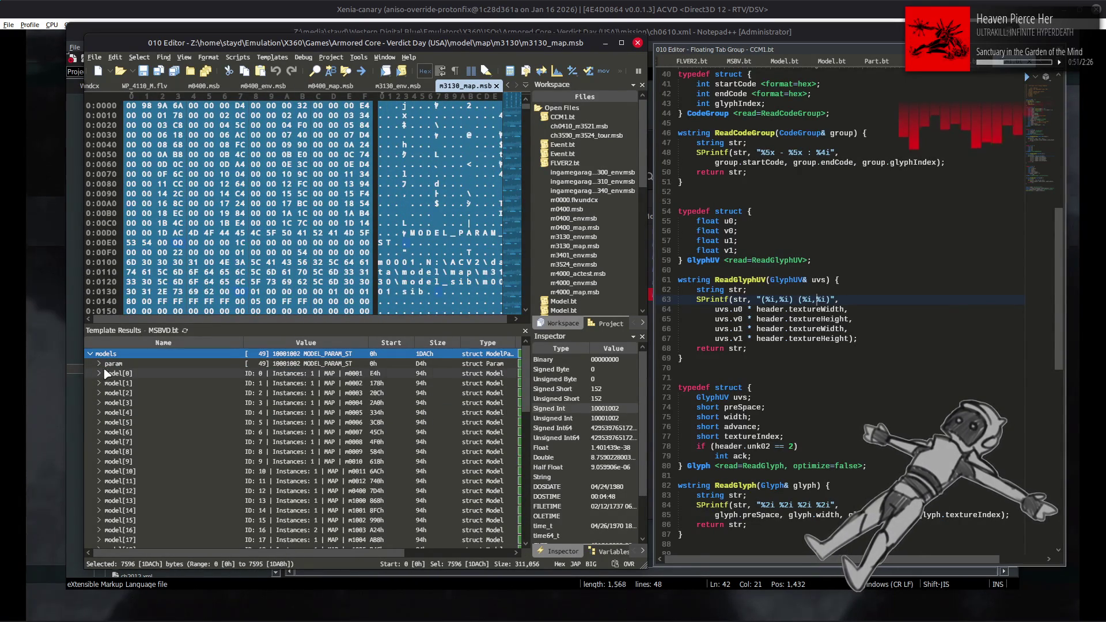
pyautogui.scroll(-12, 112, 375)
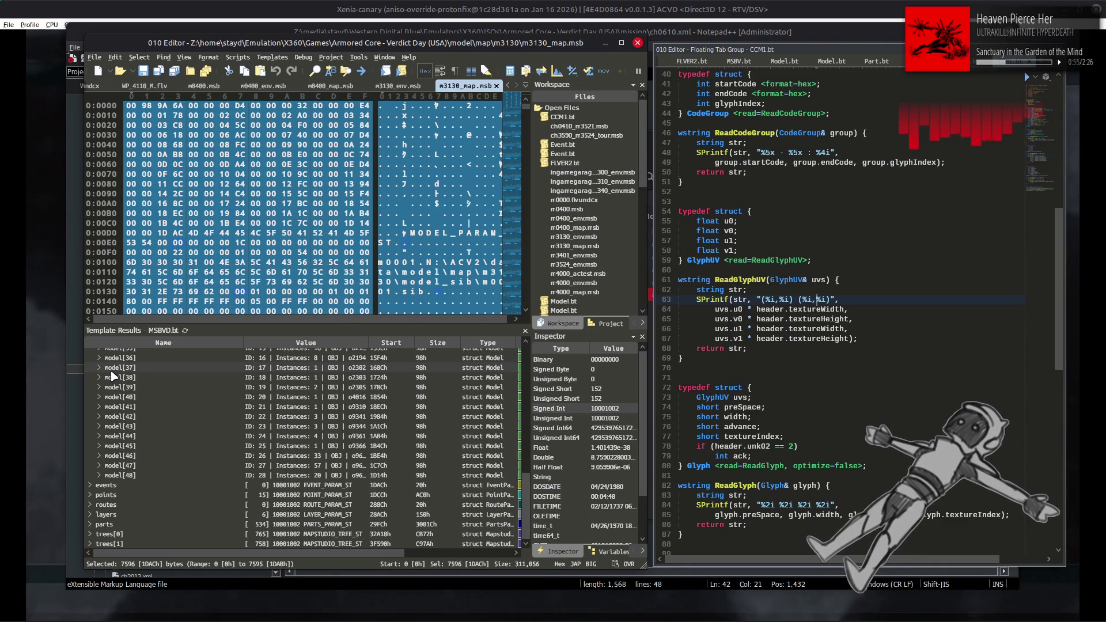
pyautogui.scroll(6, 113, 376)
pyautogui.scroll(2, 113, 376)
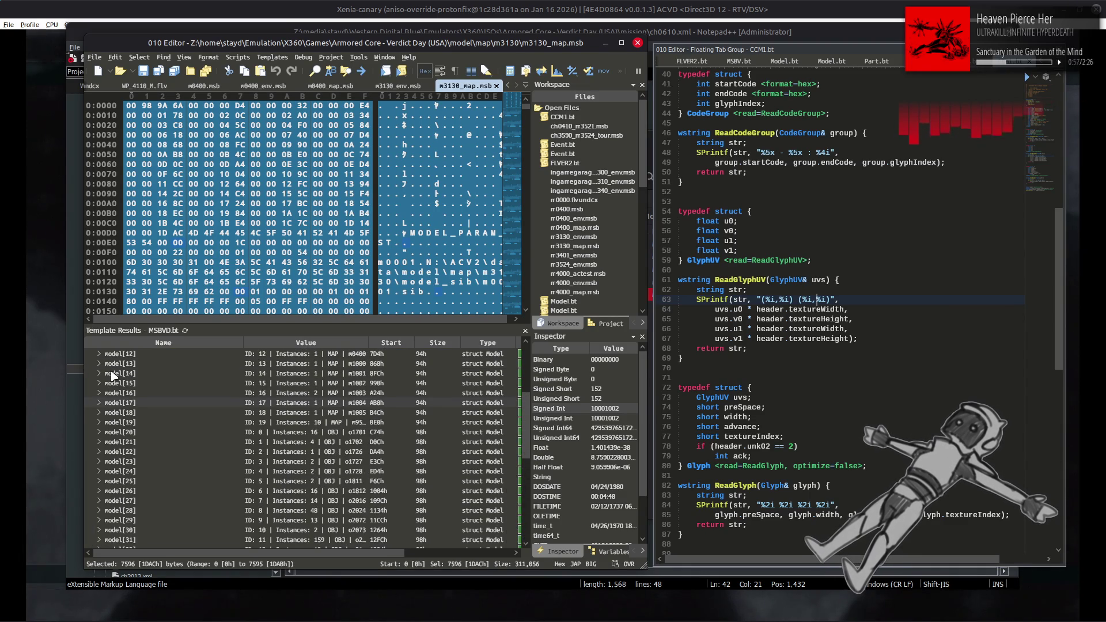
pyautogui.scroll(5, 112, 376)
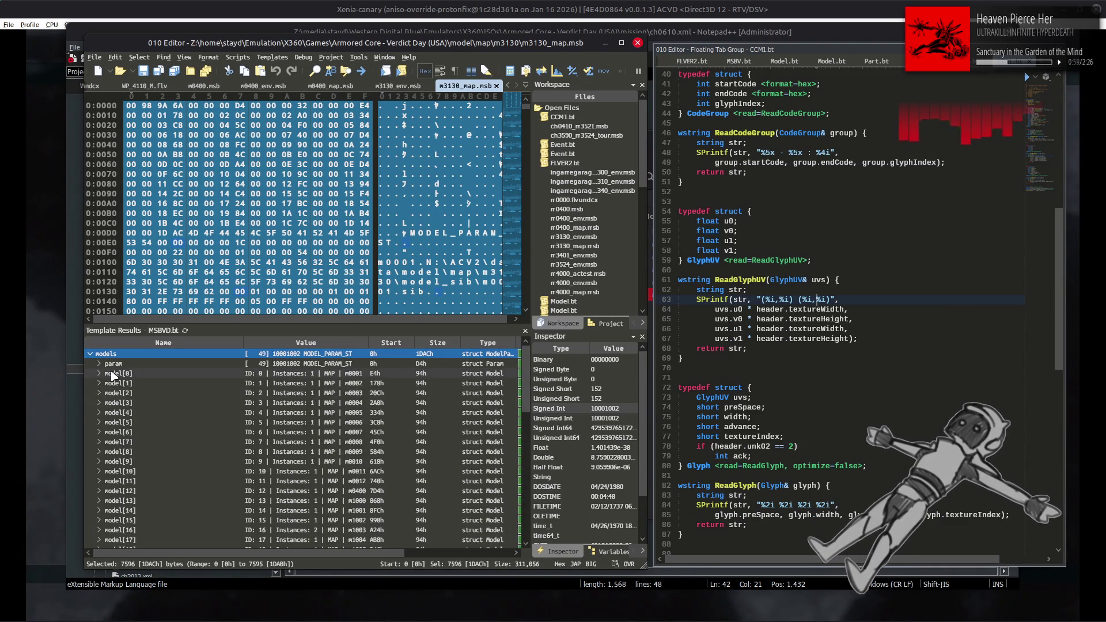
pyautogui.click(90, 354)
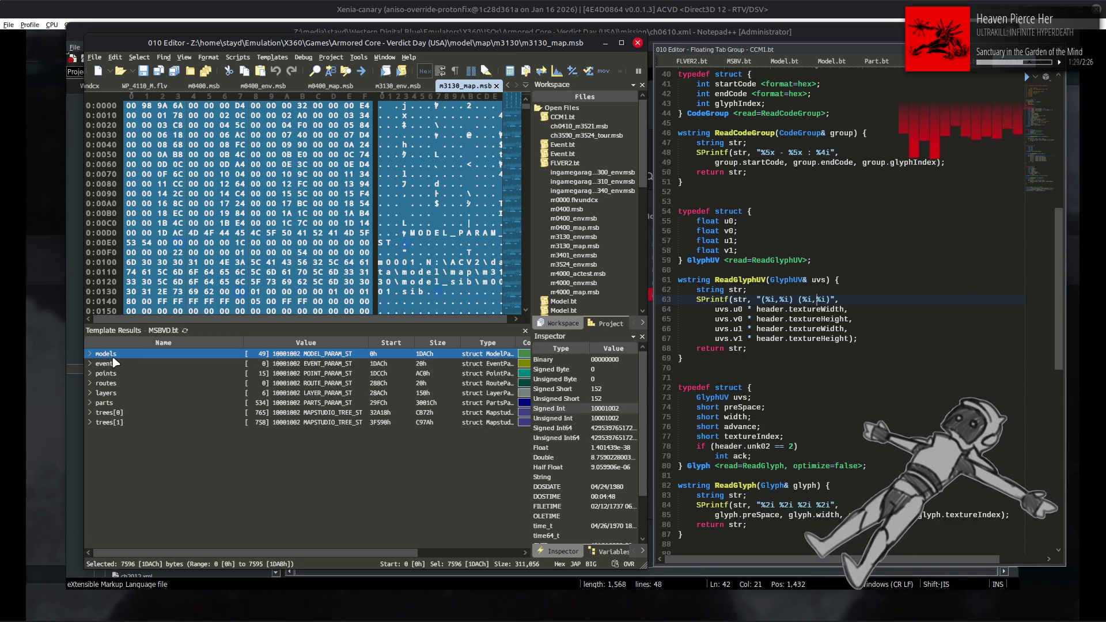
pyautogui.hotkey('alt', 'Tab')
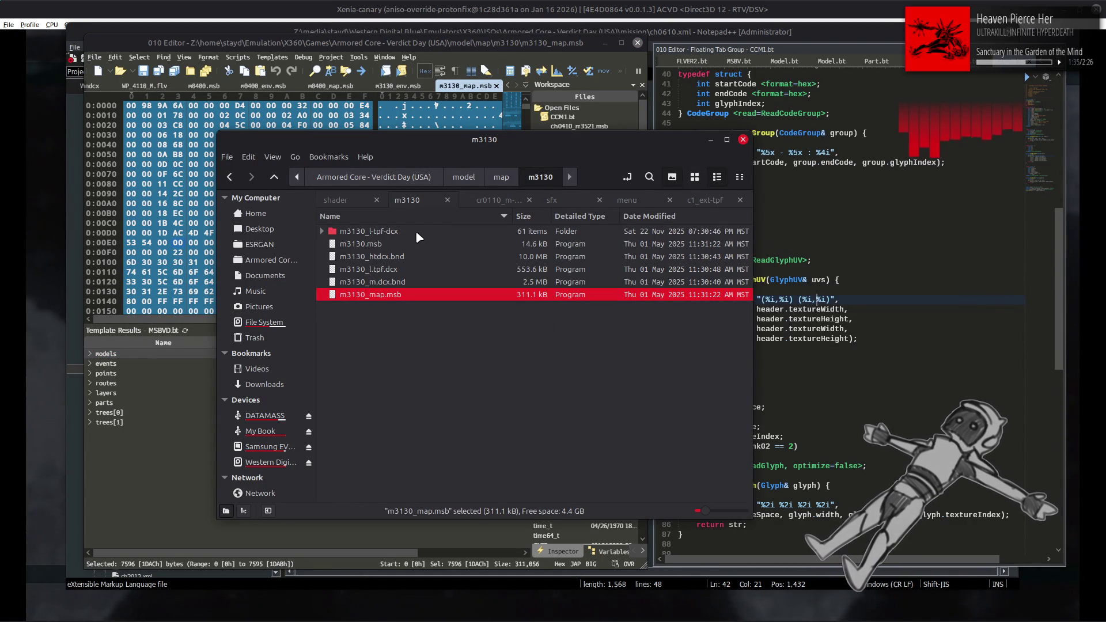
# Open m3130.msb in 010 Editor and inspect its parts and layers sections.
pyautogui.click(362, 245)
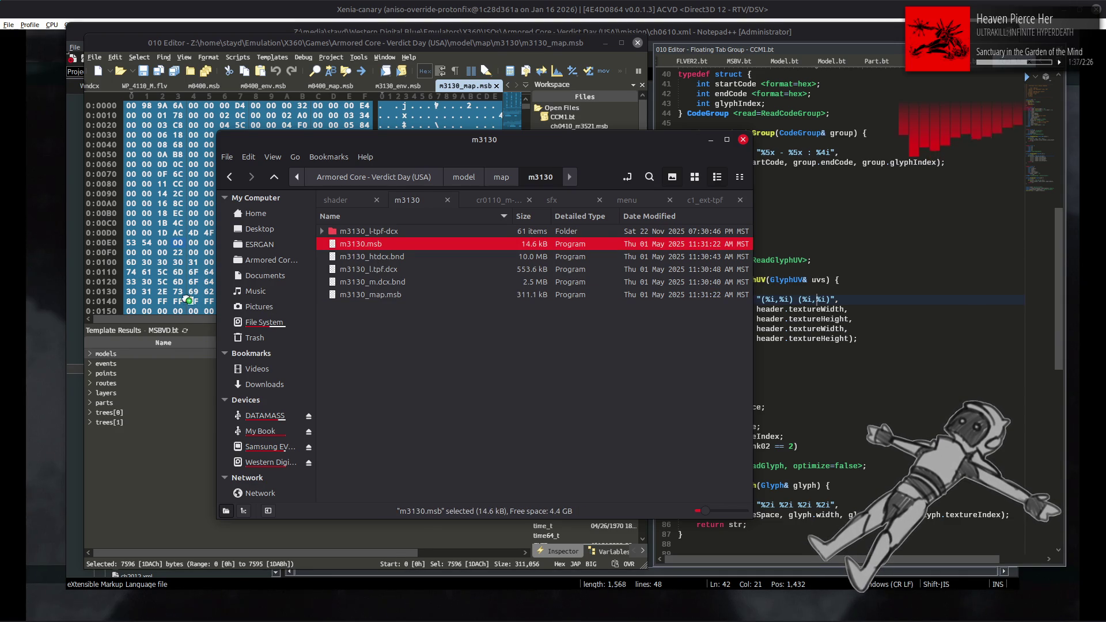
pyautogui.moveTo(184, 296); pyautogui.dragTo(183, 291)
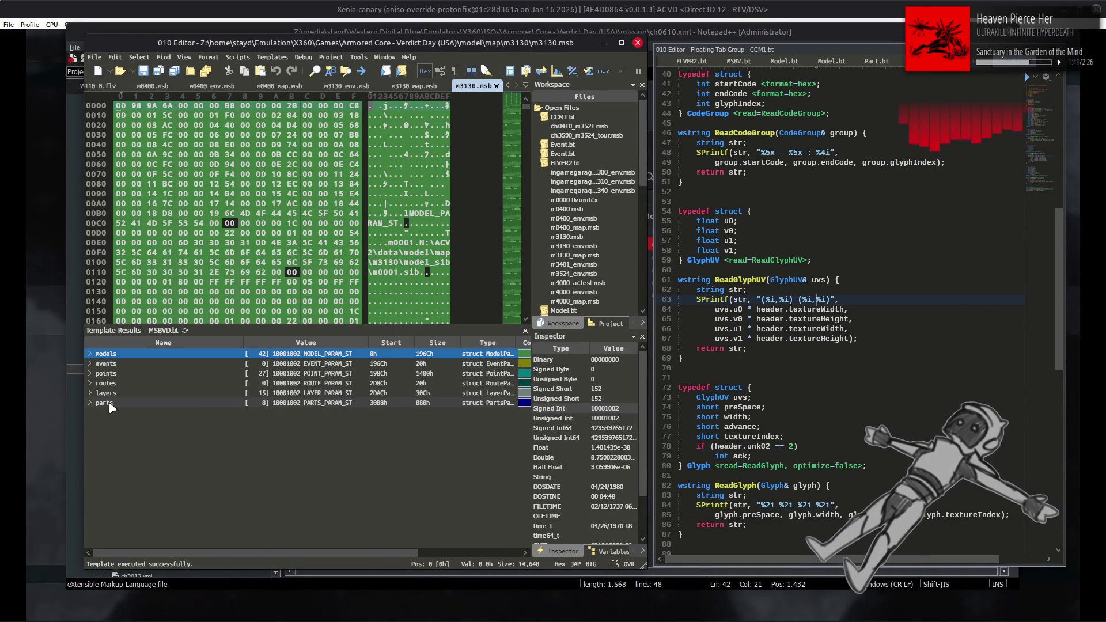
pyautogui.click(106, 404)
pyautogui.click(90, 403)
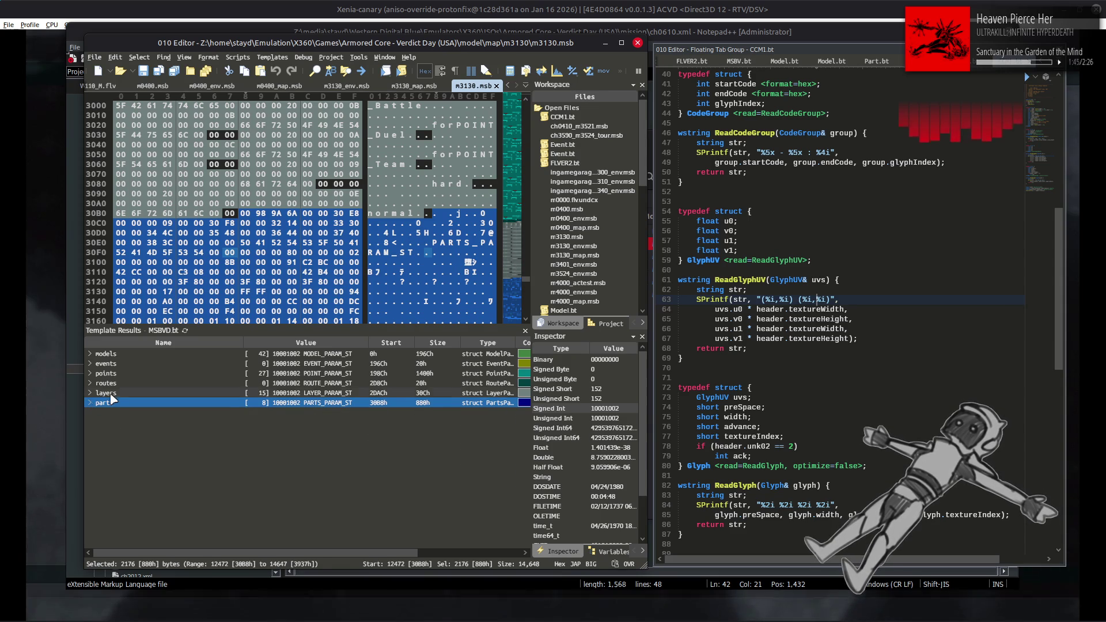
pyautogui.press('Left')
pyautogui.press('Up')
pyautogui.press('Right')
pyautogui.scroll(-1, 101, 401)
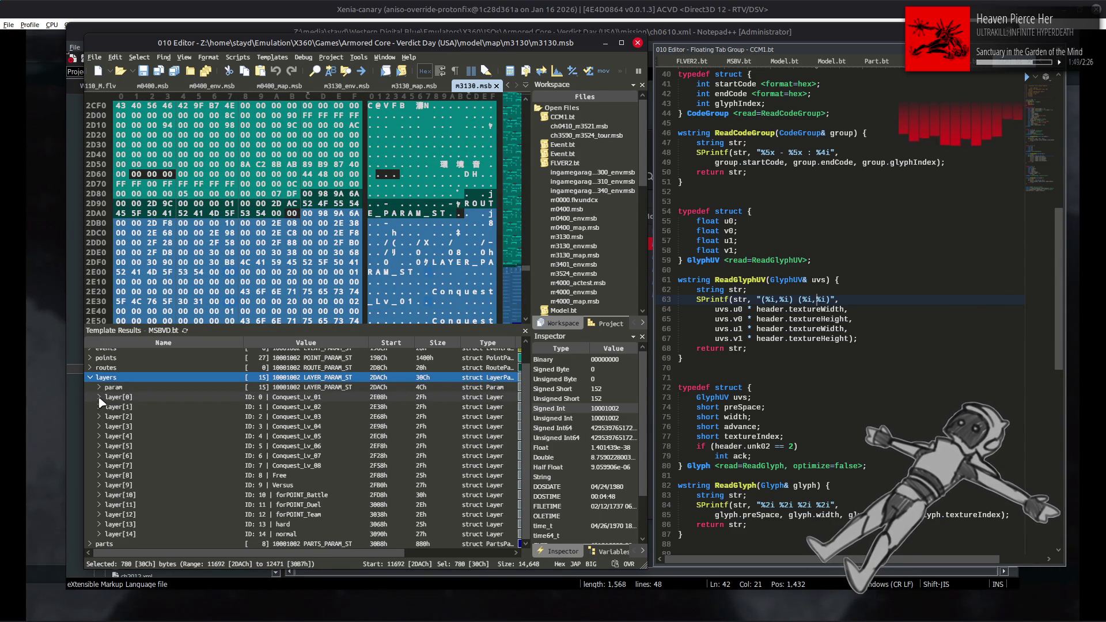
pyautogui.press('Left')
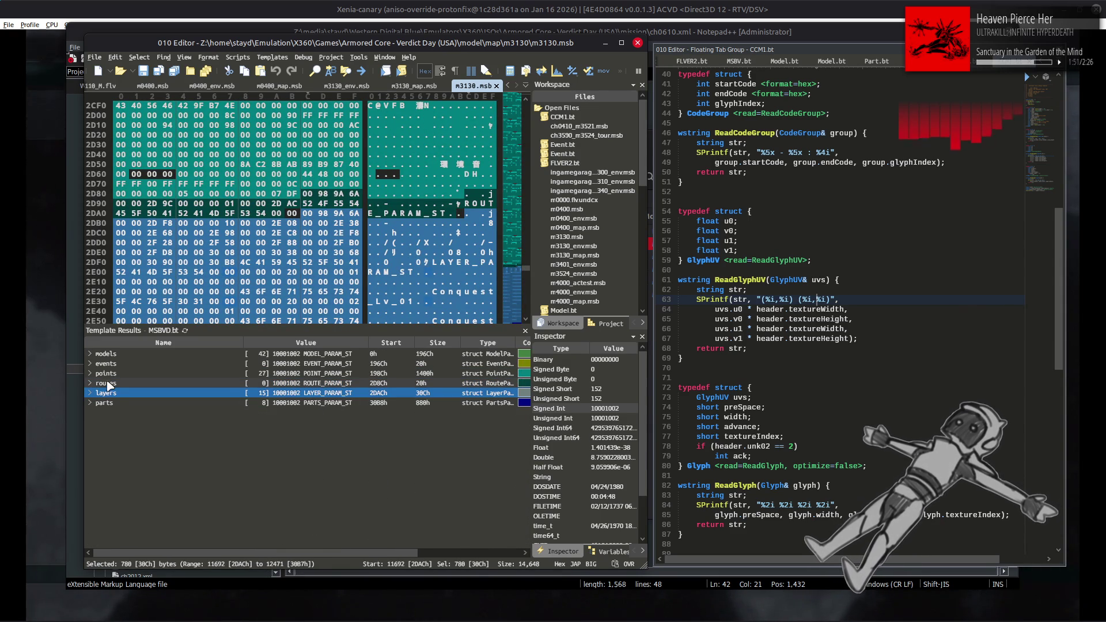
# Browse m3130.msb's points and models, then close its tab to return to m3130_map.msb.
pyautogui.click(110, 373)
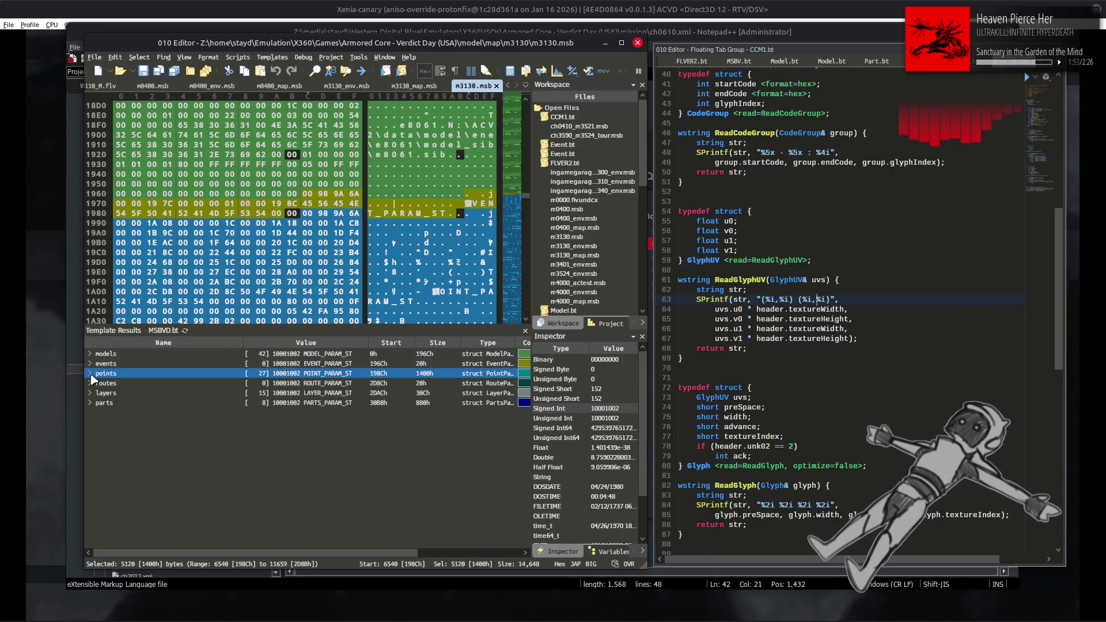
pyautogui.click(90, 373)
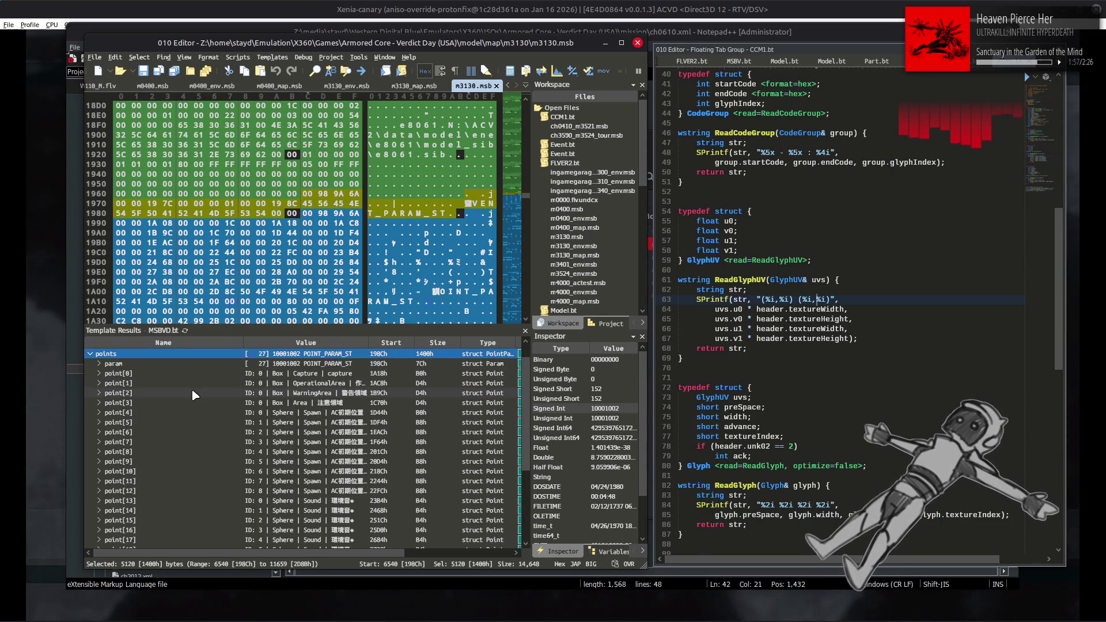
pyautogui.scroll(-2, 193, 393)
pyautogui.scroll(-2, 193, 394)
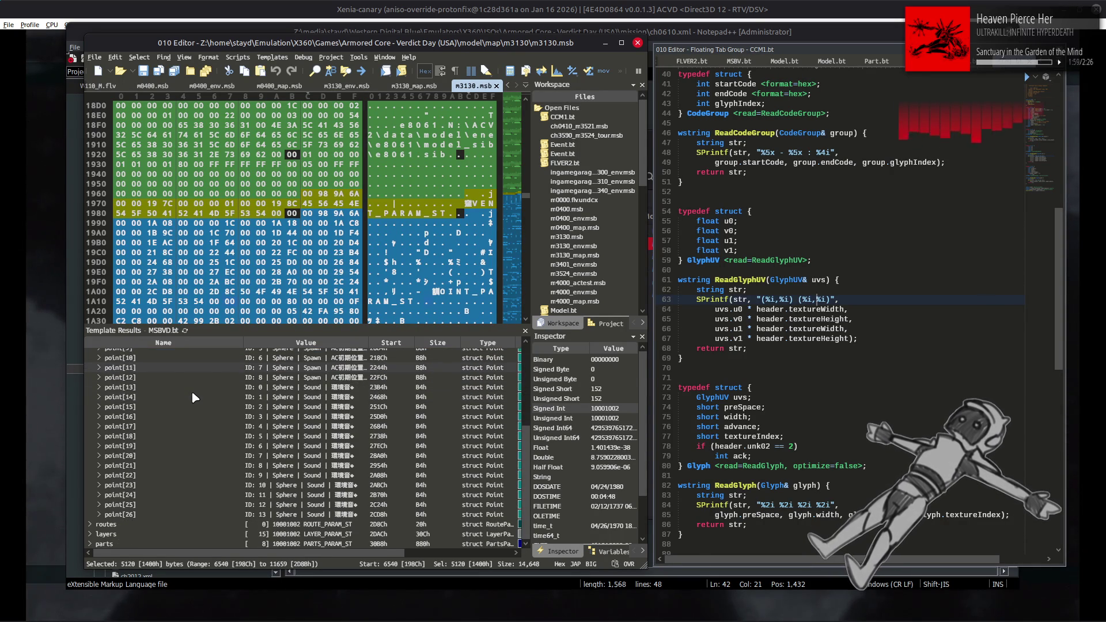
pyautogui.scroll(4, 191, 391)
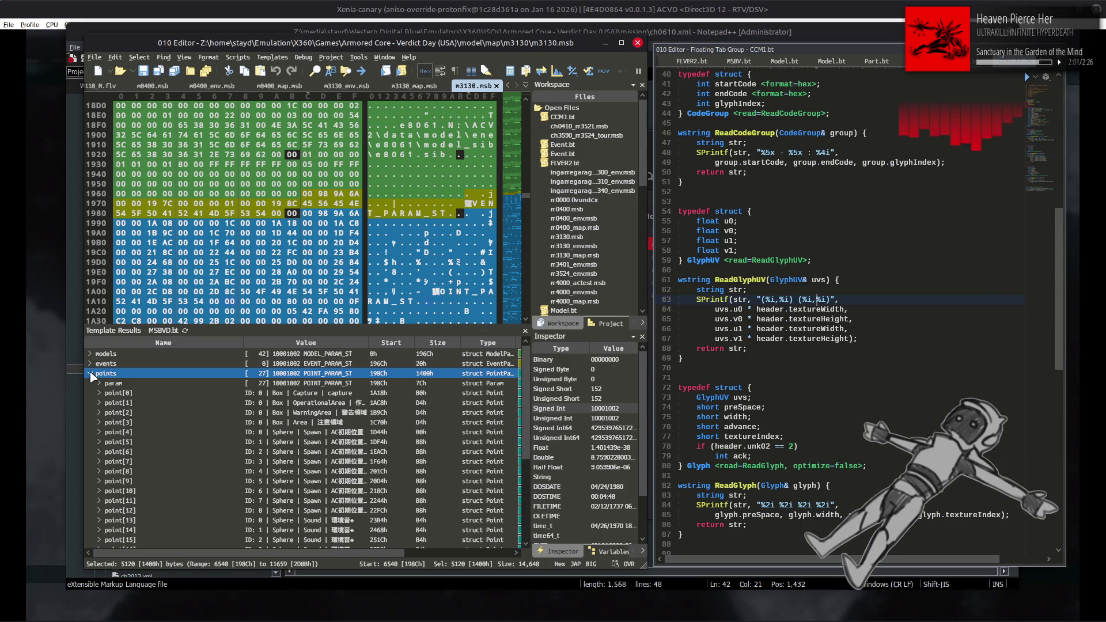
pyautogui.click(90, 373)
pyautogui.click(91, 354)
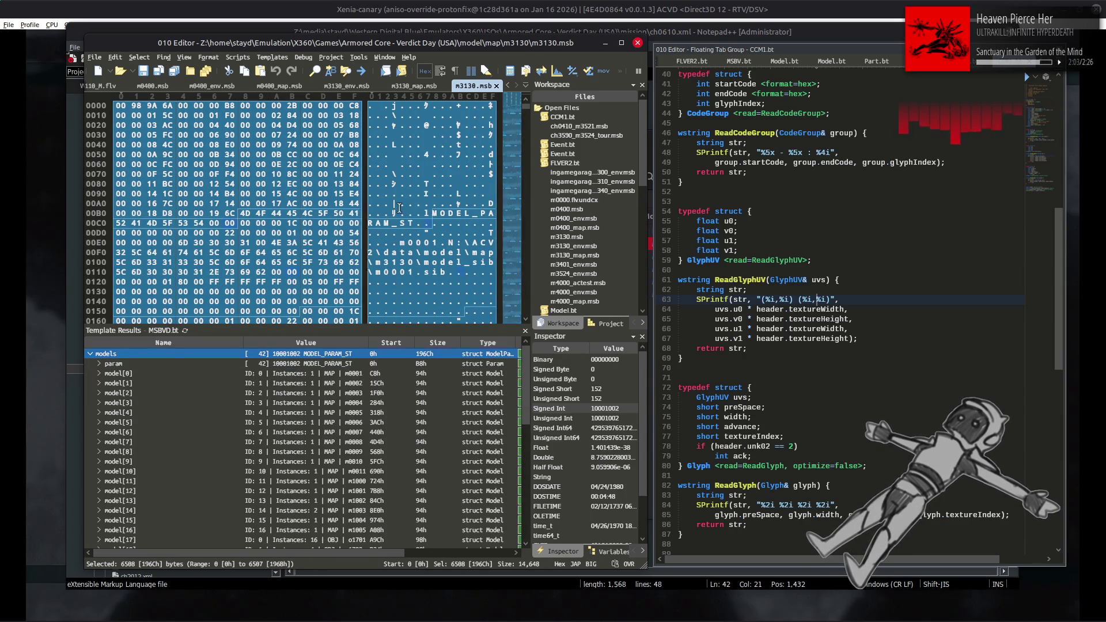
pyautogui.click(496, 86)
pyautogui.hotkey('alt', 'Tab')
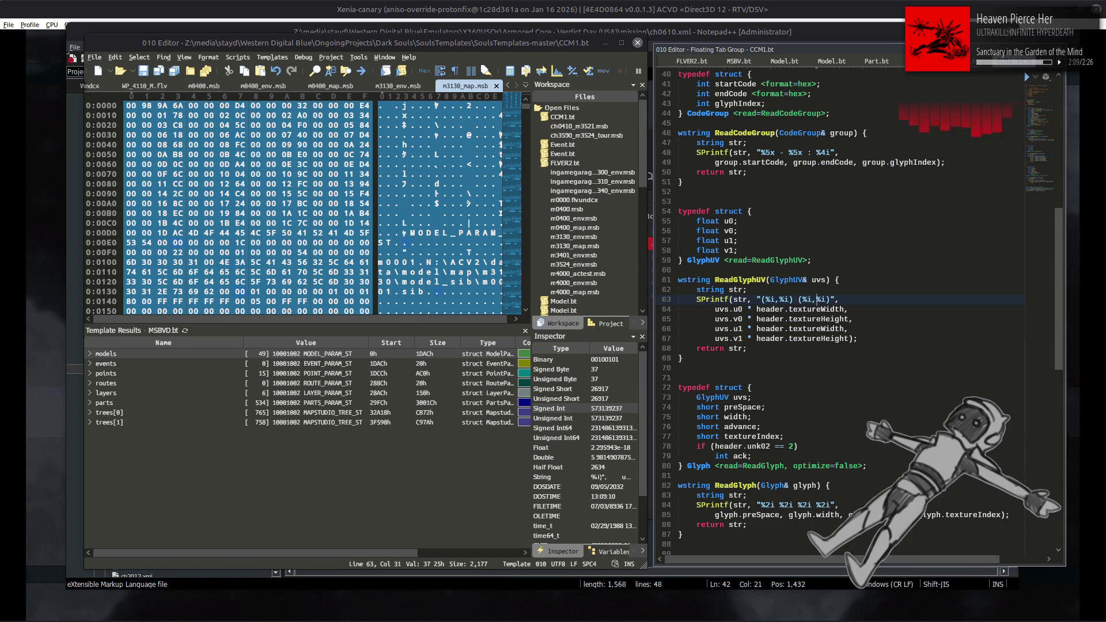
# From the map folder's ch_mission subfolder, drag ch0610_m3130.msb into 010 Editor.
pyautogui.hotkey('alt', 'Tab')
pyautogui.press('Tab')
pyautogui.press('Tab')
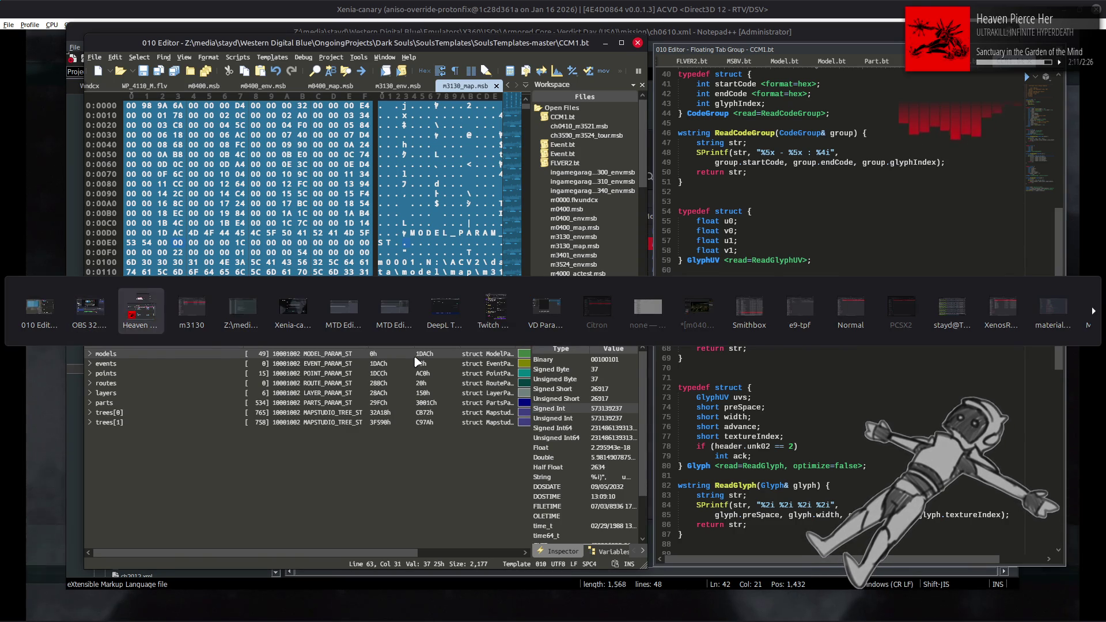
pyautogui.hotkey('alt', 'Up')
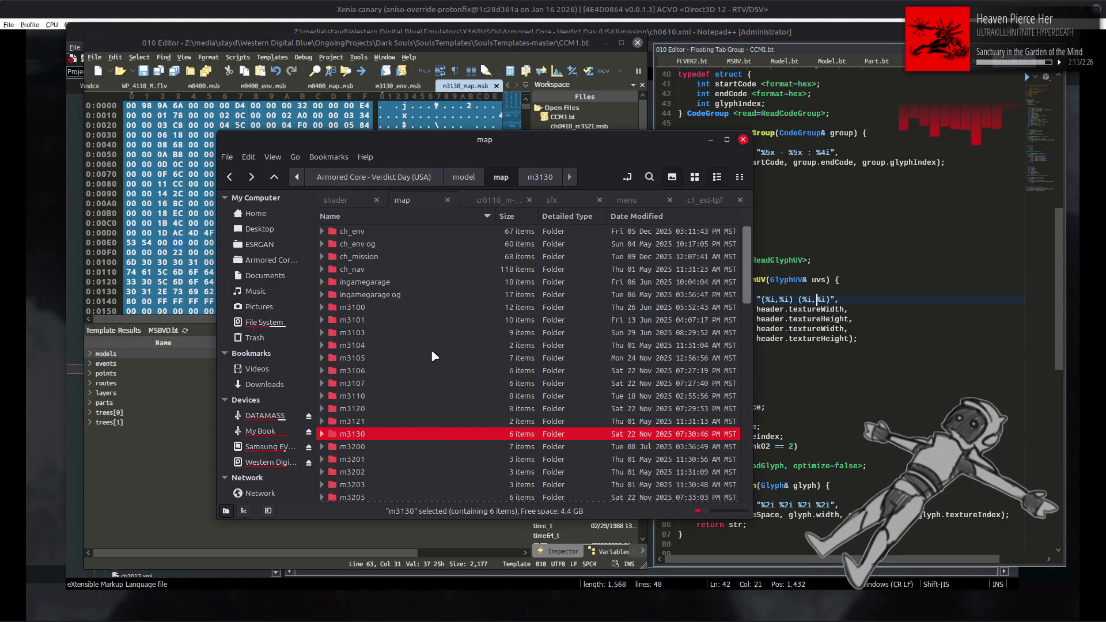
pyautogui.doubleClick(380, 257)
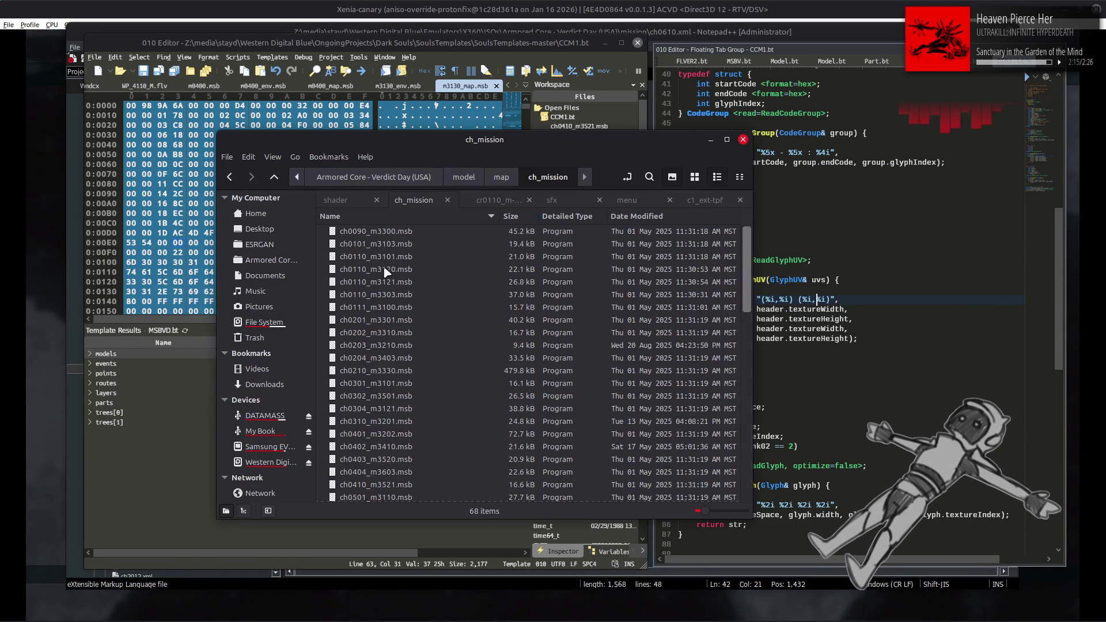
pyautogui.scroll(-6, 389, 346)
pyautogui.moveTo(377, 387); pyautogui.dragTo(137, 390)
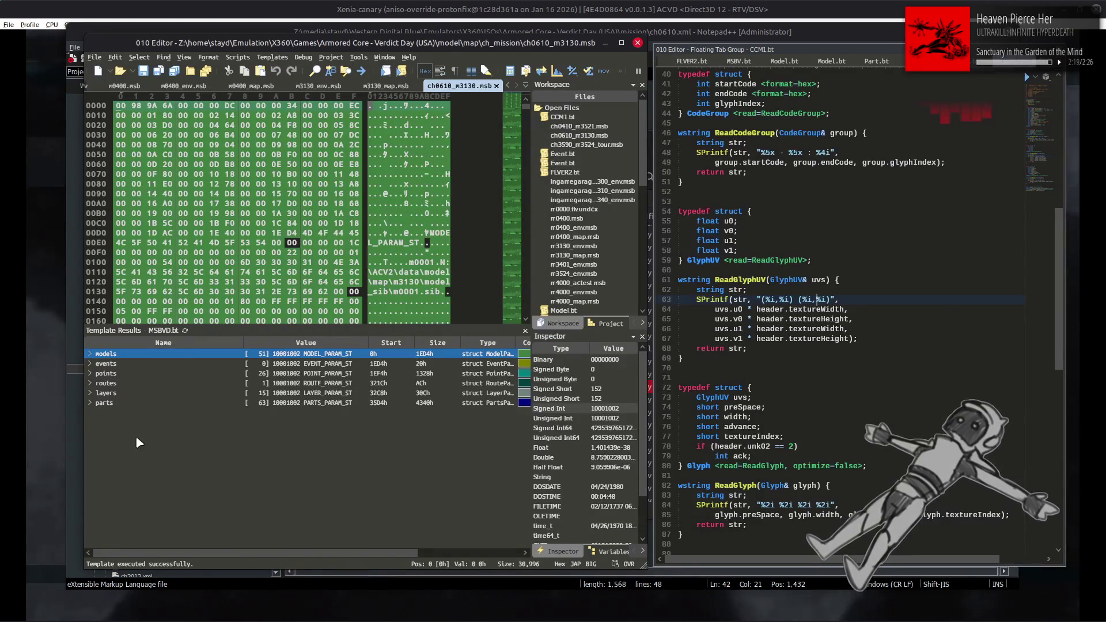
# Expand the routes entry, copy the route name ルート, and paste it into DeepL.
pyautogui.click(90, 383)
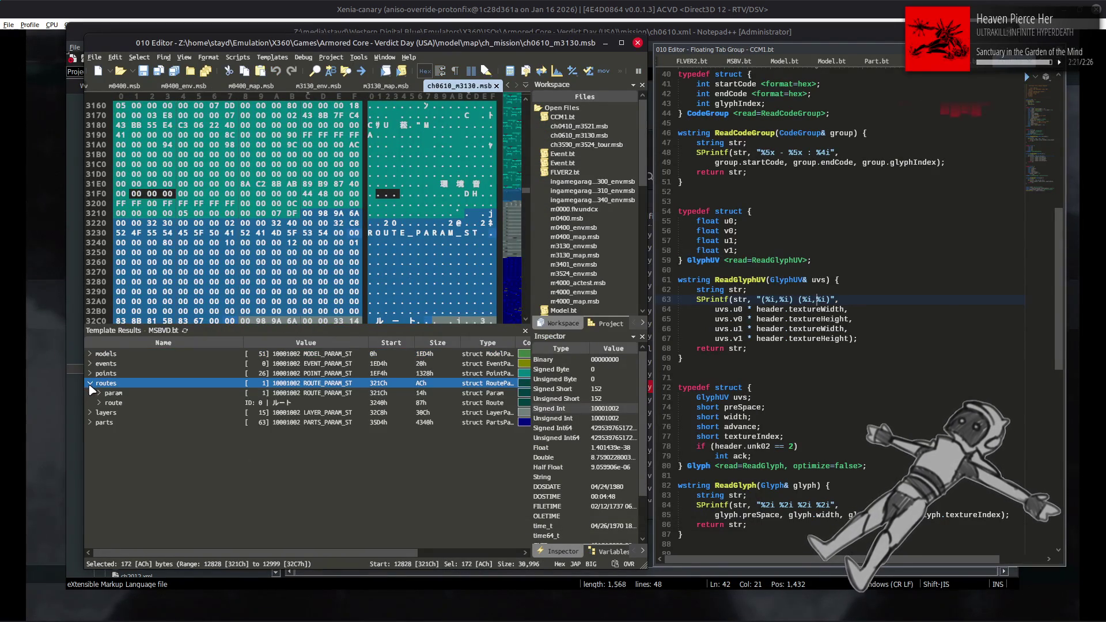
pyautogui.click(100, 404)
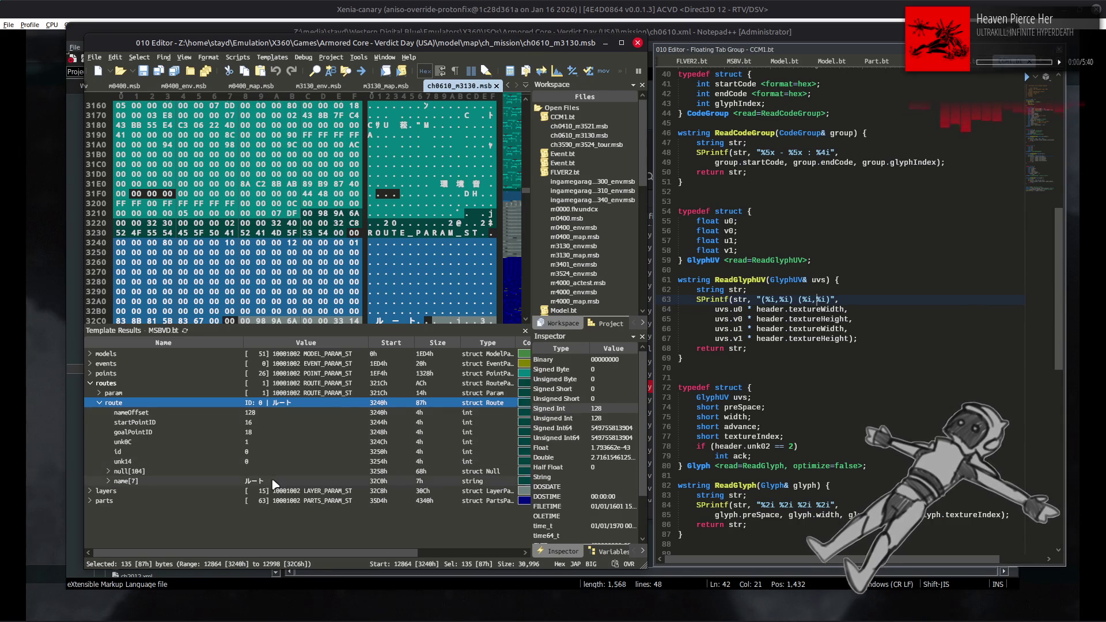
pyautogui.click(271, 481)
pyautogui.click(275, 482)
pyautogui.click(299, 445)
pyautogui.hotkey('alt', 'Tab')
pyautogui.hotkey('alt', 'Tab')
pyautogui.hotkey('alt', 'Tab')
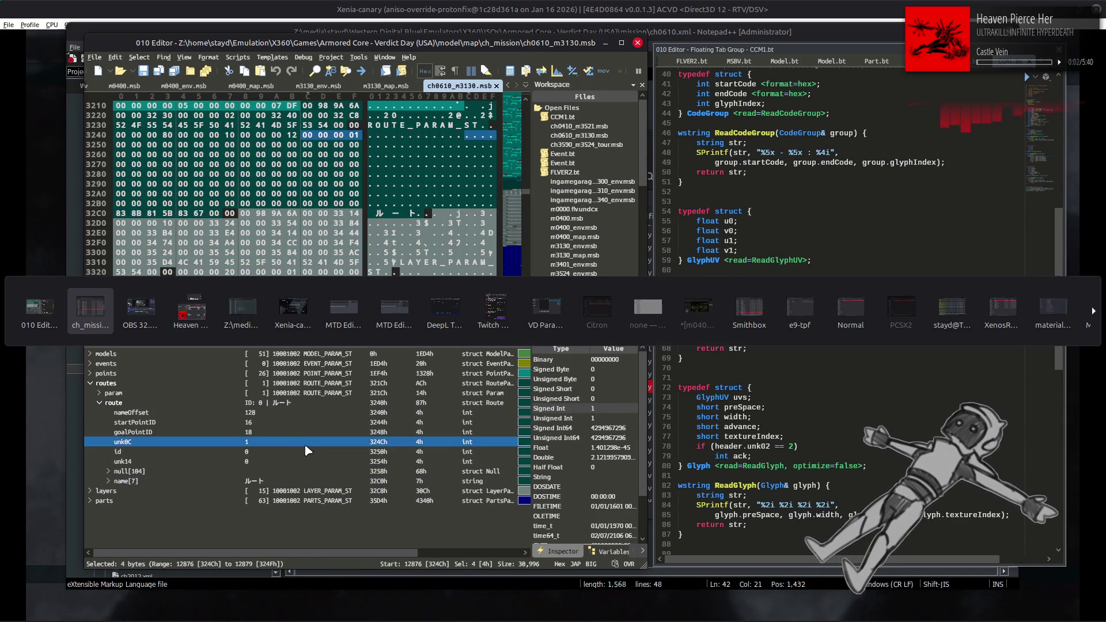
pyautogui.hotkey('alt', 'Tab')
pyautogui.hotkey('alt', 'Tab')
pyautogui.hotkey('alt', 'Tab')
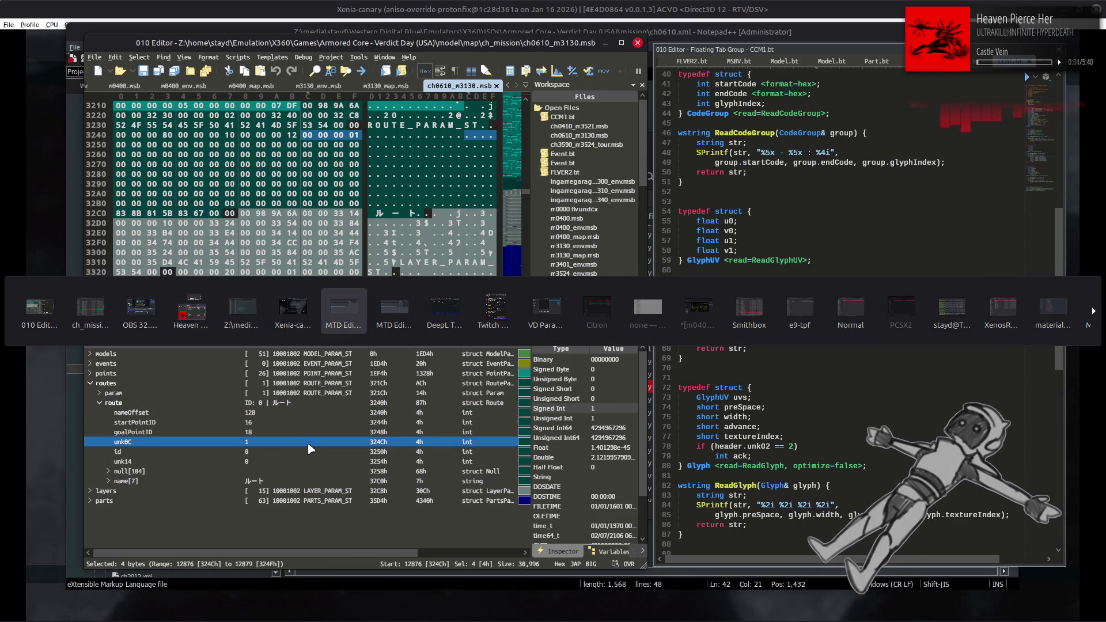
pyautogui.write('ルート')
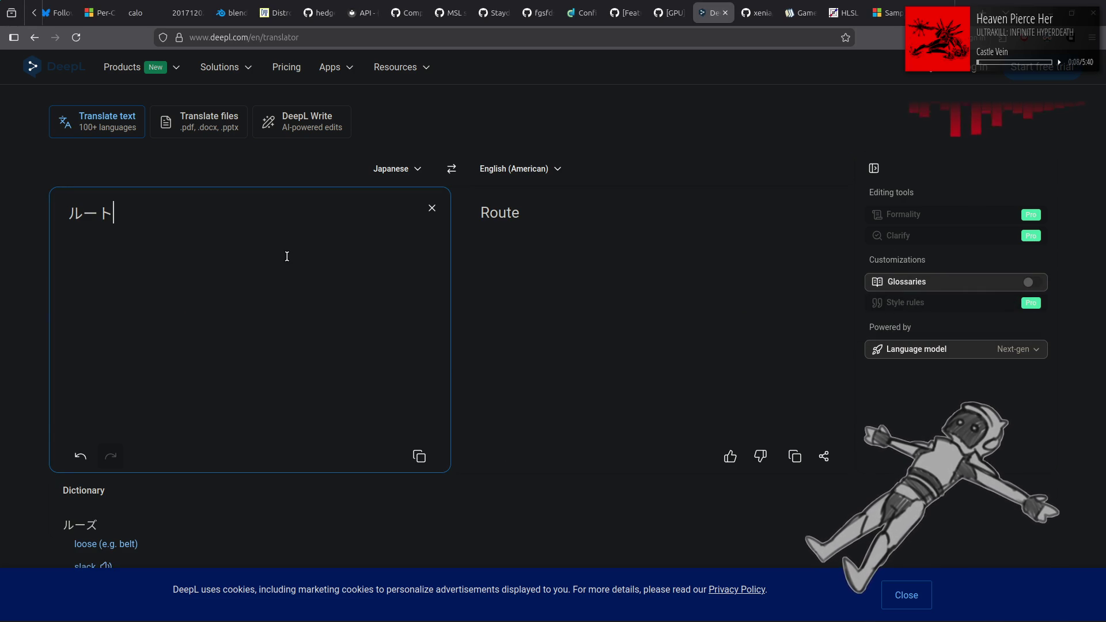
# Scroll through DeepL's dictionary entries for ルート, then return to 010 Editor.
pyautogui.scroll(-3, 287, 256)
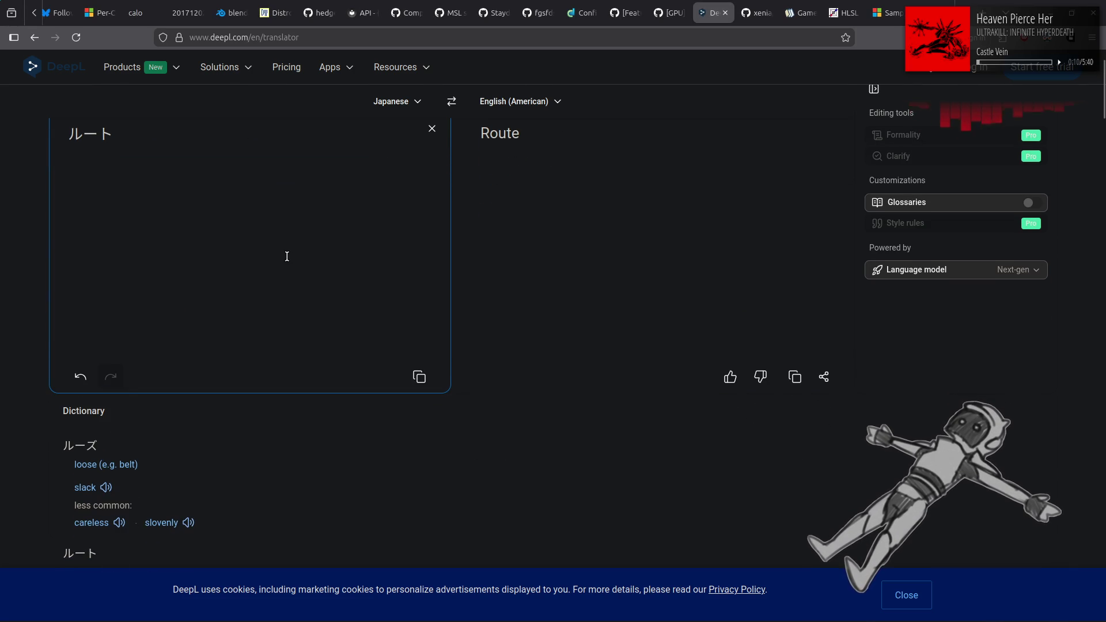
pyautogui.scroll(3, 304, 271)
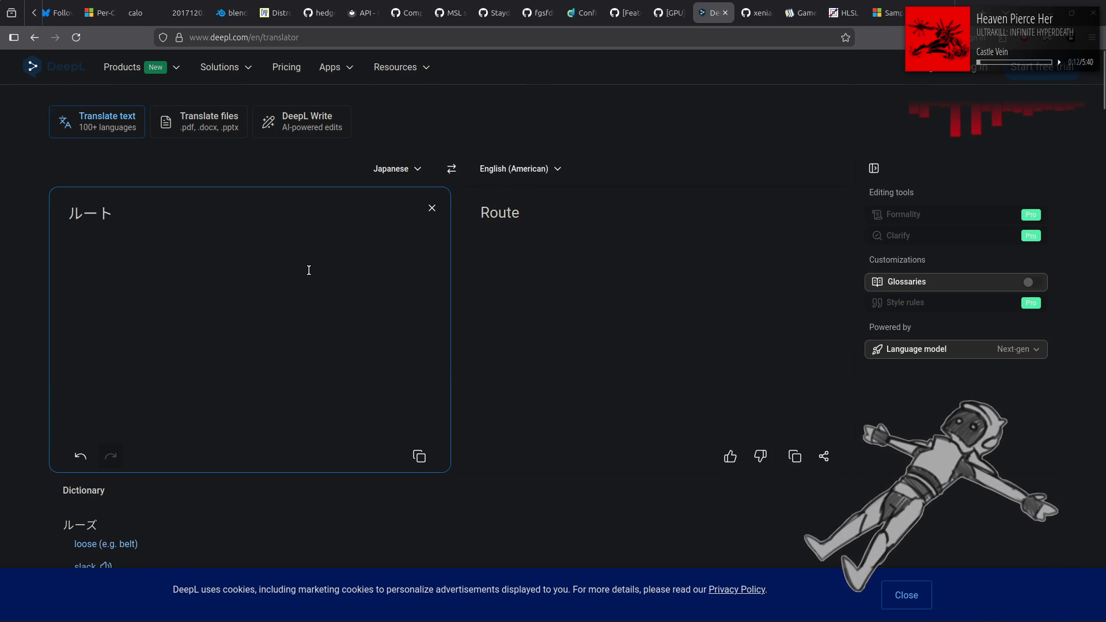
pyautogui.hotkey('alt', 'Tab')
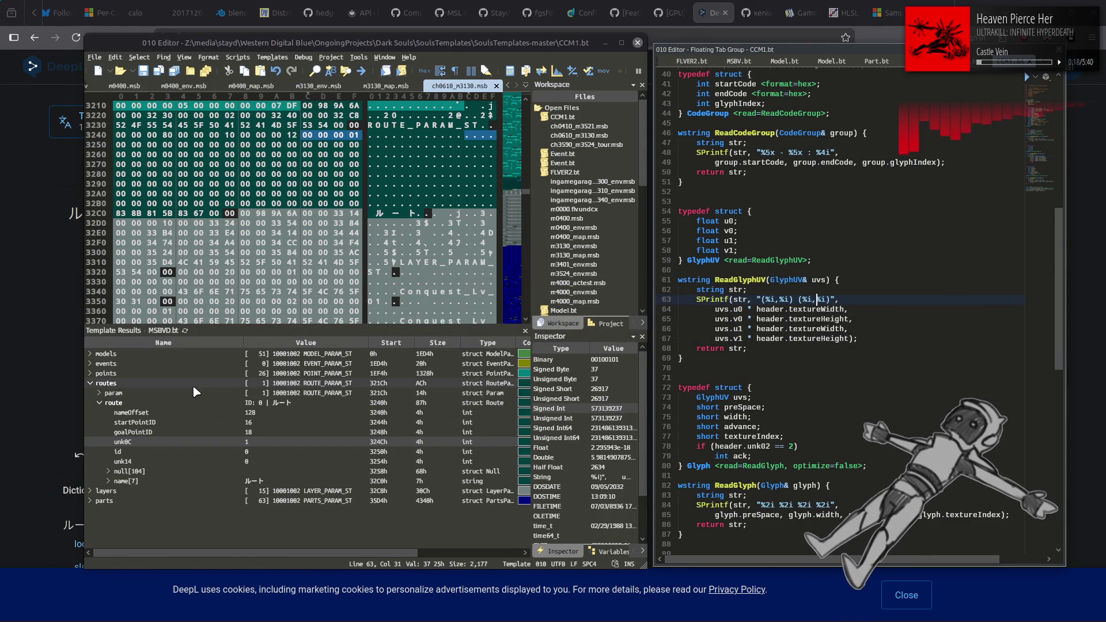
# Expand points and translate point[1]'s Japanese name in DeepL as Starting Point.
pyautogui.click(192, 385)
pyautogui.click(89, 383)
pyautogui.click(90, 373)
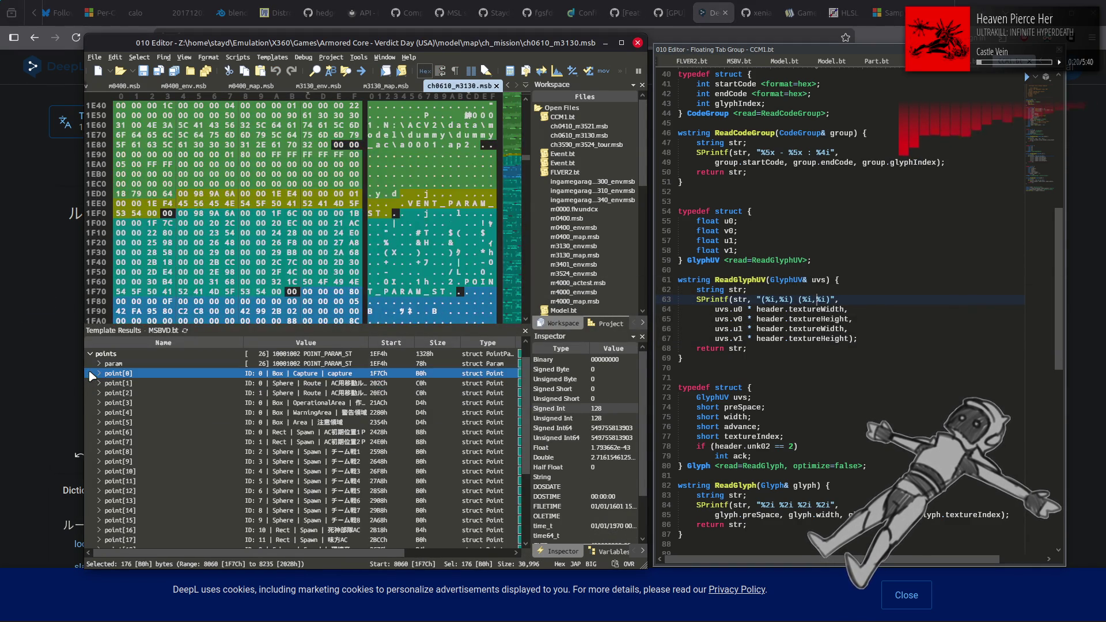
pyautogui.click(139, 383)
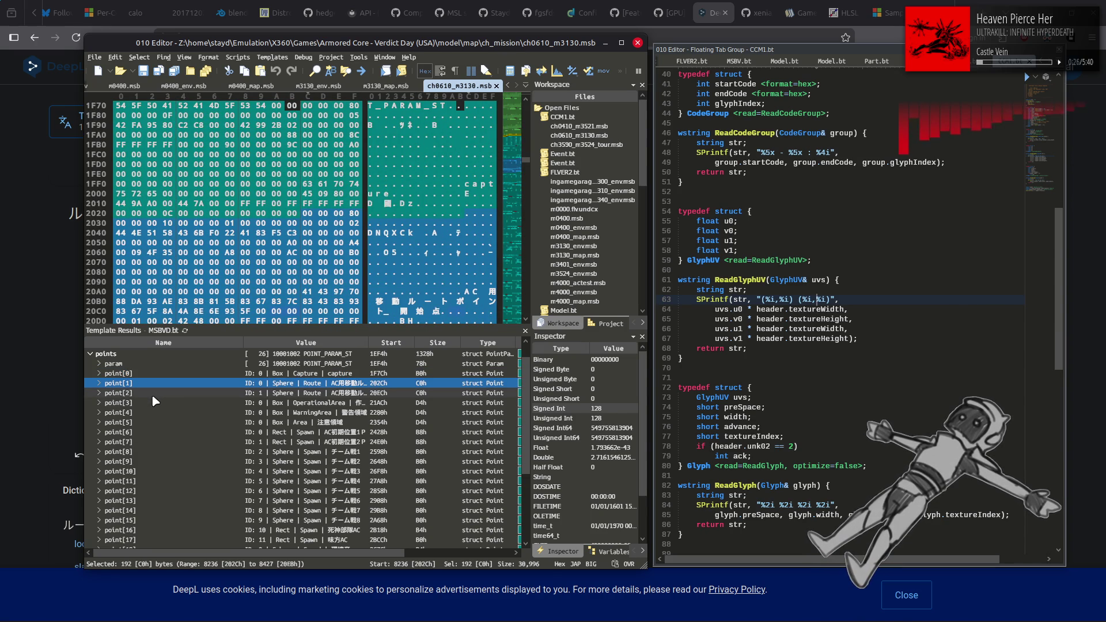
pyautogui.click(99, 383)
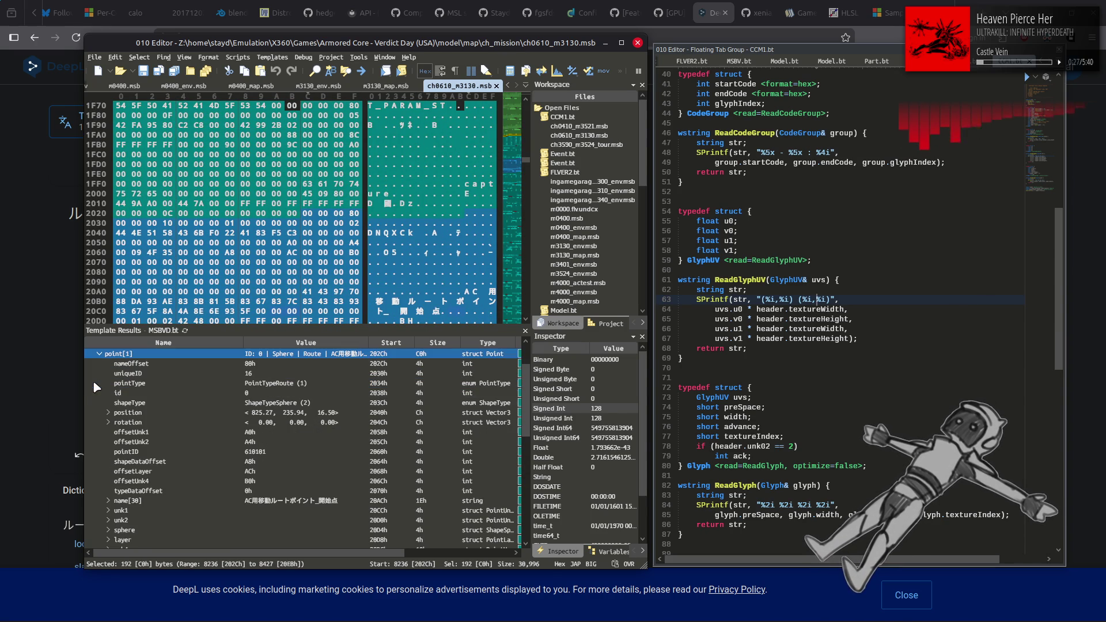
pyautogui.click(331, 505)
pyautogui.click(327, 464)
pyautogui.hotkey('alt', 'Tab')
pyautogui.hotkey('ctrl', 'a')
pyautogui.write('AC用移動ルートポイント_開始点')
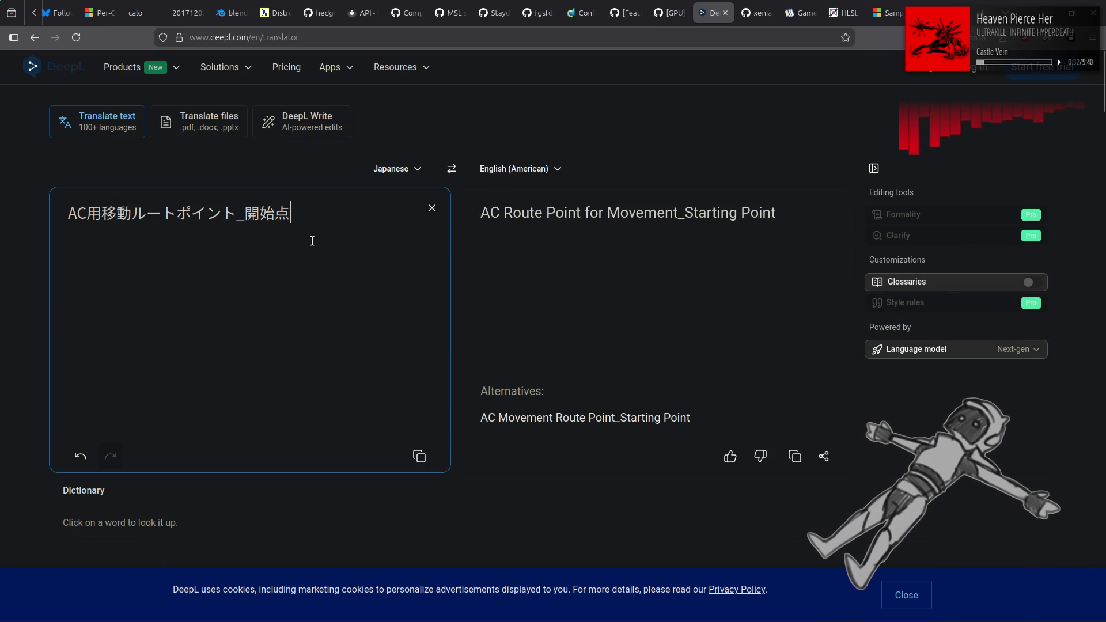
pyautogui.hotkey('alt', 'Tab')
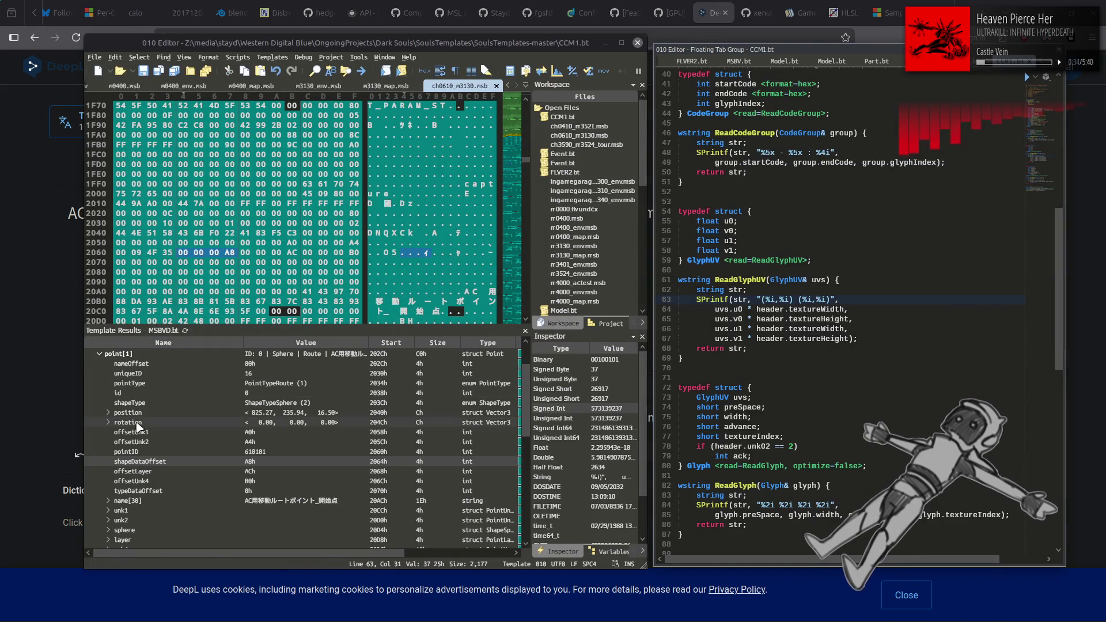
# Translate point[2]'s Japanese name in DeepL as End Point, then clear DeepL.
pyautogui.click(109, 355)
pyautogui.click(100, 355)
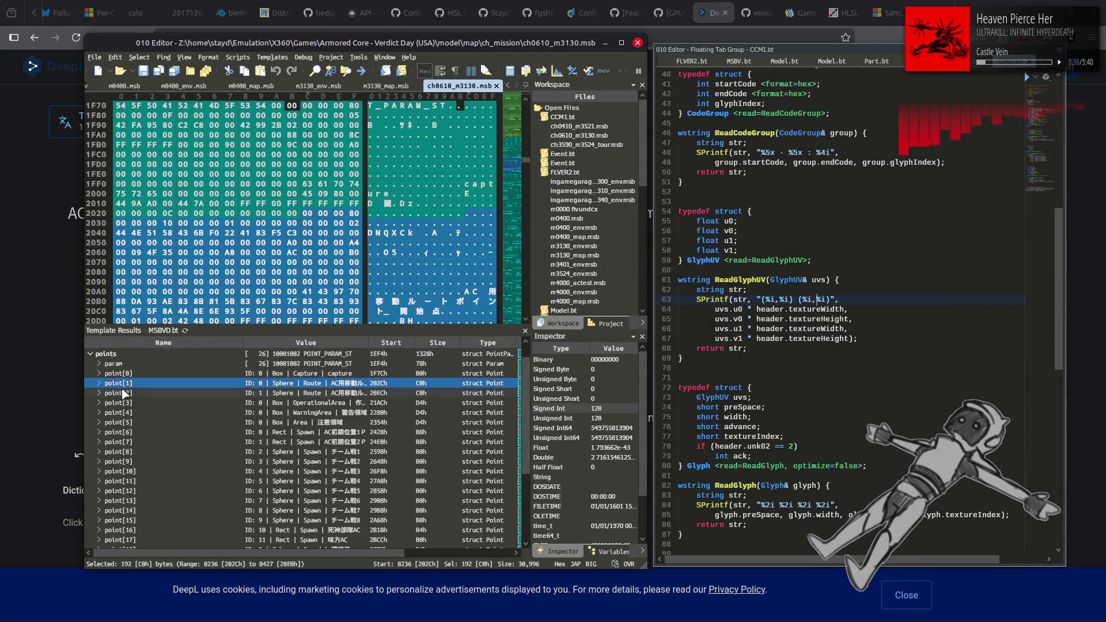
pyautogui.click(122, 394)
pyautogui.click(99, 394)
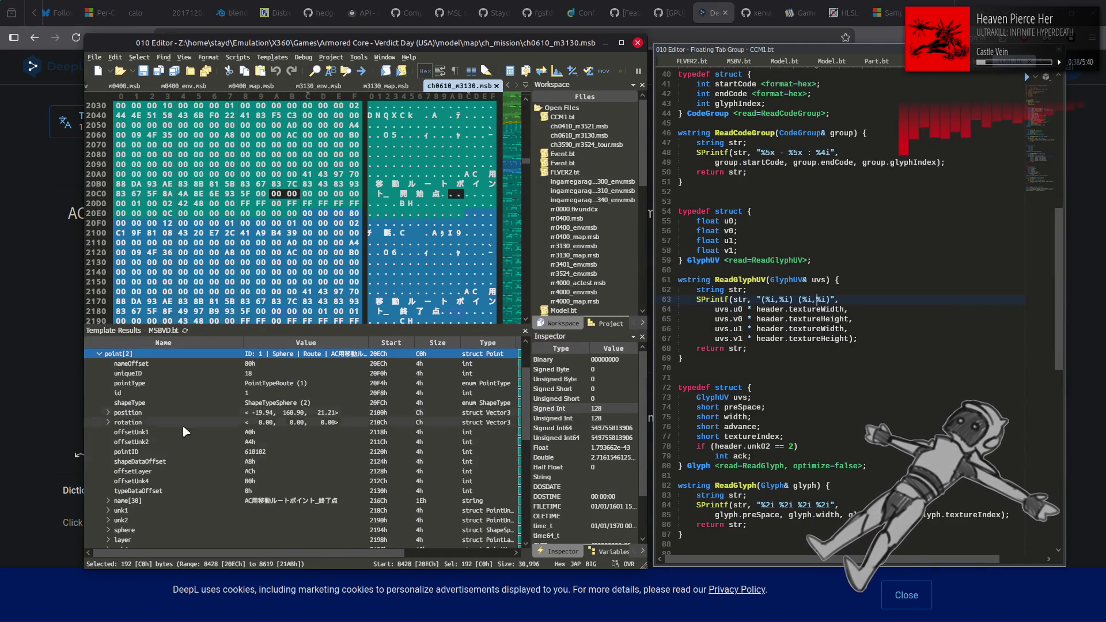
pyautogui.click(279, 502)
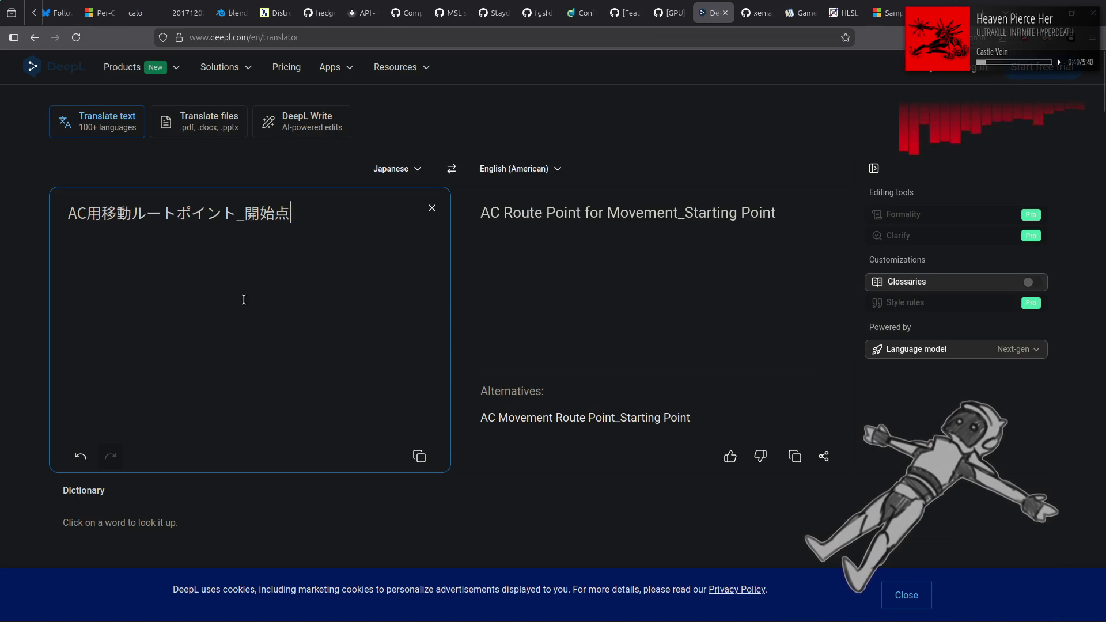
pyautogui.hotkey('alt', 'Tab')
pyautogui.hotkey('ctrl', 'a')
pyautogui.write('AC用移動ルートポイント_終了点')
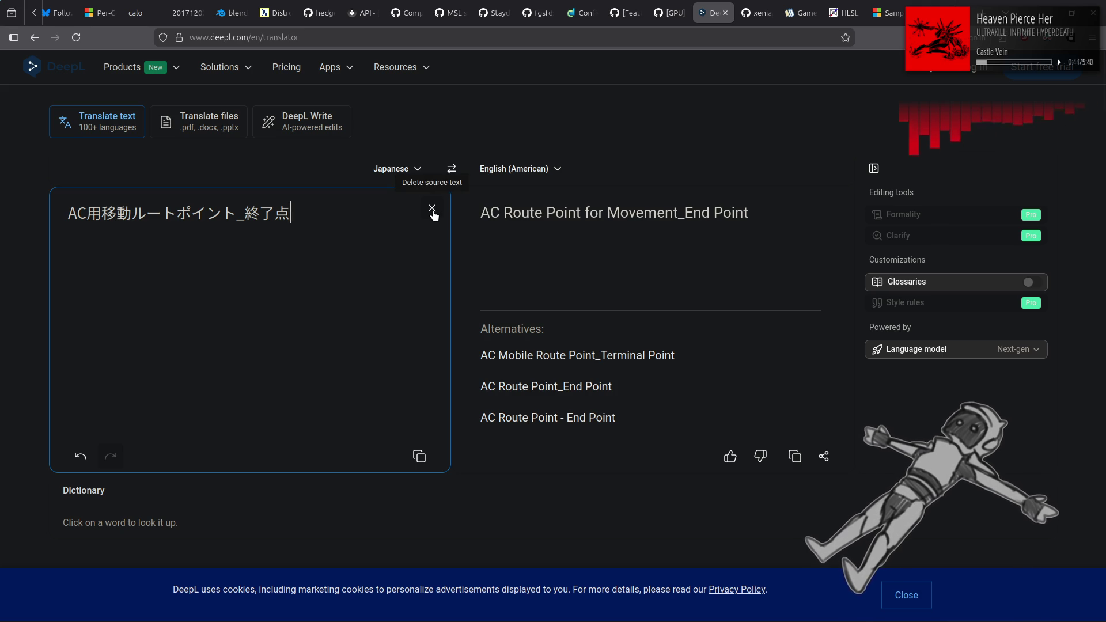
pyautogui.click(432, 210)
pyautogui.hotkey('alt', 'Tab')
# Collapse point[2] and select capture point[0] in the points list.
pyautogui.click(183, 392)
pyautogui.scroll(2, 181, 385)
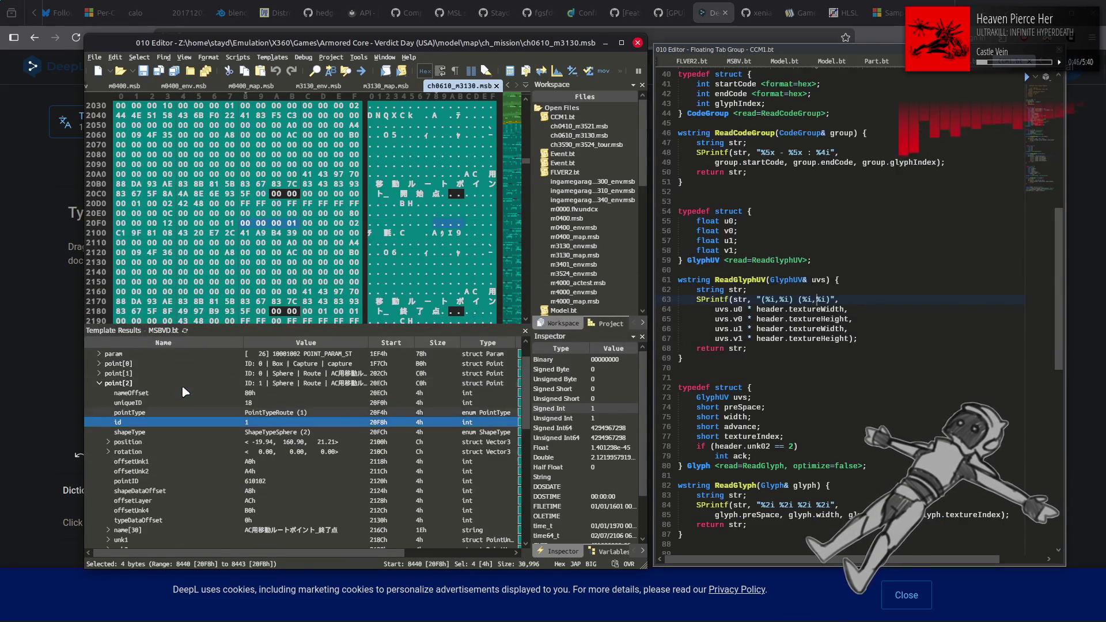
pyautogui.click(125, 413)
pyautogui.doubleClick(125, 413)
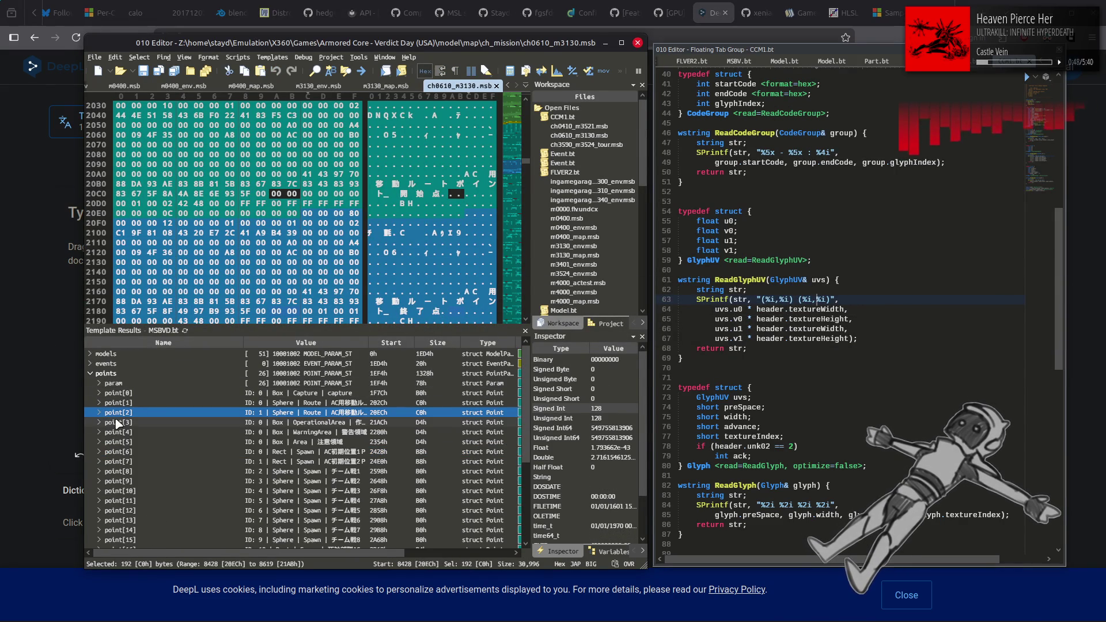
pyautogui.scroll(-2, 133, 426)
pyautogui.scroll(2, 133, 427)
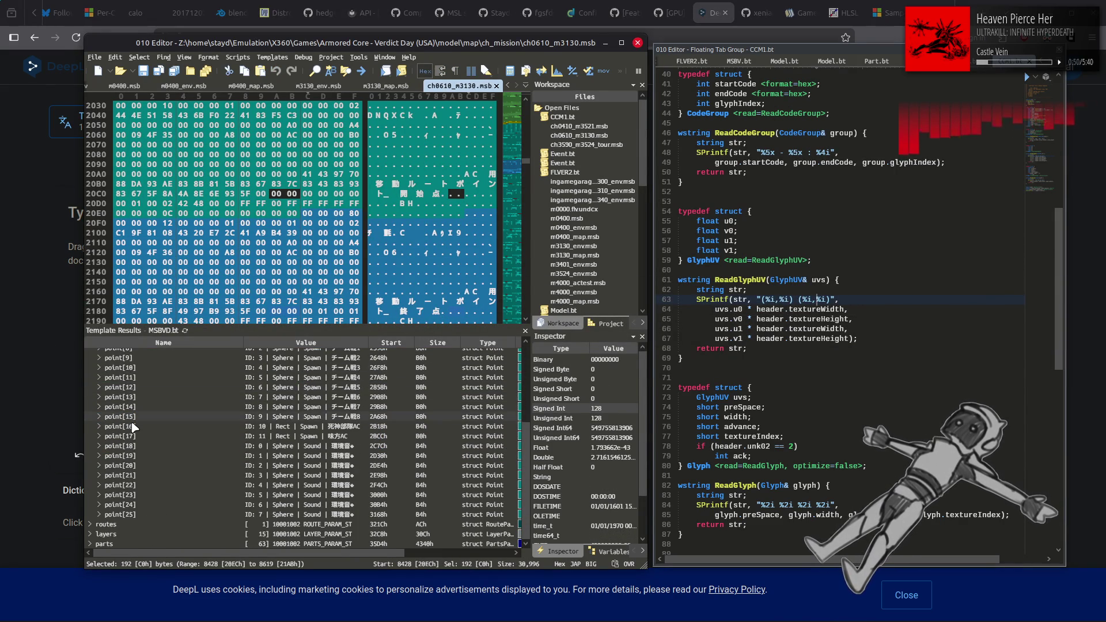
pyautogui.click(140, 393)
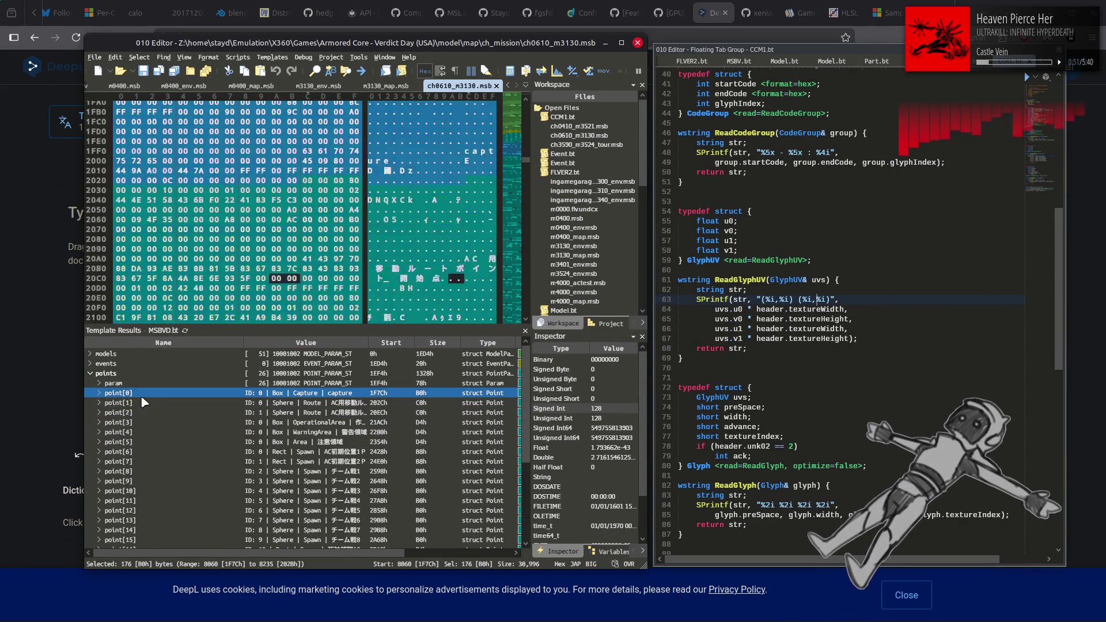
# Expand point[0] to show its 2200 × 1237 × 1000 capture box and select its pointType.
pyautogui.click(100, 393)
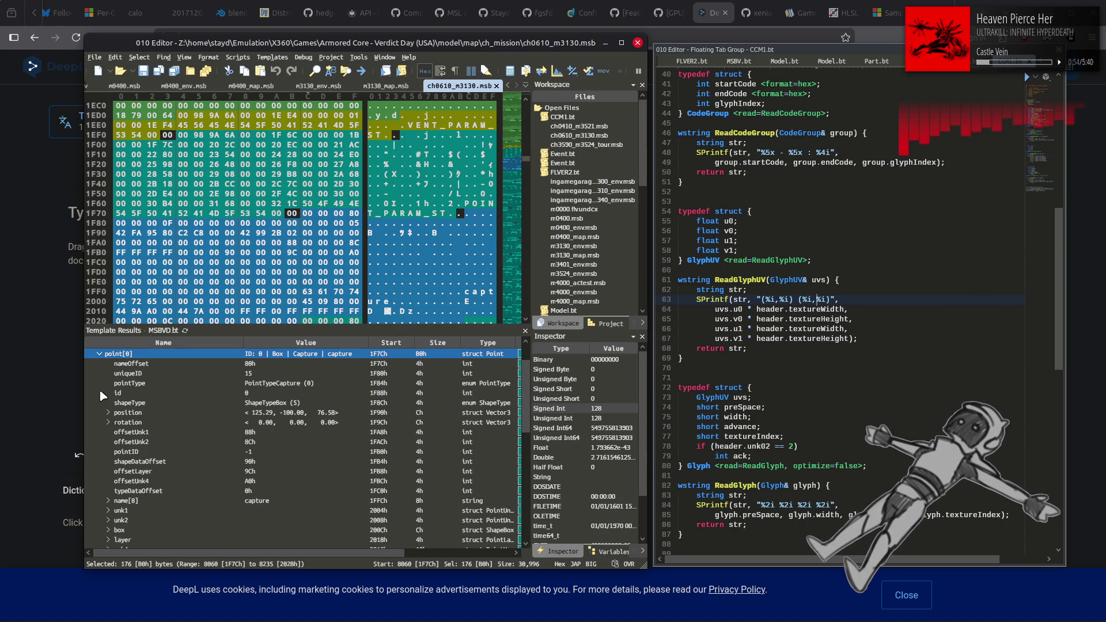
pyautogui.doubleClick(119, 529)
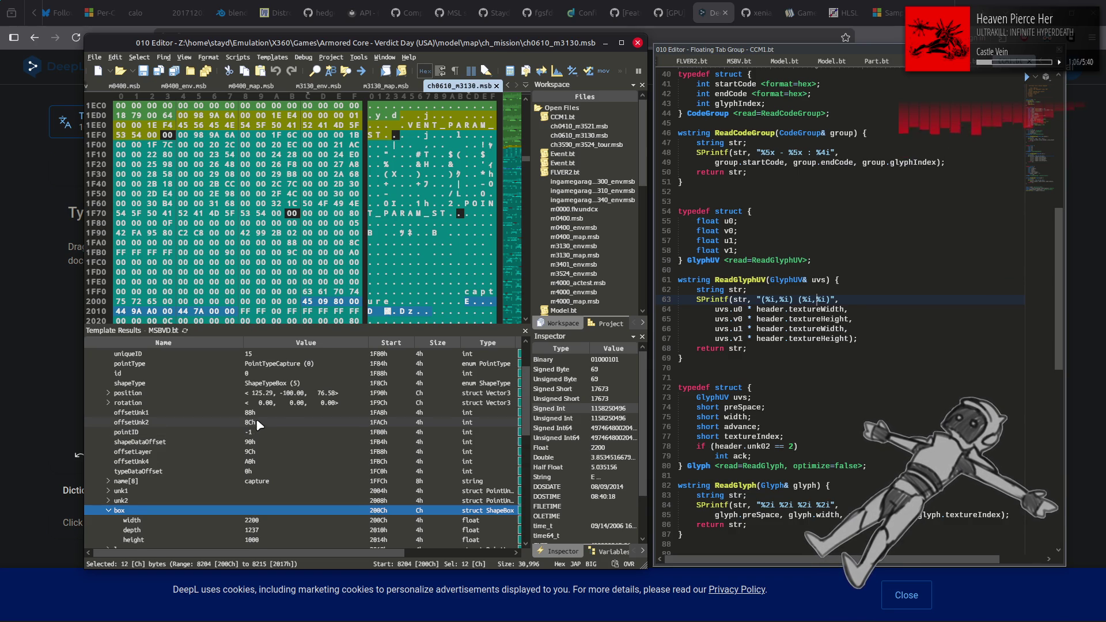
pyautogui.scroll(1, 253, 431)
pyautogui.click(346, 396)
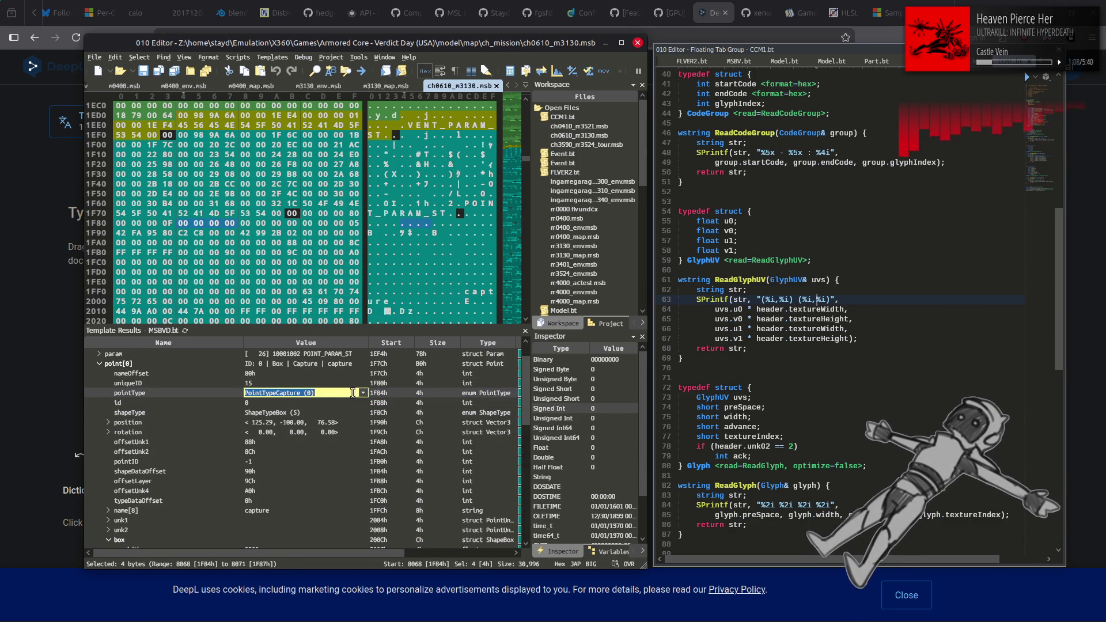
# Browse the point type list and keep PointTypeCapture (0).
pyautogui.click(362, 395)
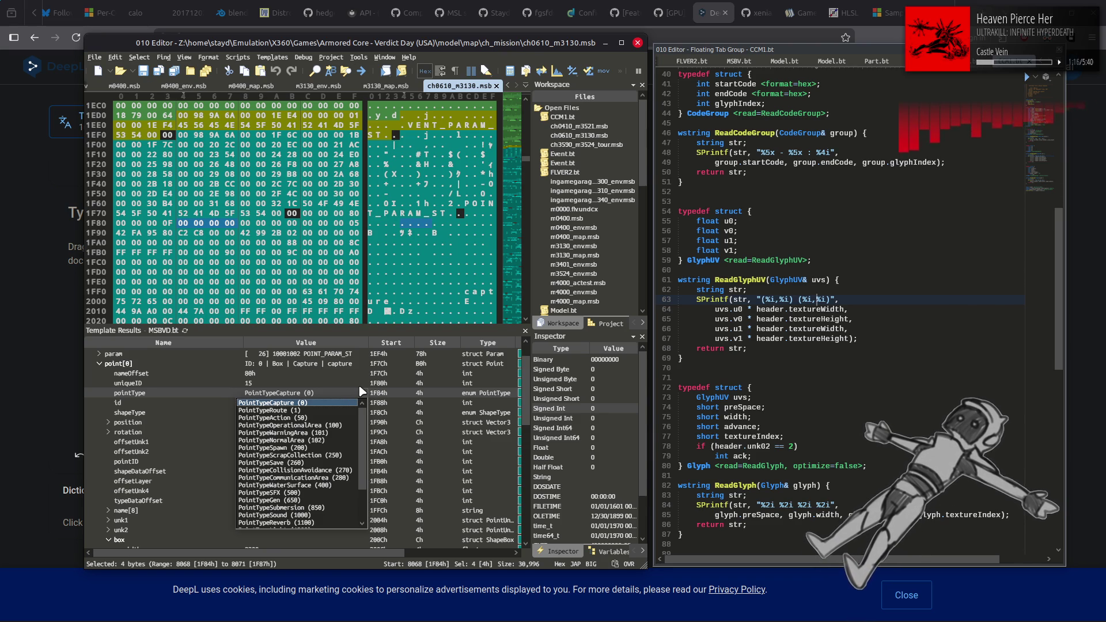
pyautogui.scroll(-1, 355, 429)
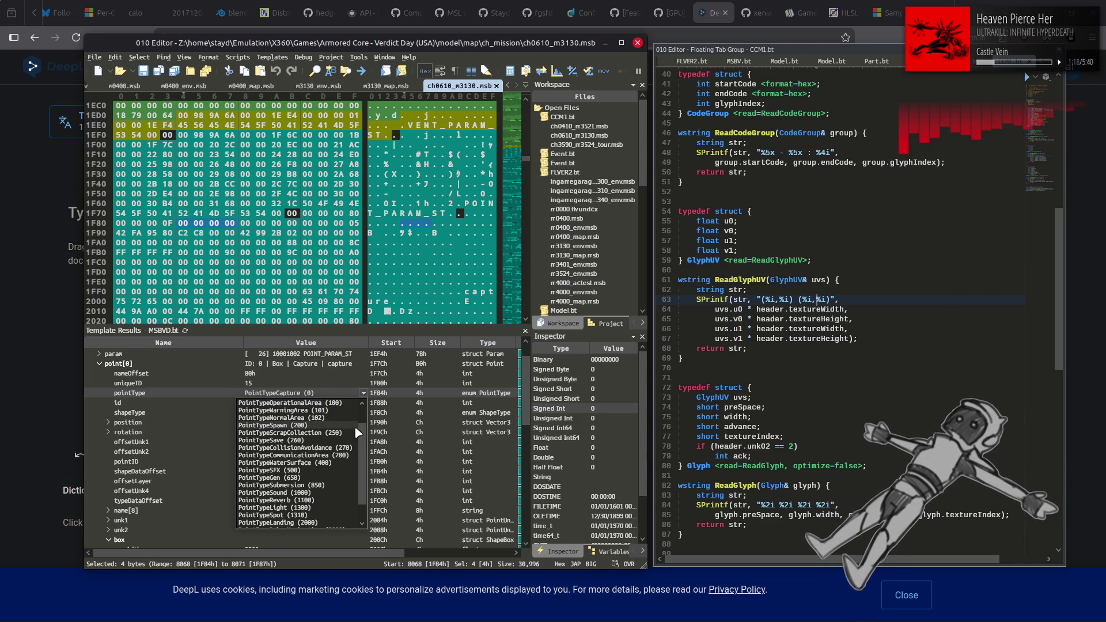
pyautogui.scroll(-1, 357, 432)
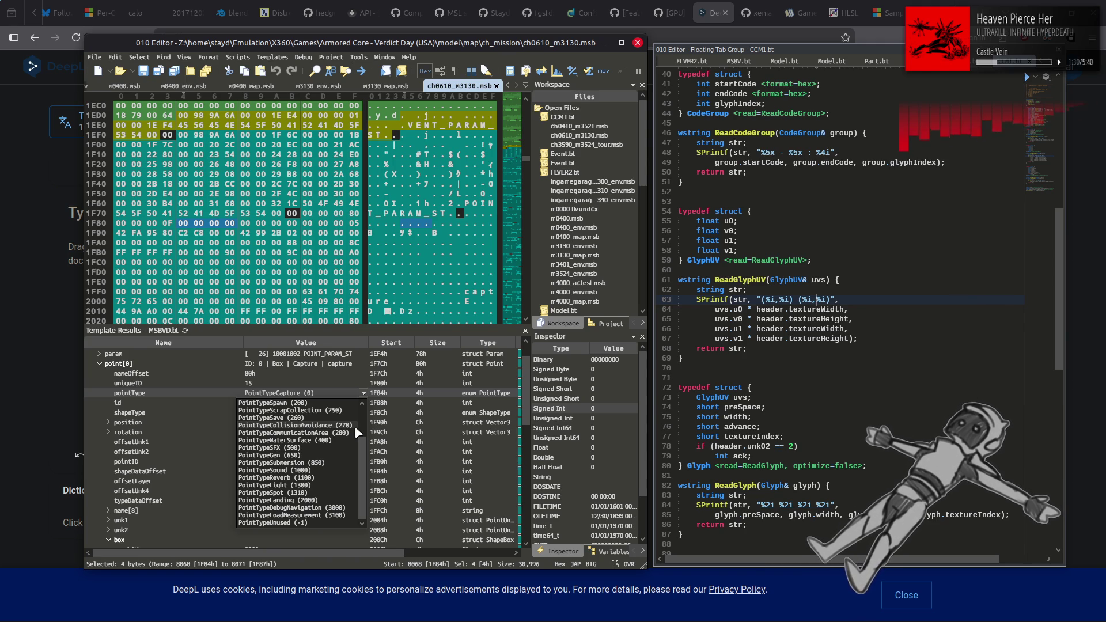
pyautogui.scroll(2, 356, 429)
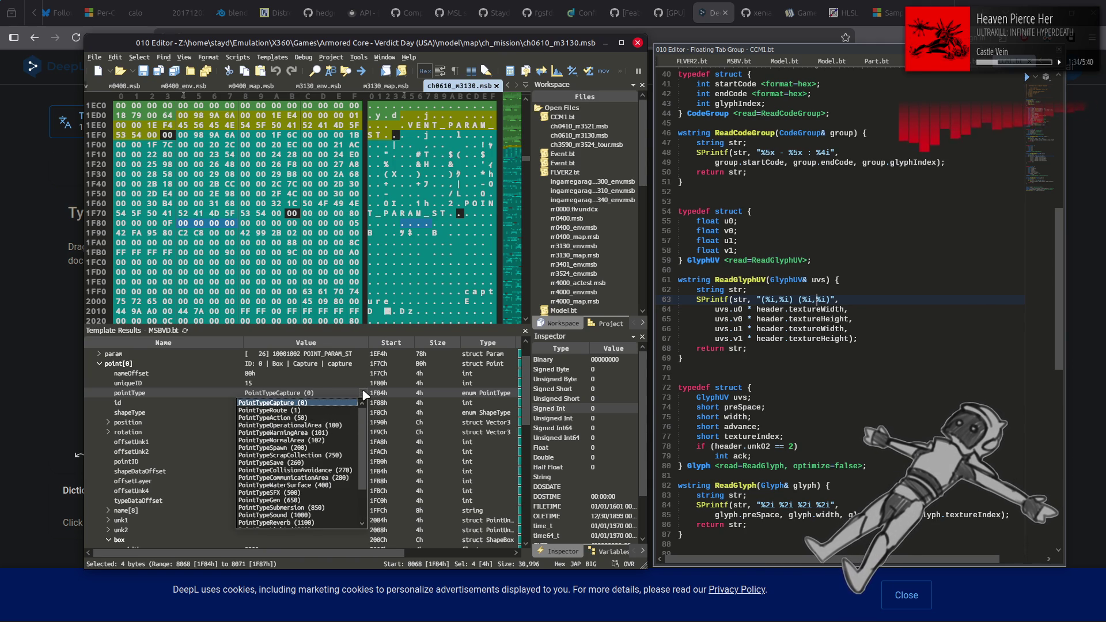
pyautogui.click(363, 393)
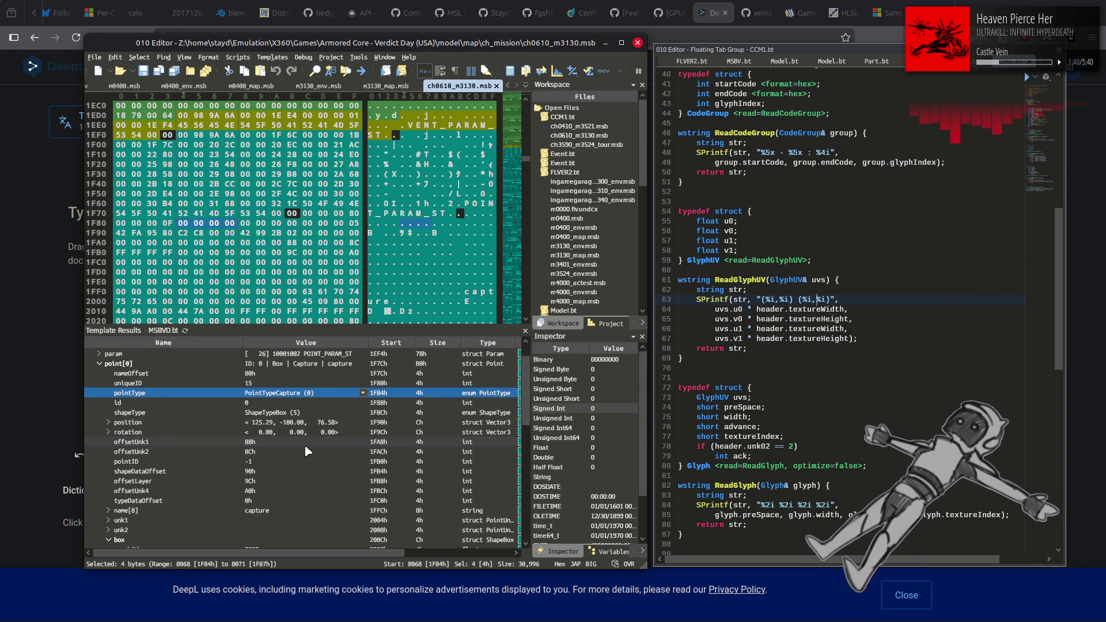
# Inspect point[0]'s unk1 and unk4 groups and expand its layer fields (unk00, unk01, layerID -1).
pyautogui.scroll(-1, 303, 445)
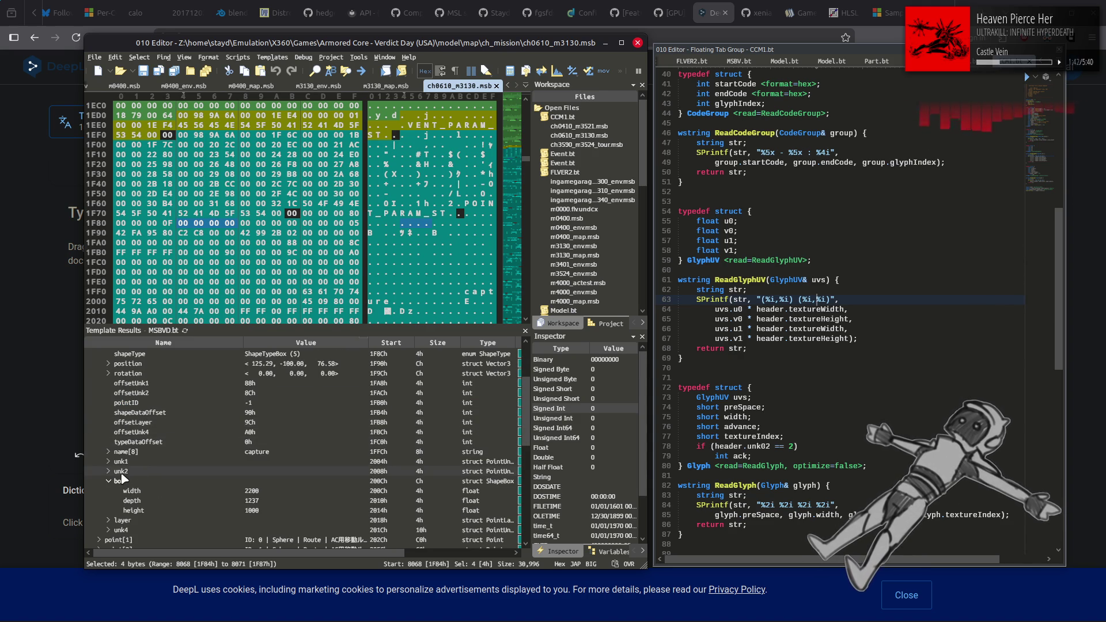
pyautogui.click(112, 473)
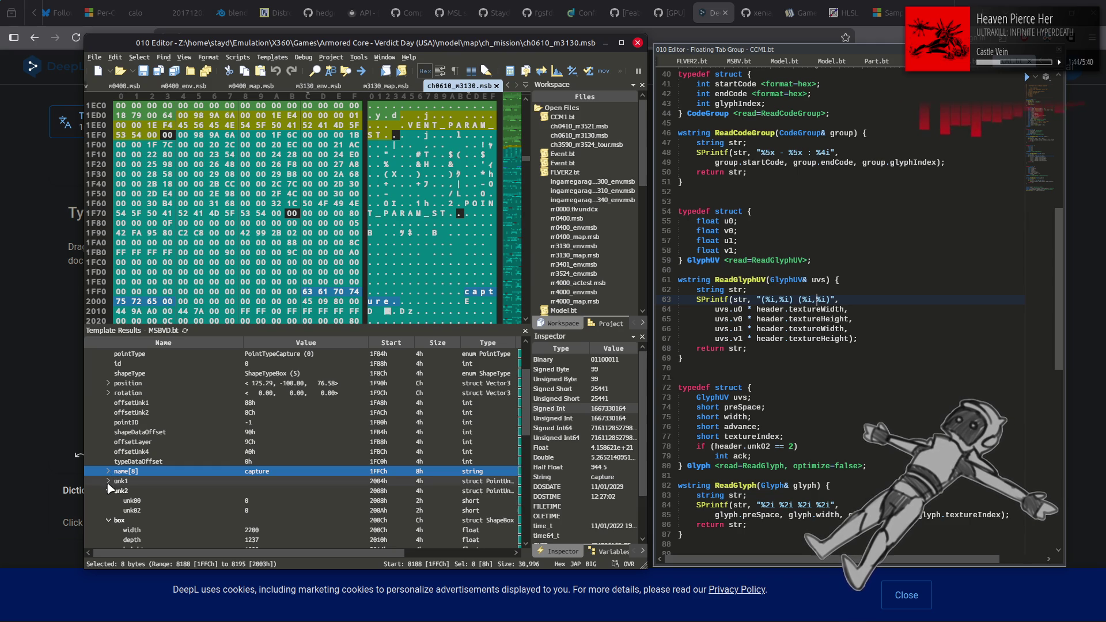
pyautogui.click(113, 483)
pyautogui.click(109, 482)
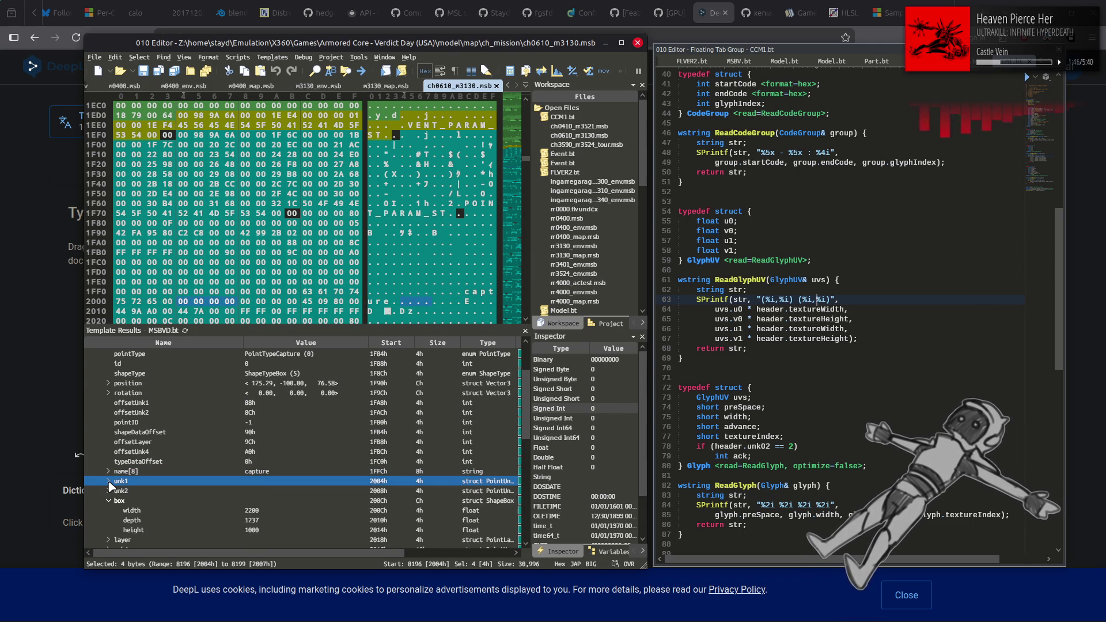
pyautogui.scroll(-3, 109, 483)
pyautogui.click(107, 462)
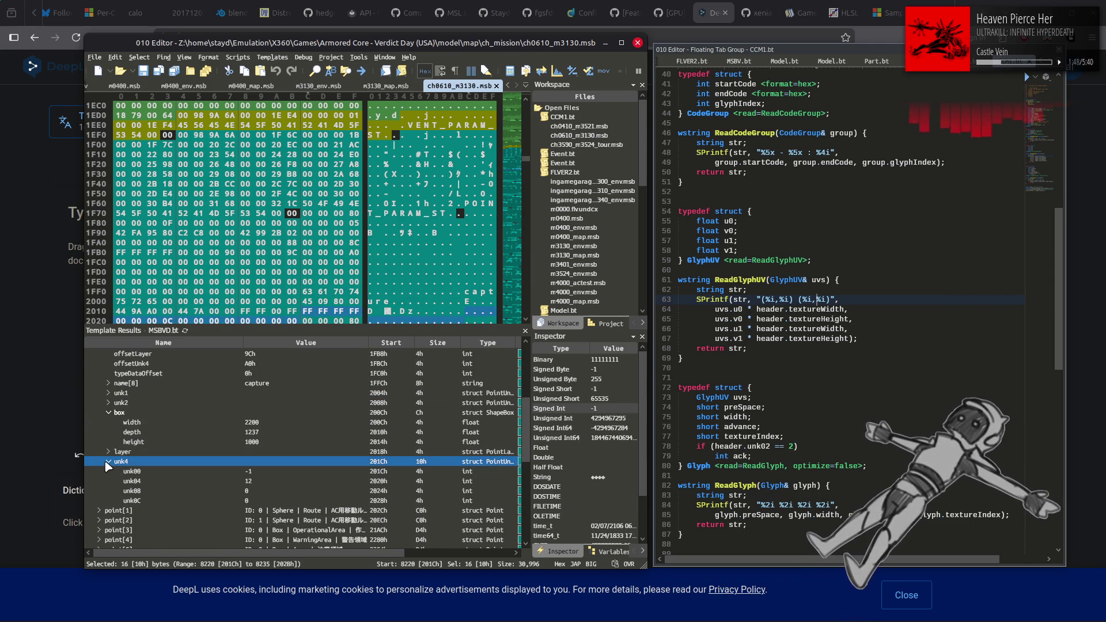
pyautogui.click(122, 481)
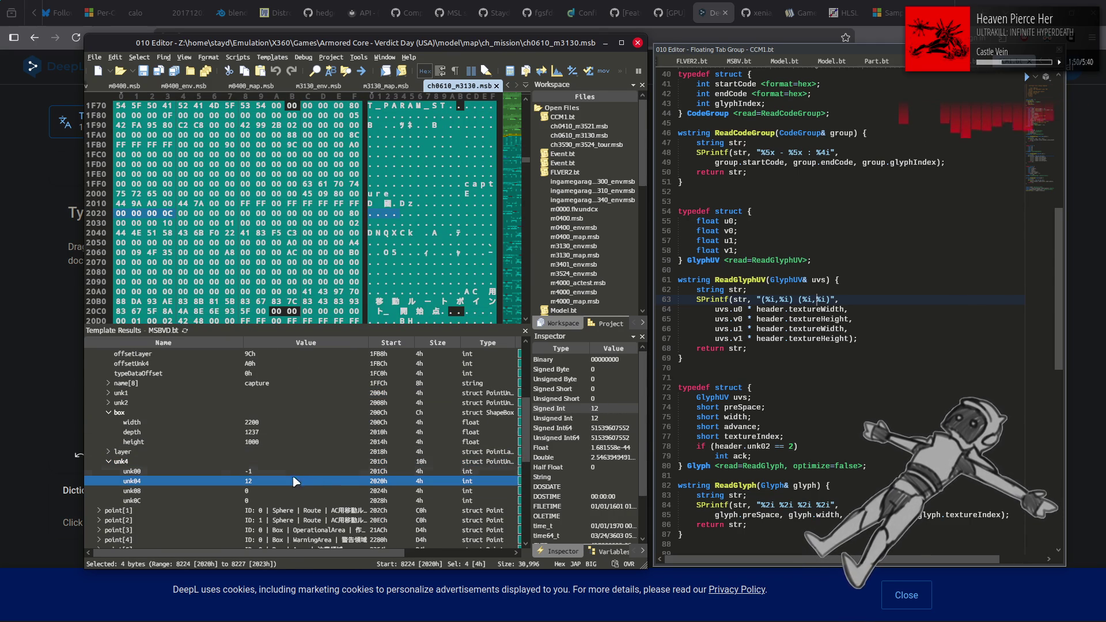
pyautogui.click(109, 452)
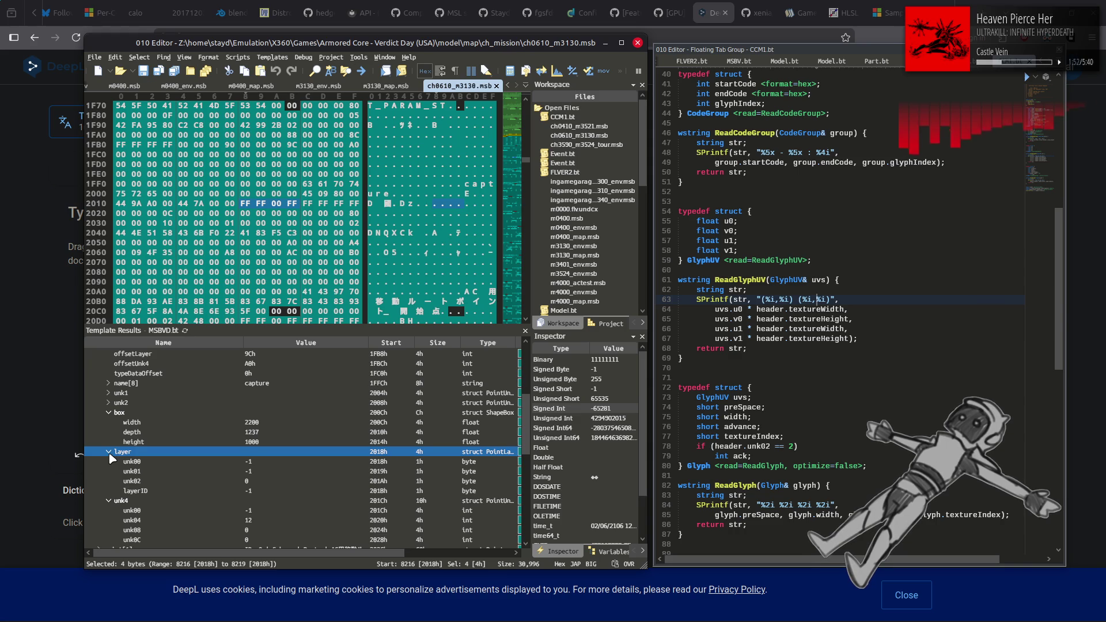
pyautogui.scroll(-5, 394, 86)
pyautogui.scroll(5, 392, 86)
pyautogui.scroll(-5, 394, 86)
pyautogui.scroll(10, 396, 89)
pyautogui.scroll(-2, 394, 89)
pyautogui.scroll(-1, 385, 92)
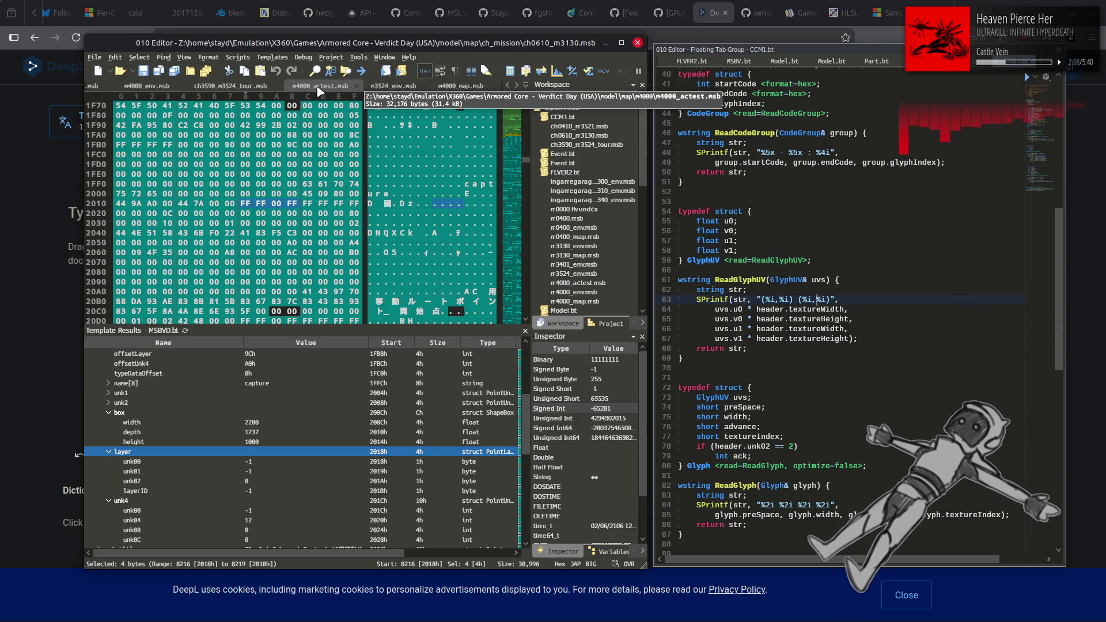
# Expand the points sections of m4000_map.msb and m4000_actest.msb.
pyautogui.click(460, 86)
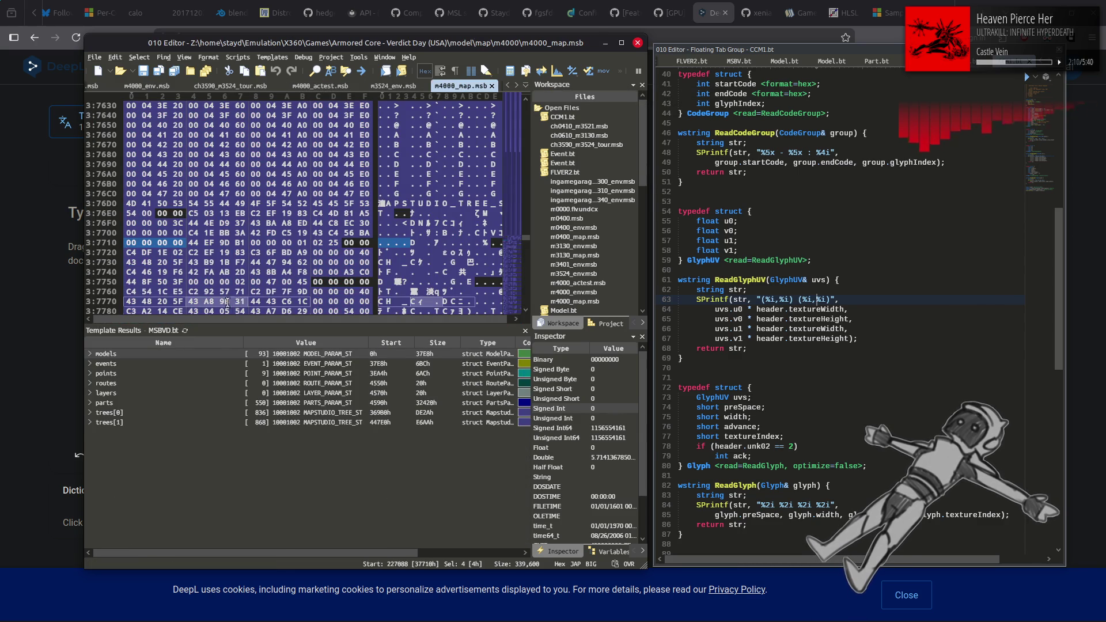
pyautogui.click(107, 373)
pyautogui.click(90, 374)
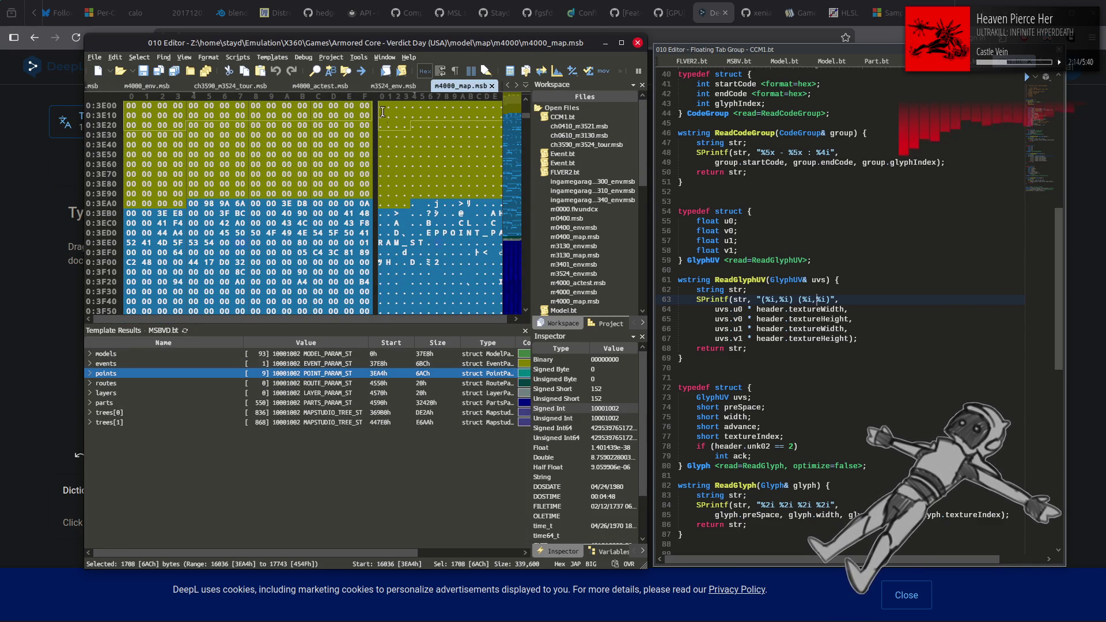
pyautogui.click(331, 90)
pyautogui.click(150, 373)
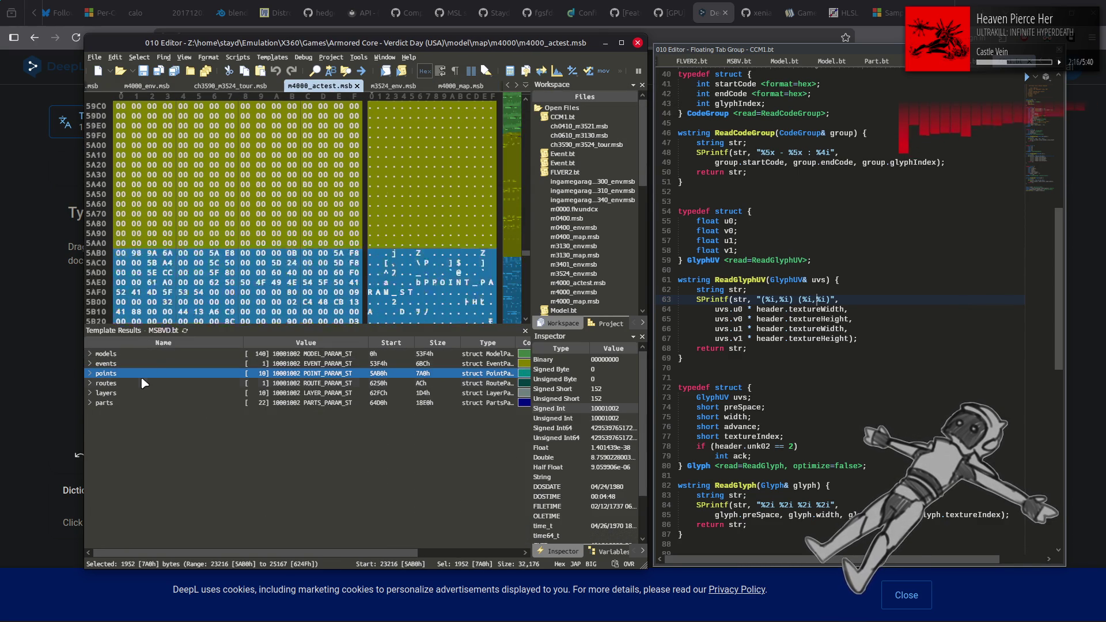
pyautogui.click(90, 374)
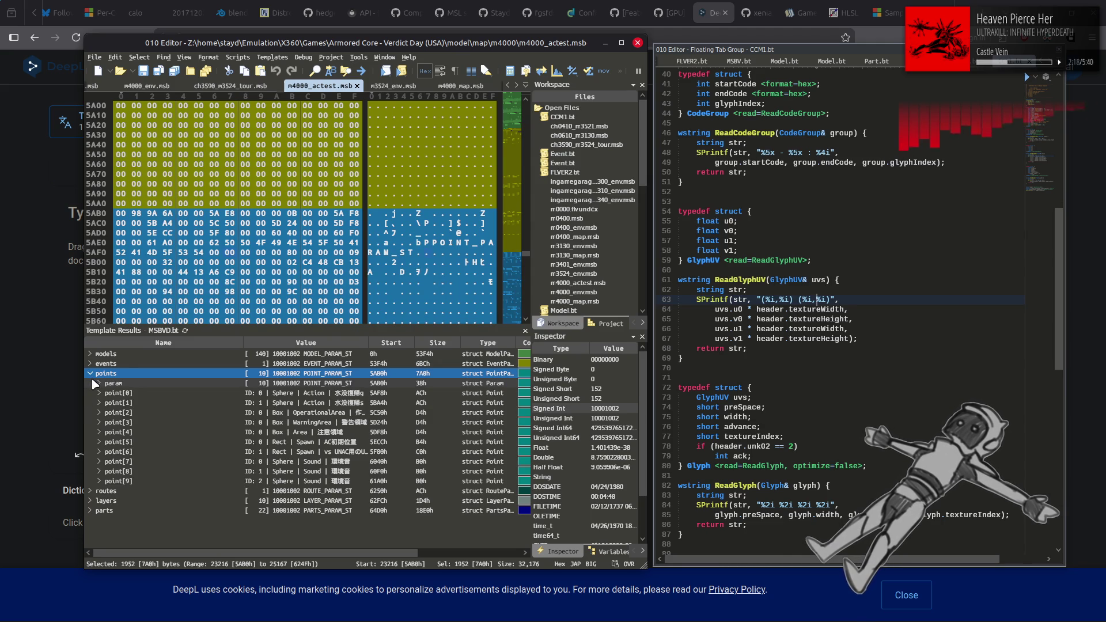
# In ch3590_m3524_tour.msb, expand capture point[0] and inspect its unk4 values unk00–unk0C.
pyautogui.hotkey('ctrl', 'shift', 'Tab')
pyautogui.click(106, 375)
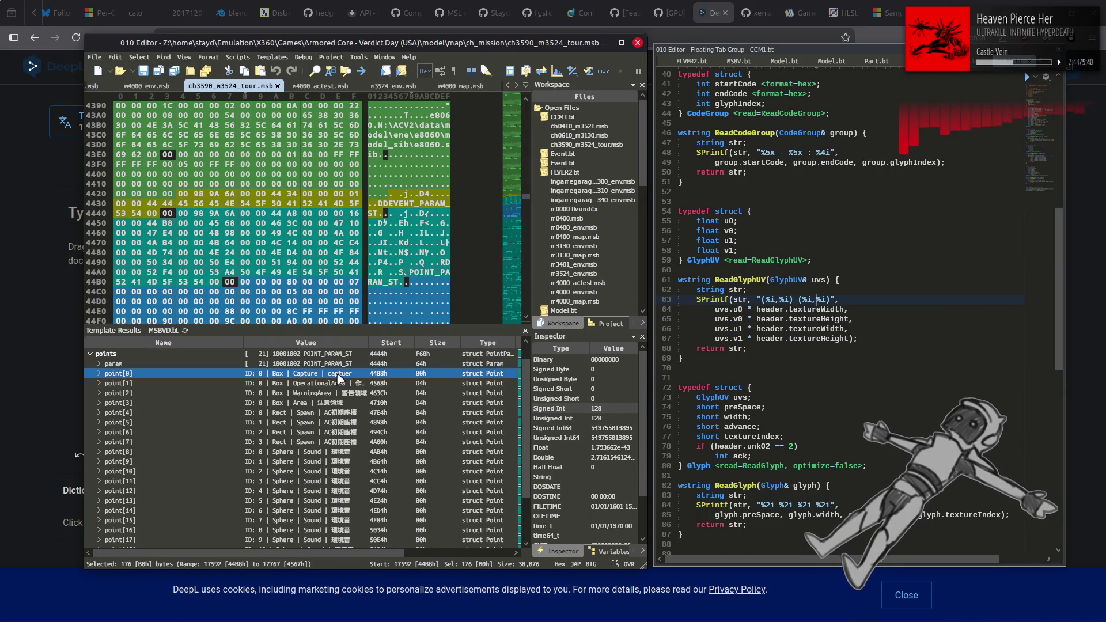
pyautogui.click(99, 373)
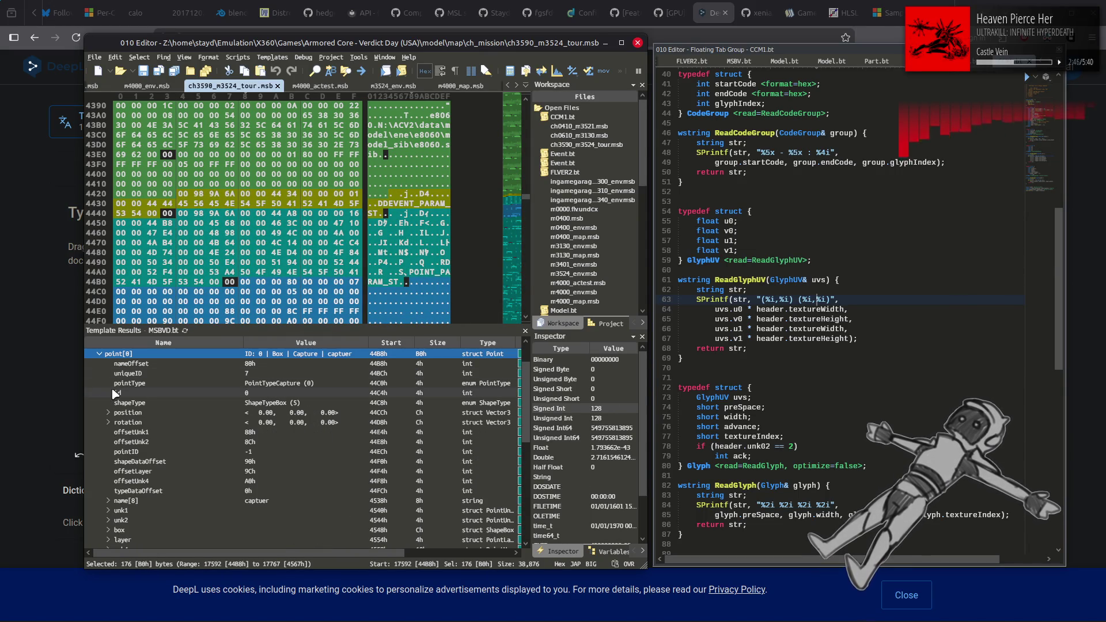
pyautogui.scroll(-2, 115, 404)
pyautogui.click(110, 500)
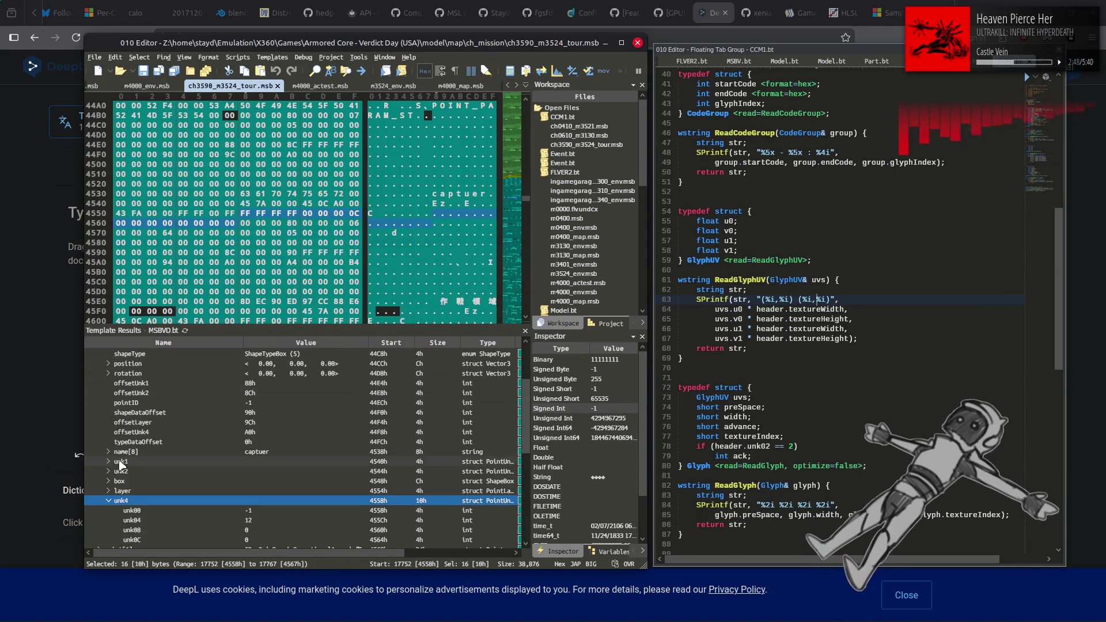
pyautogui.scroll(-1, 115, 466)
pyautogui.click(297, 481)
pyautogui.click(293, 490)
pyautogui.click(291, 501)
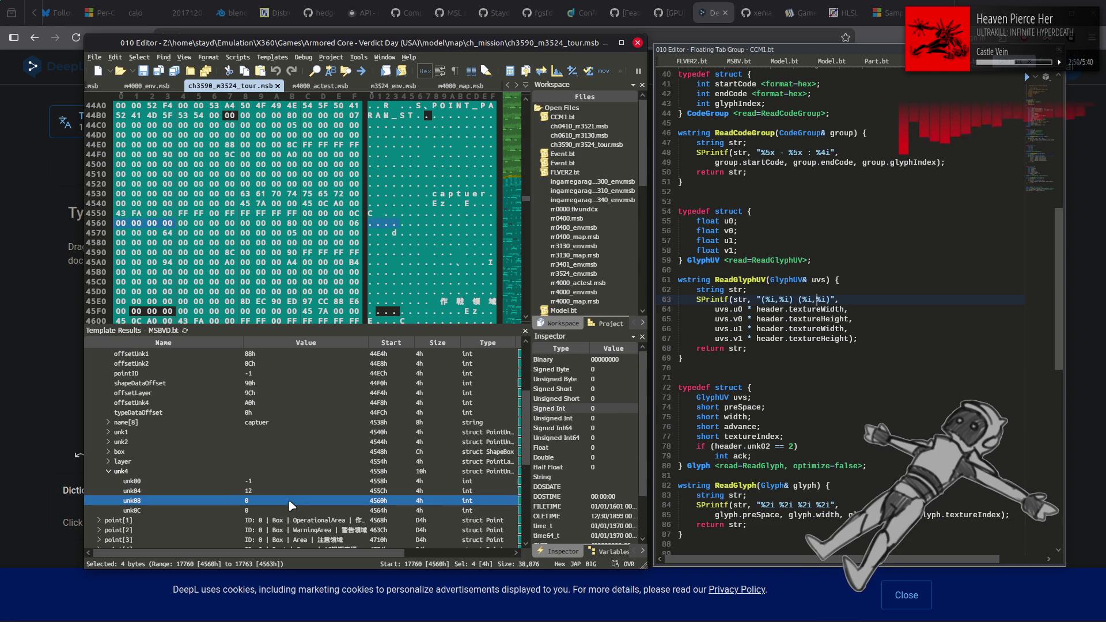
pyautogui.click(290, 511)
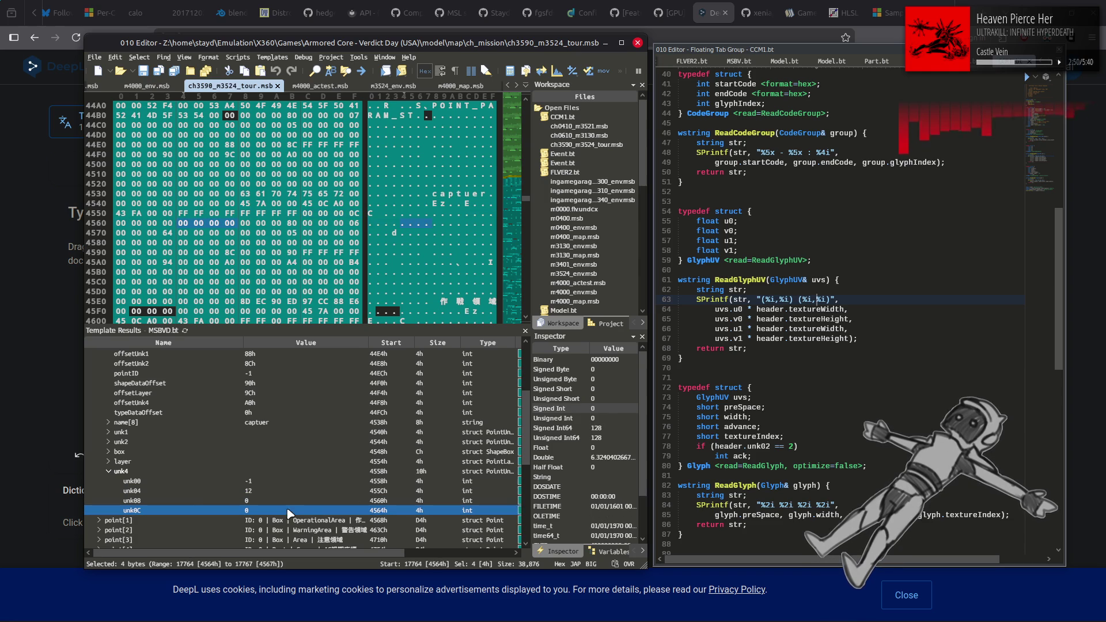
# Inspect the tour capture point's layer, unk2, unk1 and nameOffset fields, then collapse it.
pyautogui.click(109, 461)
pyautogui.click(108, 442)
pyautogui.click(108, 432)
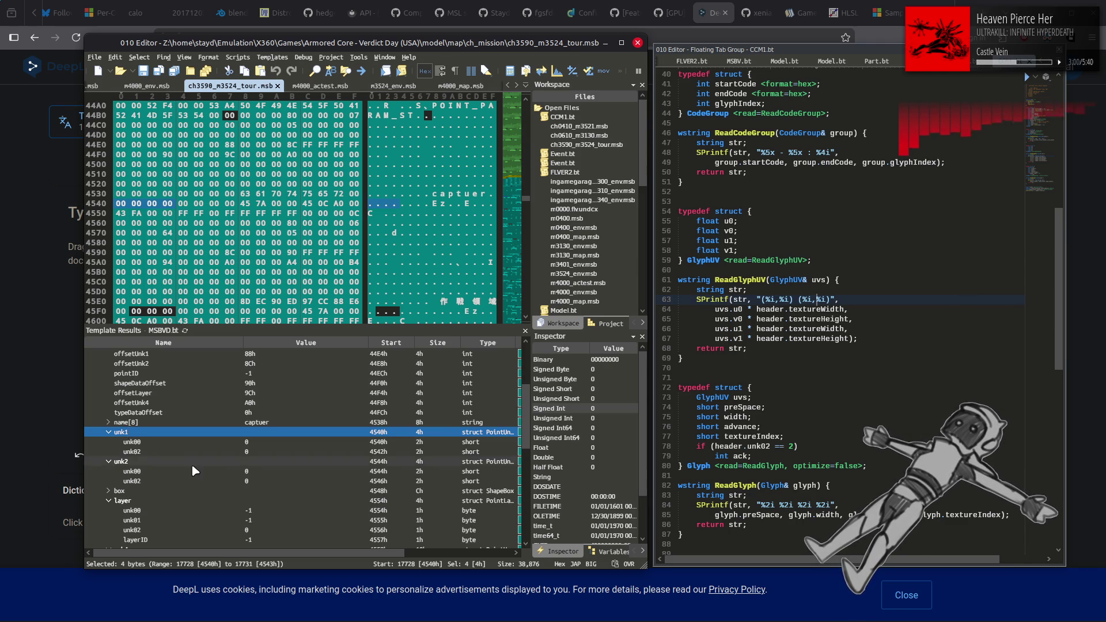
pyautogui.scroll(2, 207, 468)
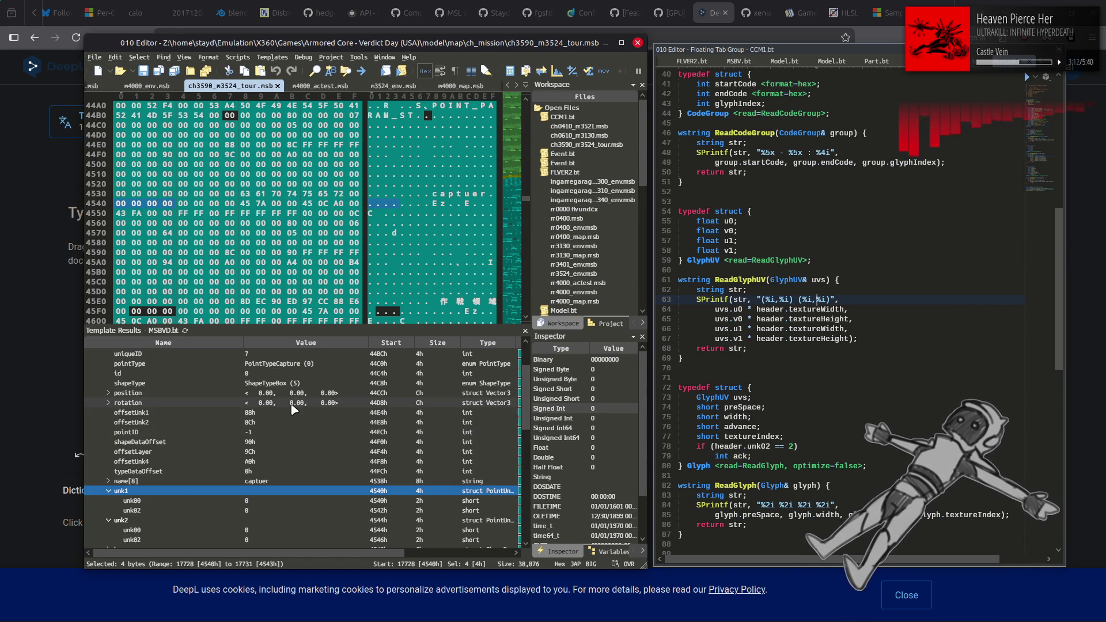
pyautogui.scroll(1, 311, 429)
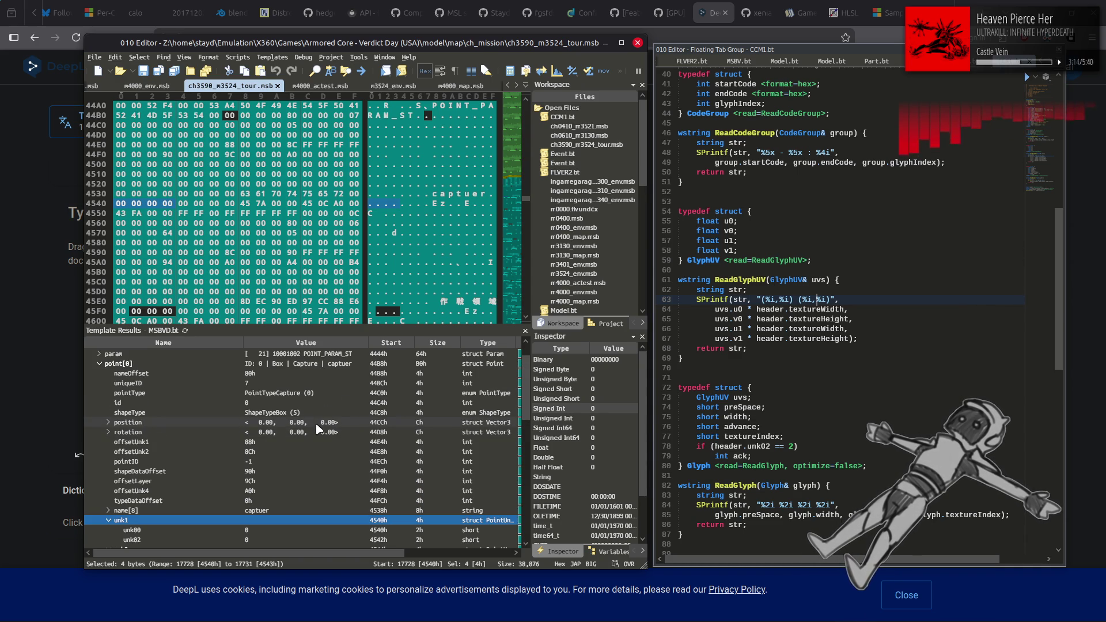
pyautogui.scroll(1, 318, 430)
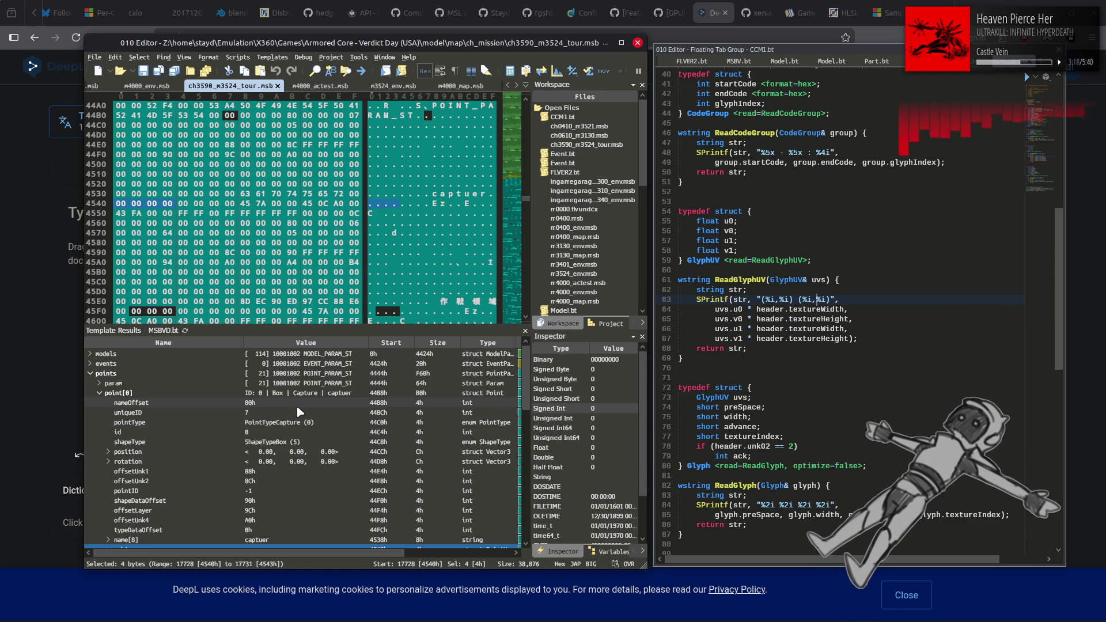
pyautogui.click(298, 404)
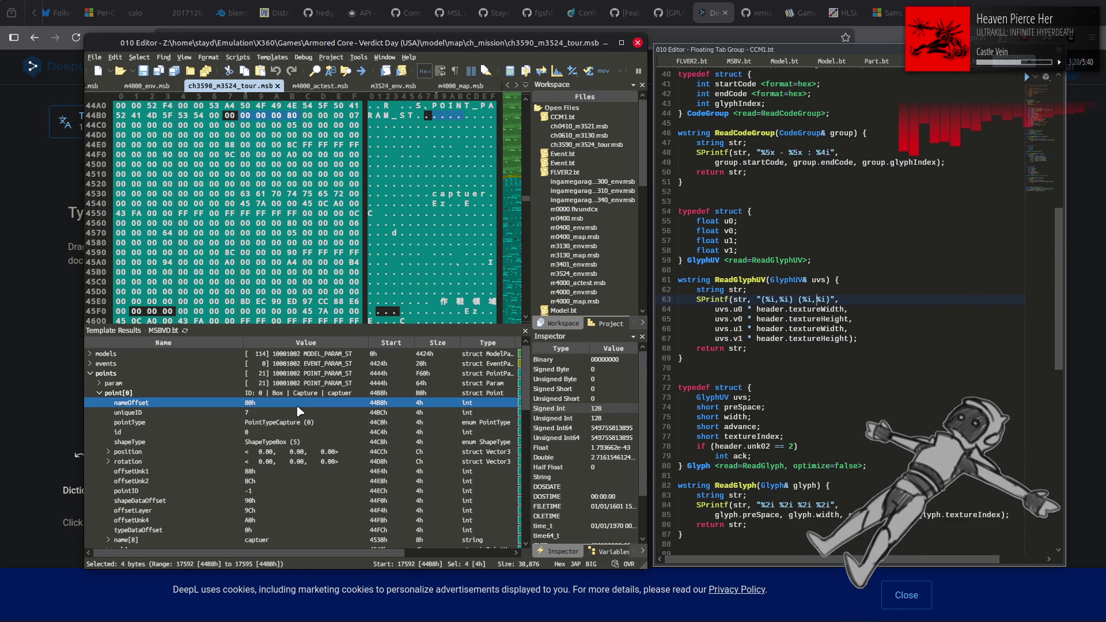
pyautogui.click(100, 394)
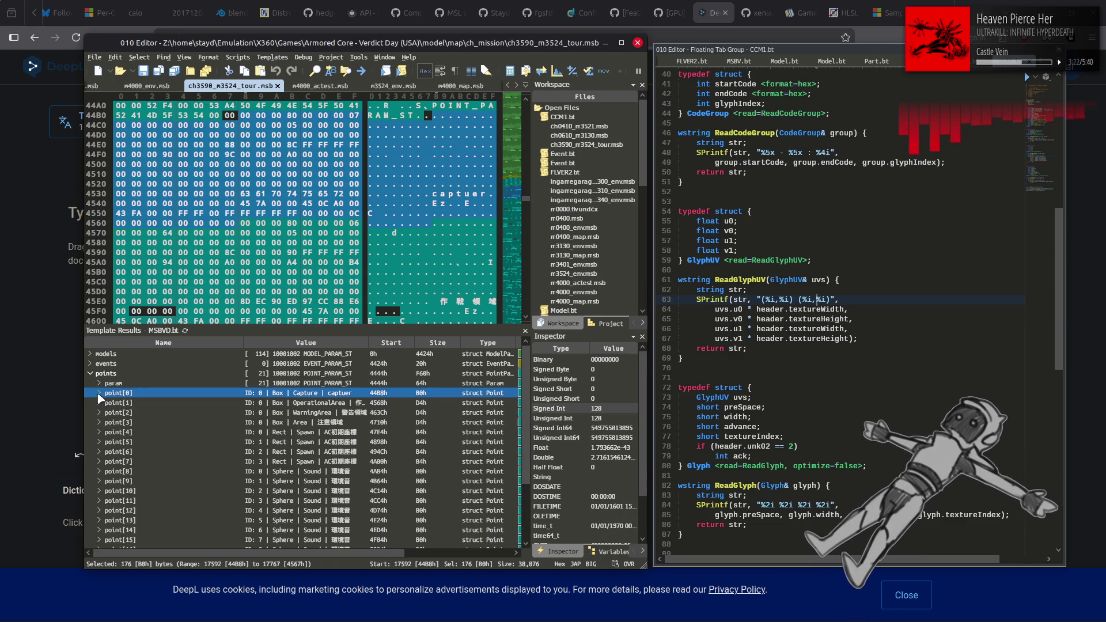
# Peek at the OperationalArea point[1] and WarningArea point[2] fields.
pyautogui.click(99, 401)
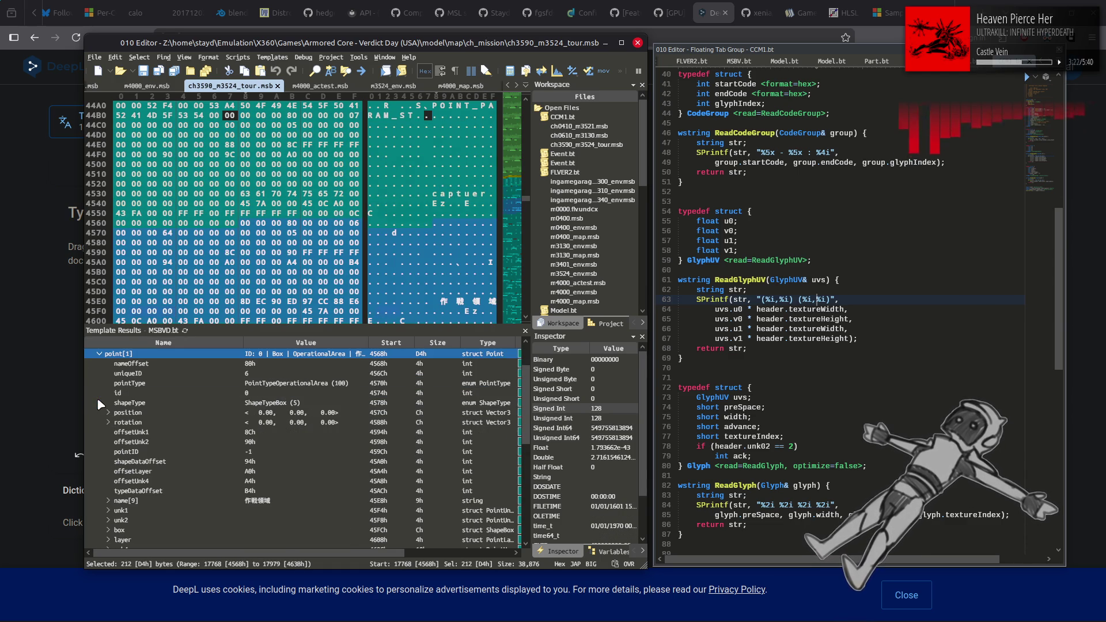
pyautogui.click(99, 355)
pyautogui.click(96, 364)
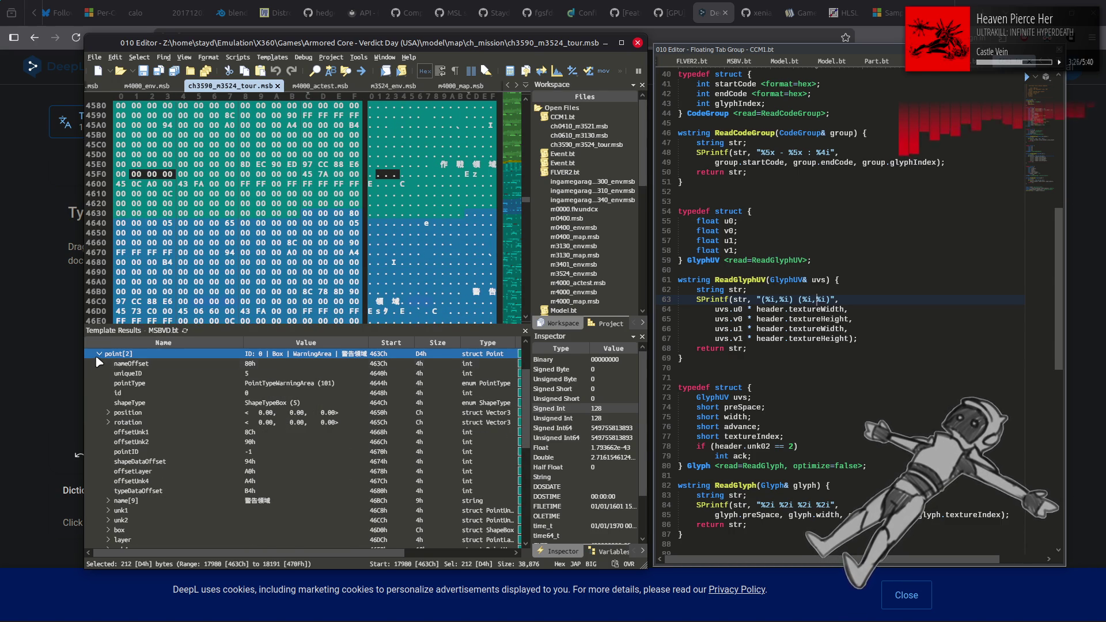
pyautogui.click(97, 357)
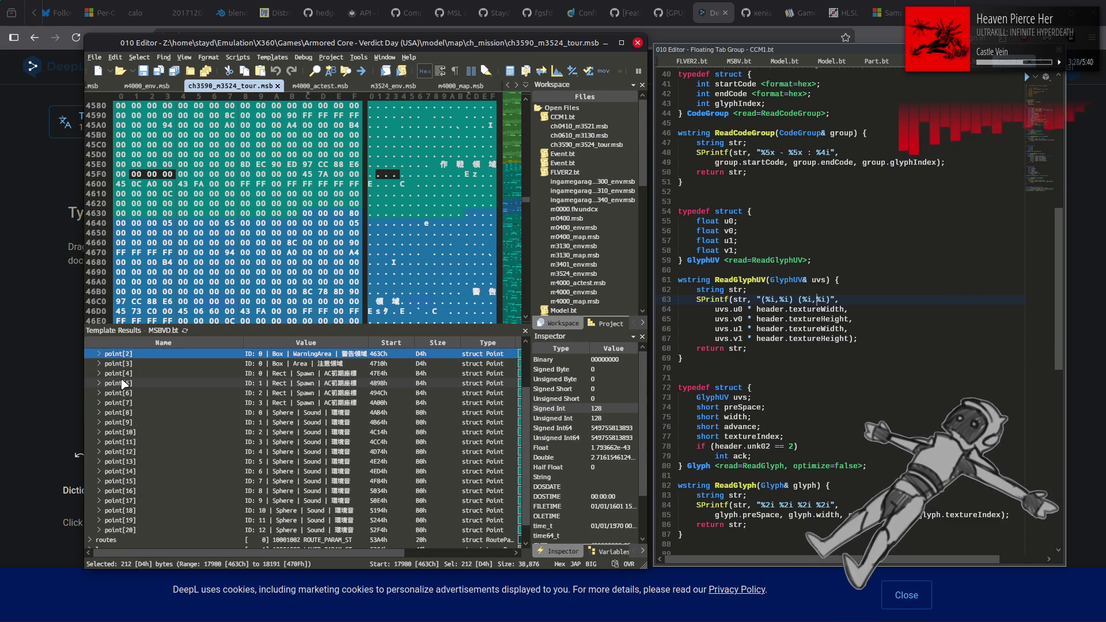
pyautogui.scroll(2, 122, 383)
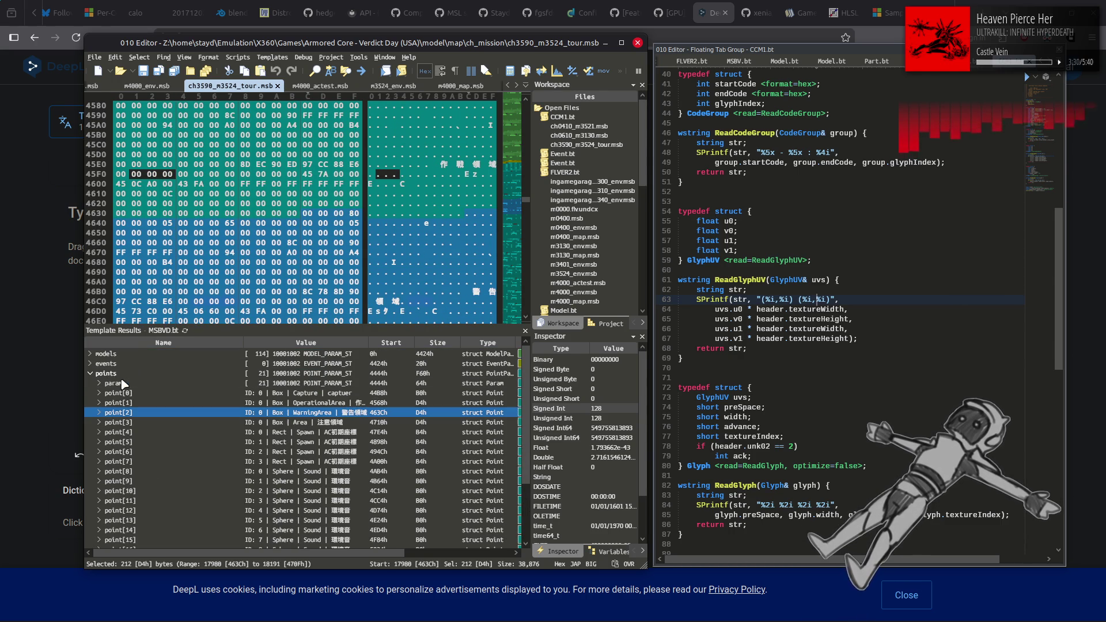
# Expand the tour capture point[0] to show its 4000 × 2250 × 500 box.
pyautogui.click(118, 393)
pyautogui.click(99, 393)
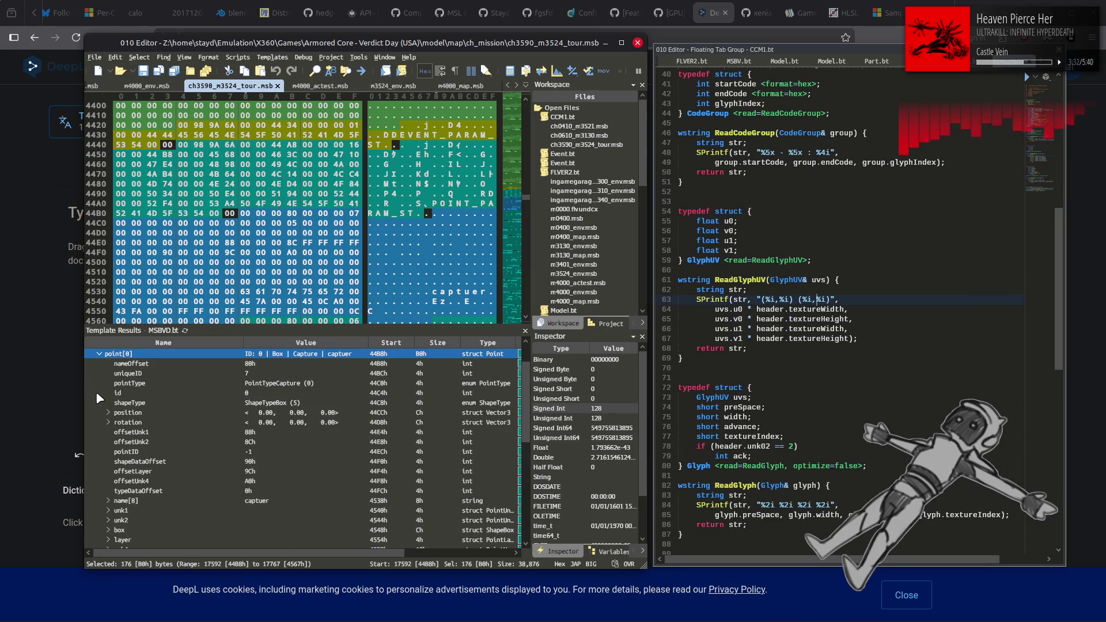
pyautogui.scroll(-2, 245, 445)
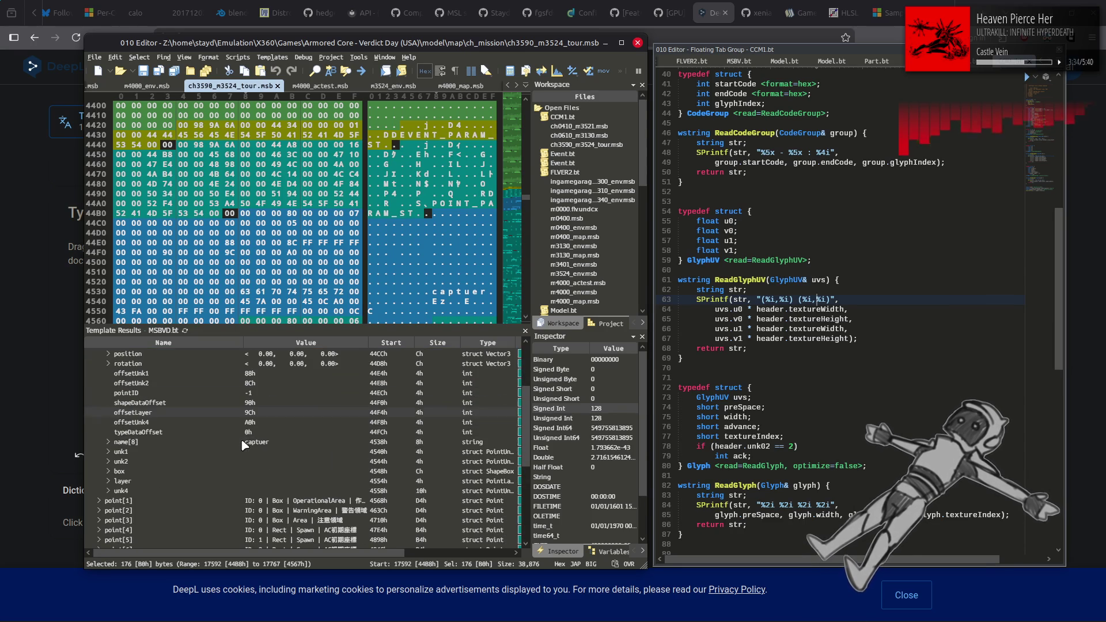
pyautogui.click(132, 490)
pyautogui.click(107, 492)
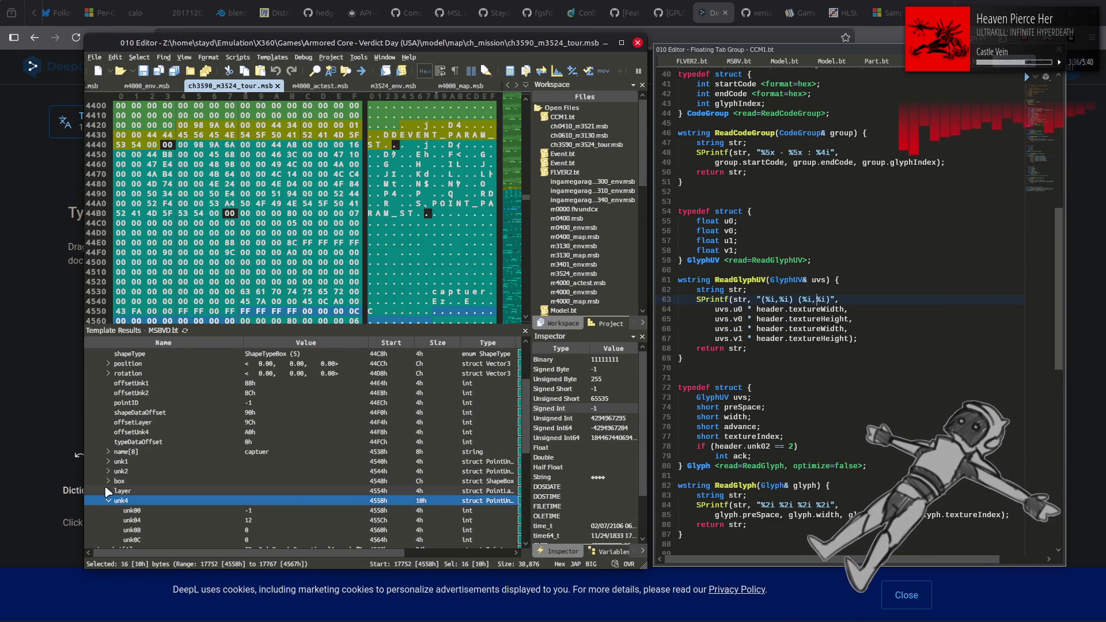
pyautogui.click(108, 482)
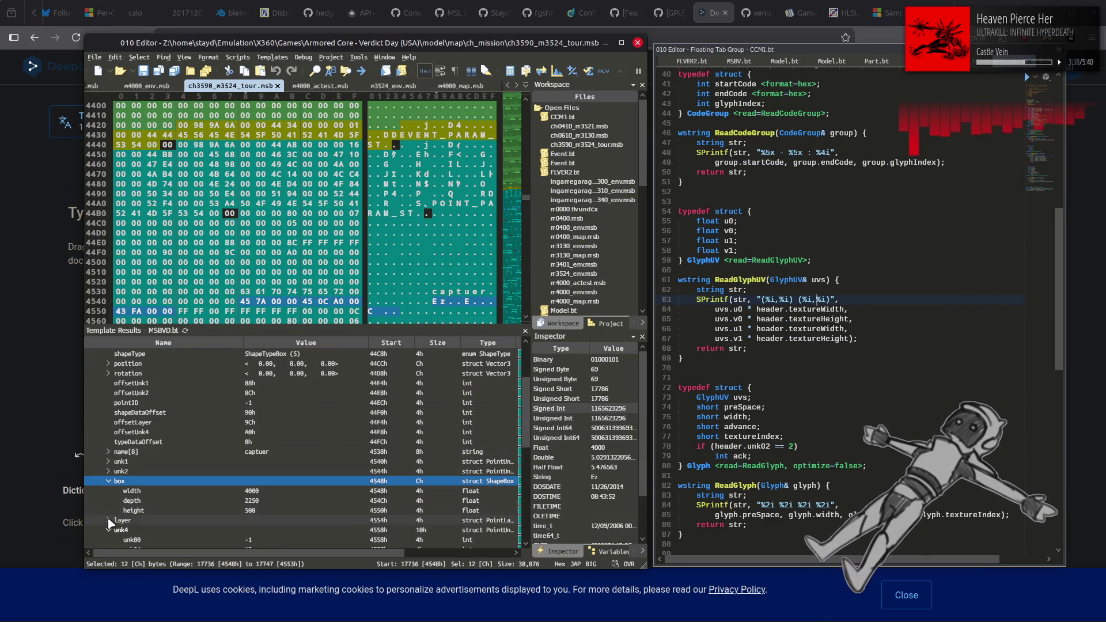
# Inspect its layer, unk2 and unk1 fields, then switch back to ch0610_m3130.msb.
pyautogui.click(109, 521)
pyautogui.click(109, 471)
pyautogui.click(108, 462)
pyautogui.scroll(-4, 250, 432)
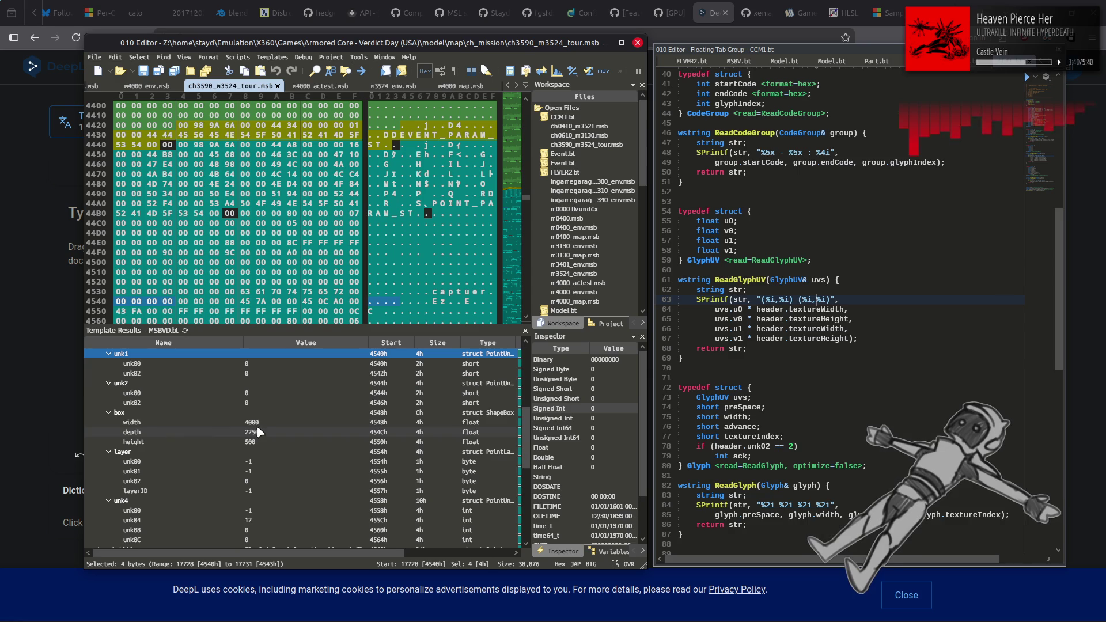
pyautogui.scroll(-1, 380, 439)
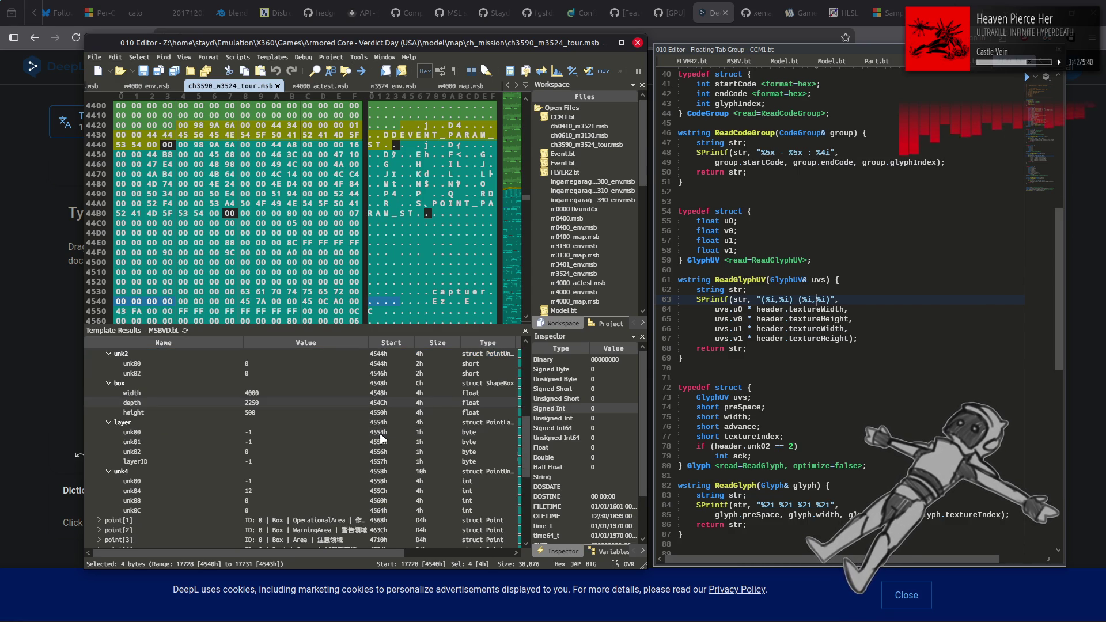
pyautogui.scroll(1, 380, 439)
pyautogui.scroll(-1, 380, 439)
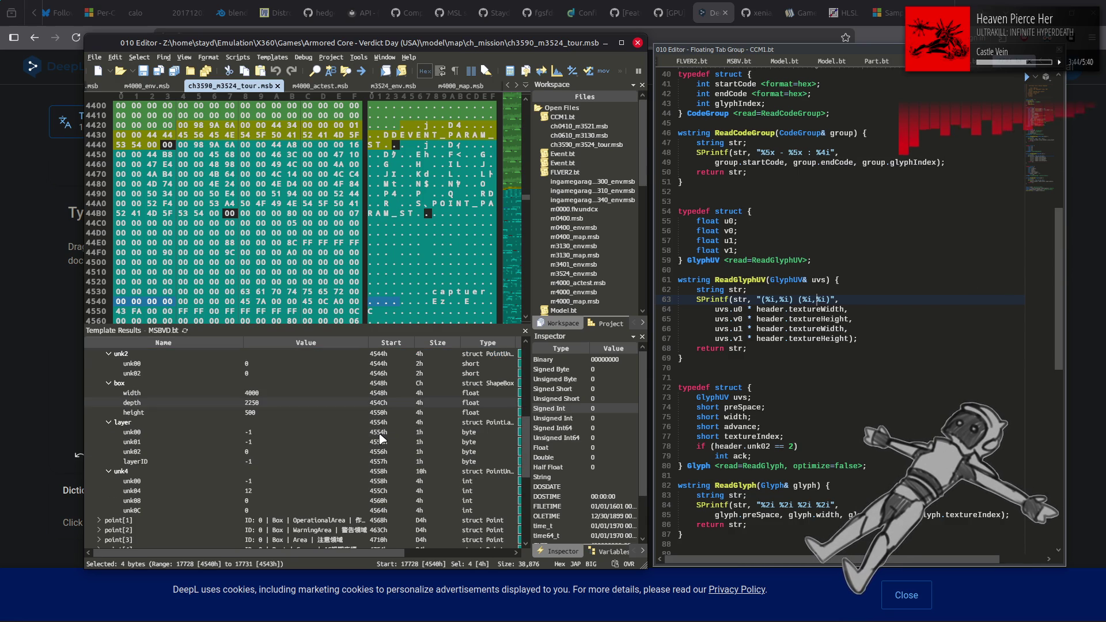
pyautogui.scroll(1, 380, 439)
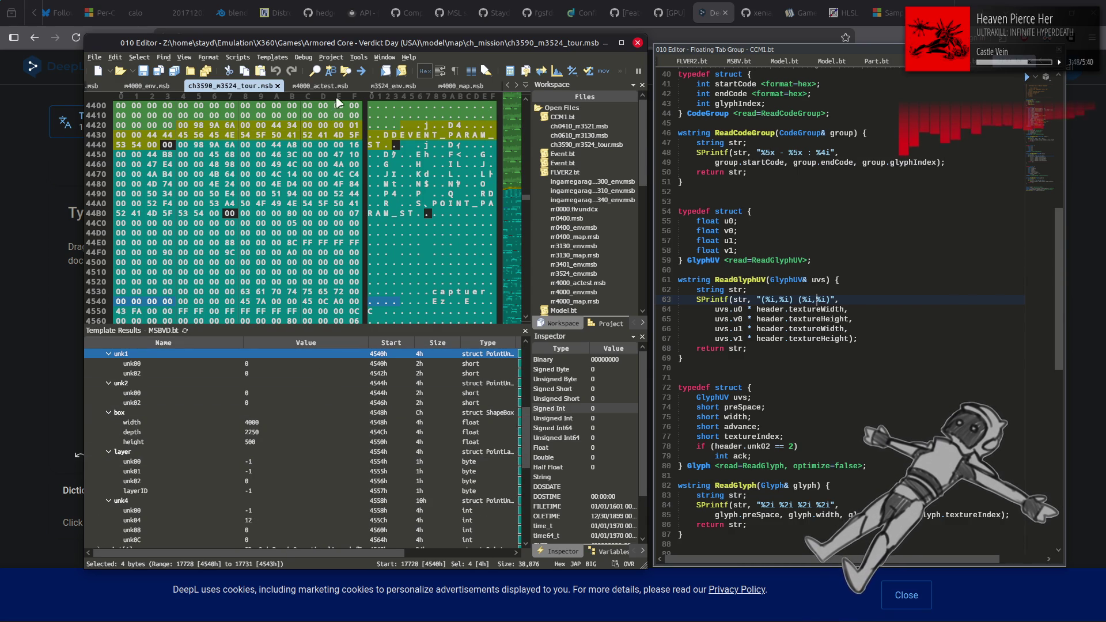
pyautogui.scroll(2, 347, 92)
pyautogui.click(459, 87)
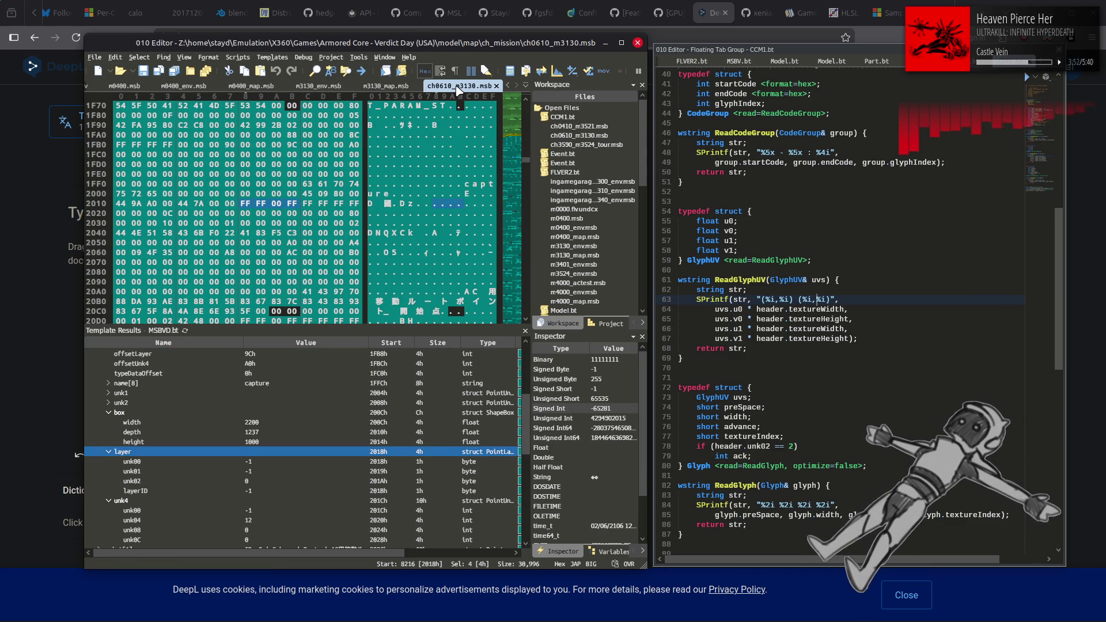
# Set the capture box to width 2.2, depth 1.237 and height 1.
pyautogui.click(109, 403)
pyautogui.click(108, 393)
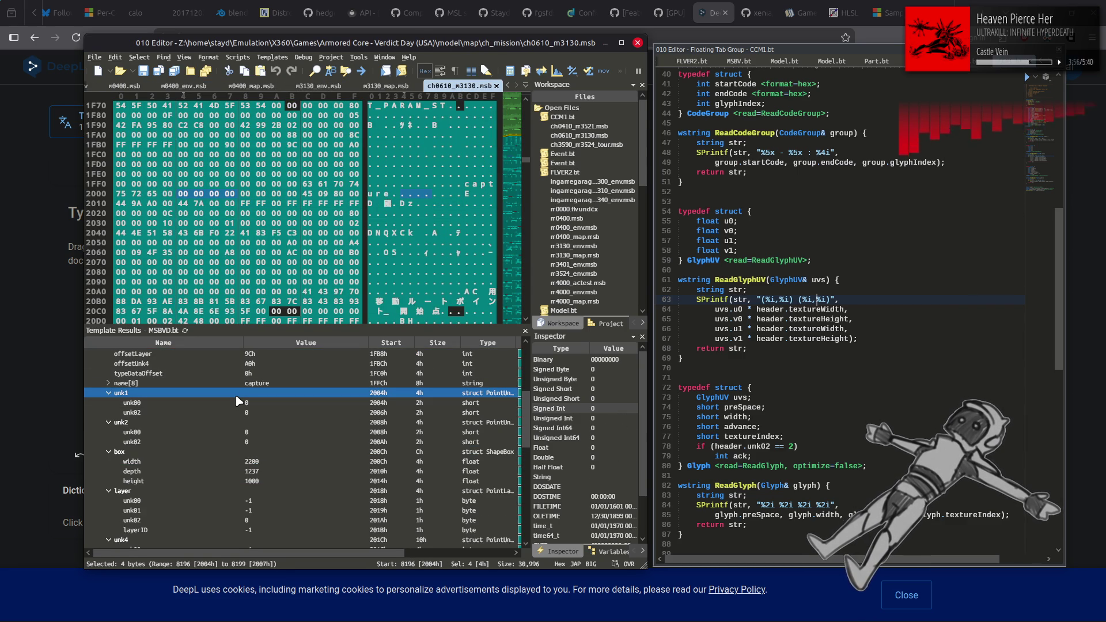
pyautogui.scroll(-1, 239, 402)
pyautogui.scroll(3, 291, 427)
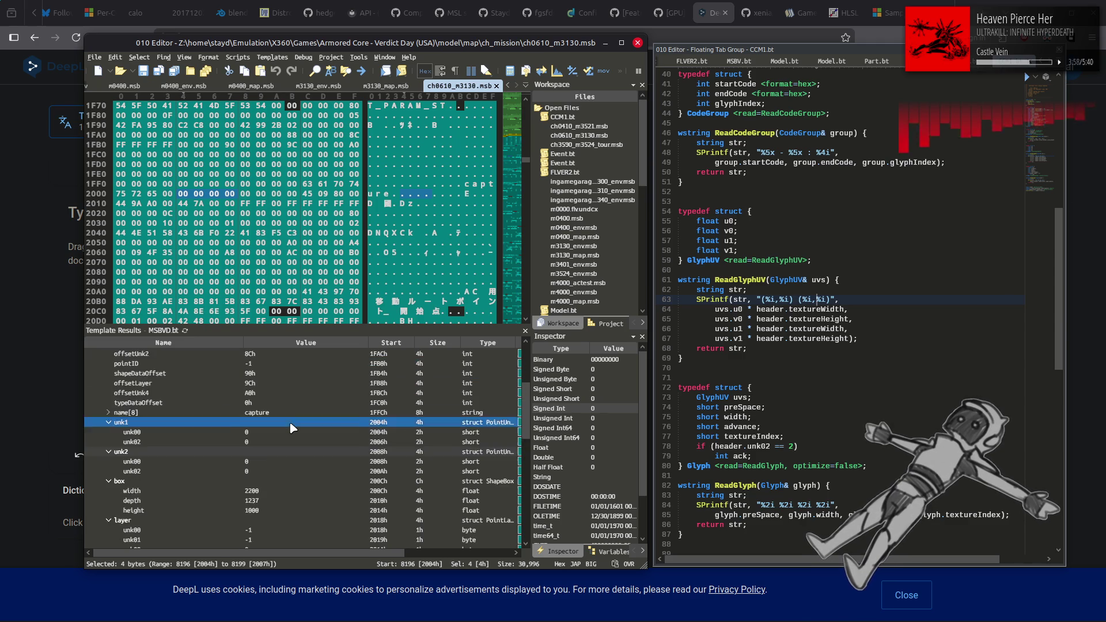
pyautogui.scroll(-3, 290, 425)
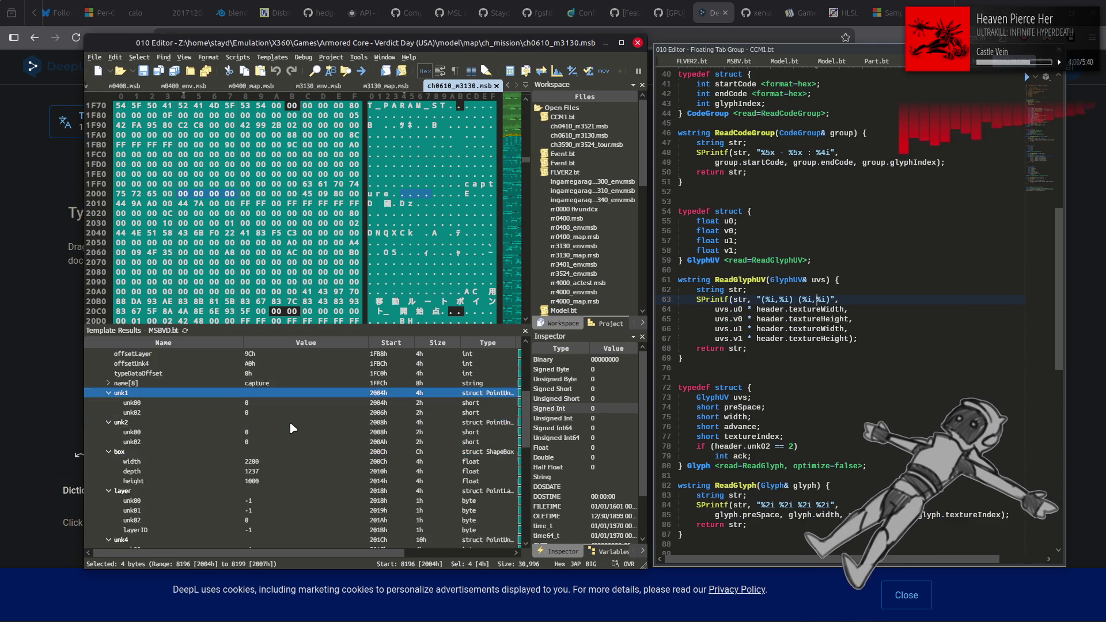
pyautogui.click(286, 432)
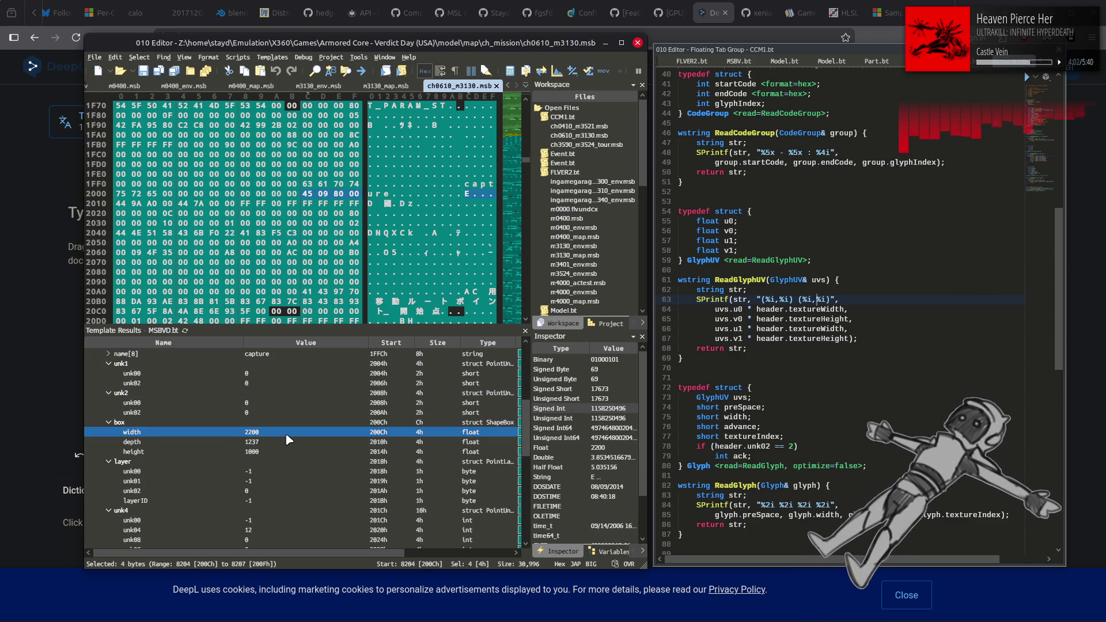
pyautogui.click(283, 434)
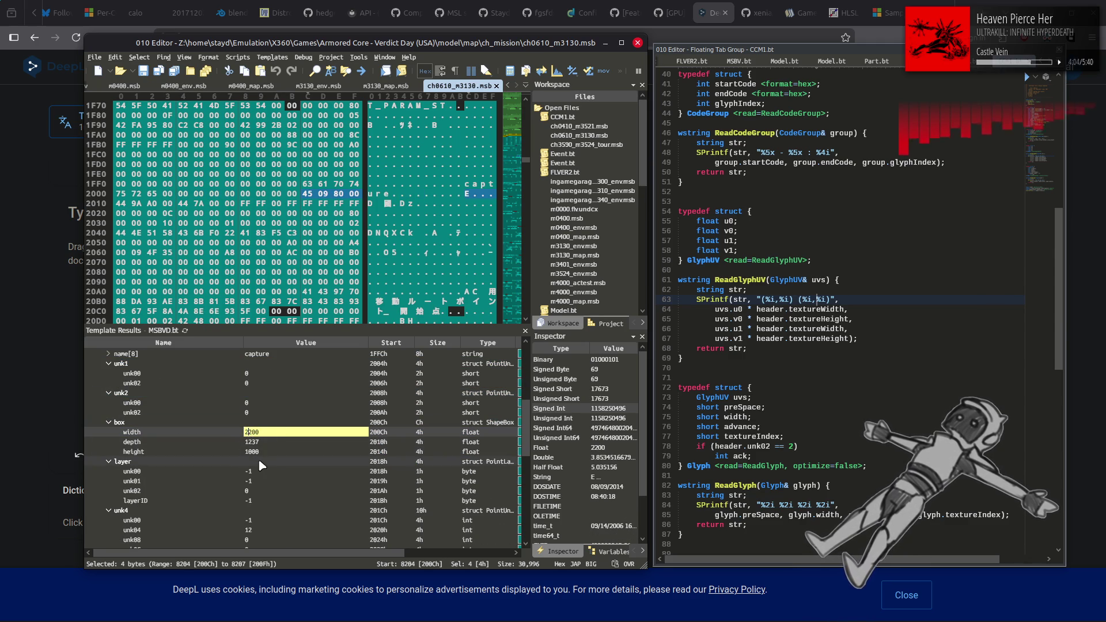
pyautogui.press('Return')
pyautogui.click(263, 443)
pyautogui.write('1.237')
pyautogui.click(262, 451)
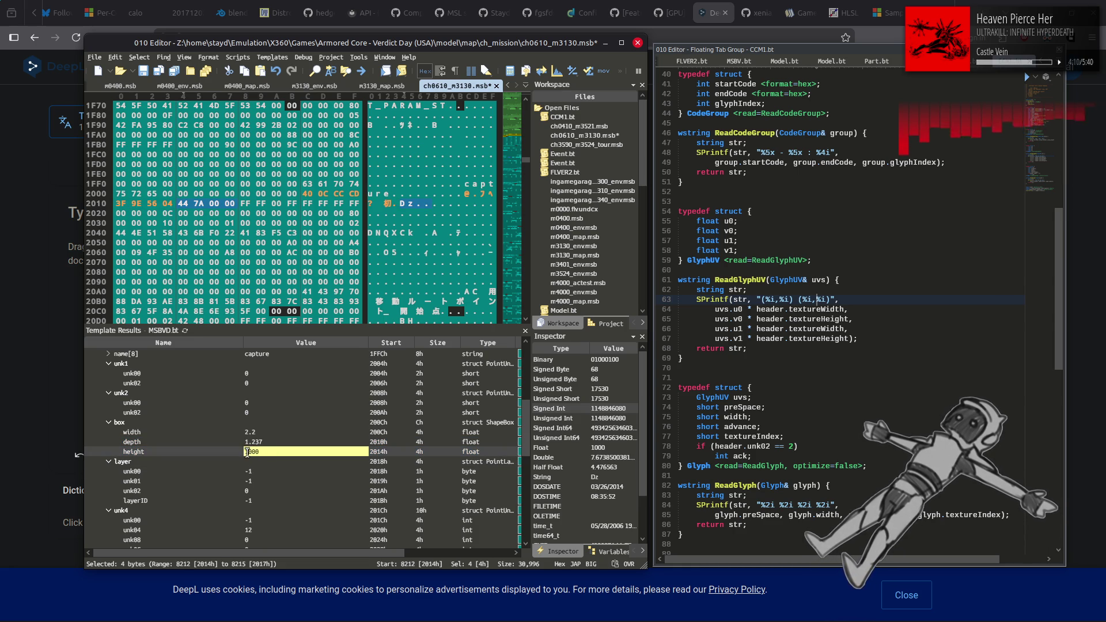
pyautogui.write('1')
pyautogui.click(292, 442)
# Save ch0610_m3130.msb and switch to the Xenia window.
pyautogui.hotkey('ctrl', 's')
pyautogui.hotkey('alt', 'Tab')
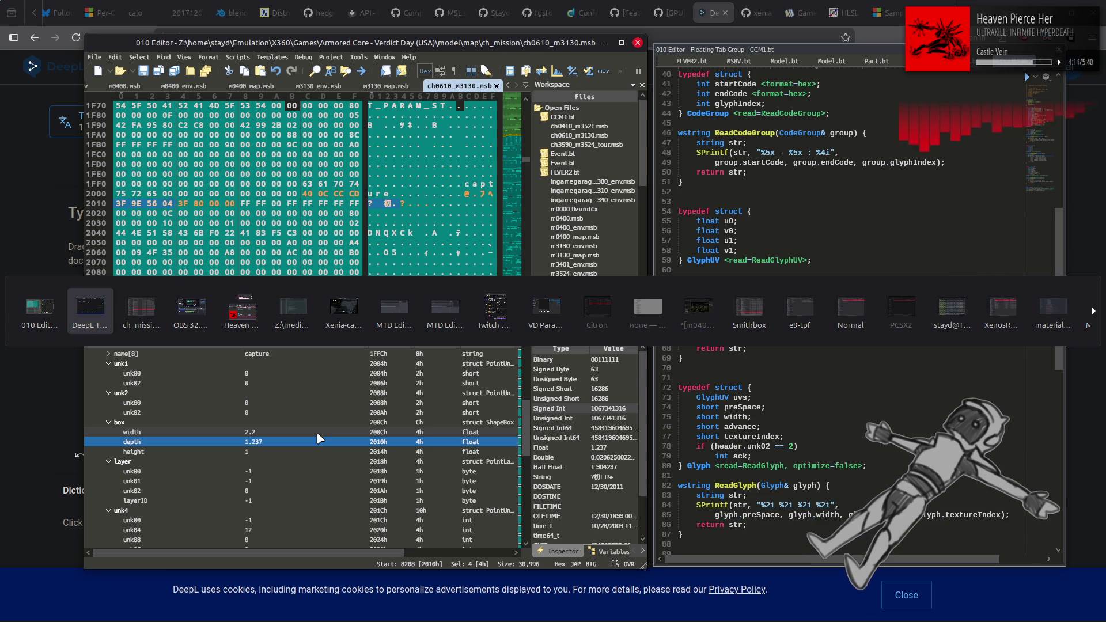
pyautogui.press('Tab')
pyautogui.press('Tab')
pyautogui.press('Tab')
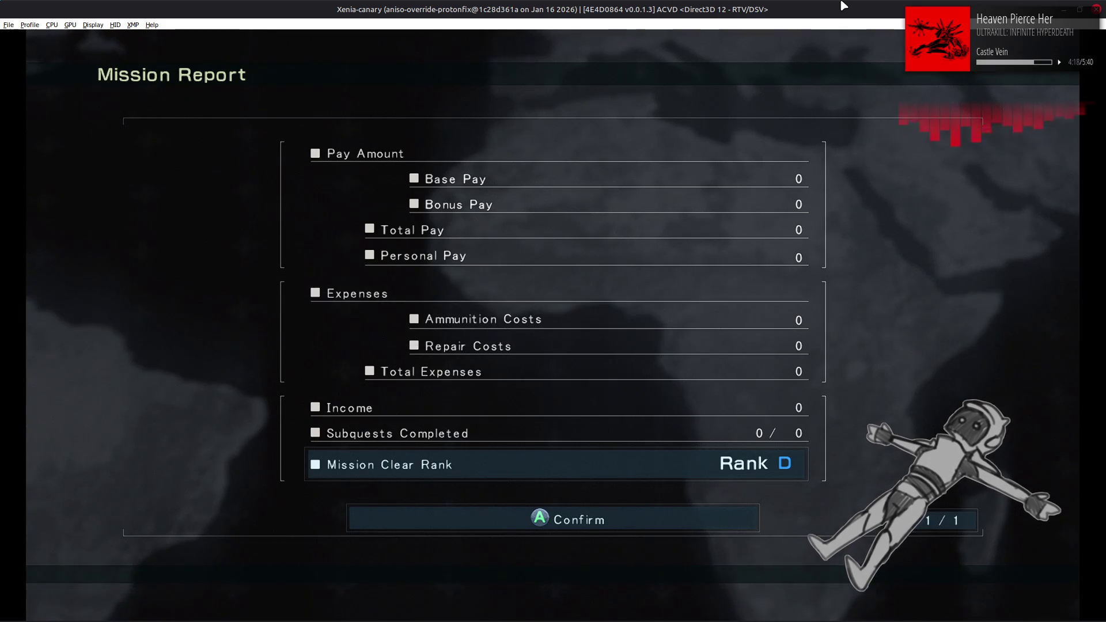
# Choose Sortie Again from the mission report and skip the opening cutscene.
pyautogui.press('Return')
pyautogui.press('Right')
pyautogui.press('Return')
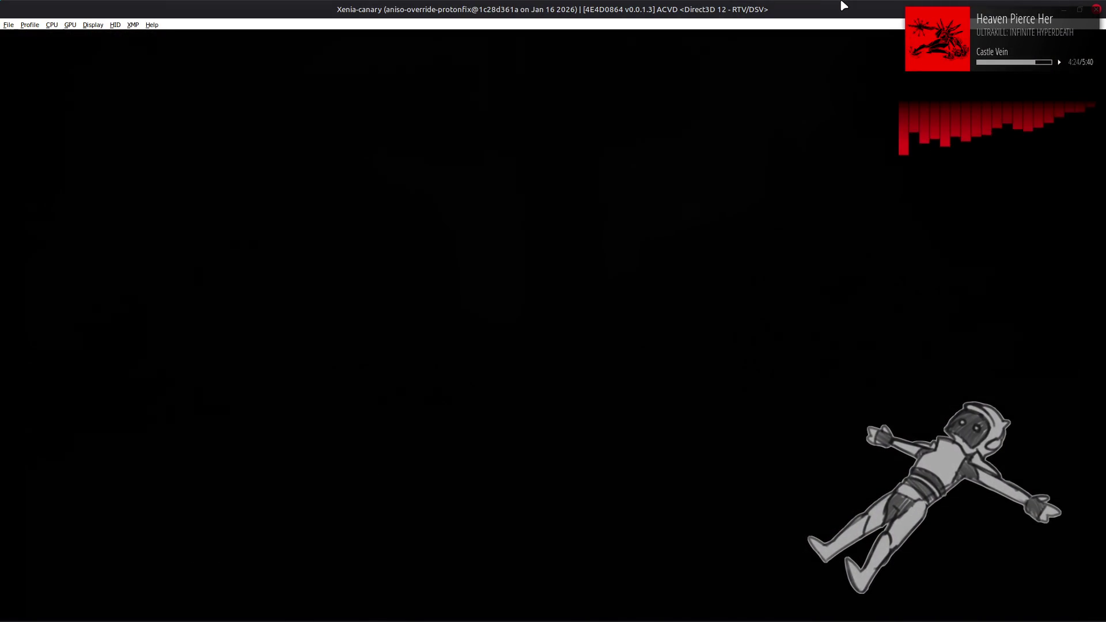
pyautogui.press('Return')
pyautogui.press('Return')
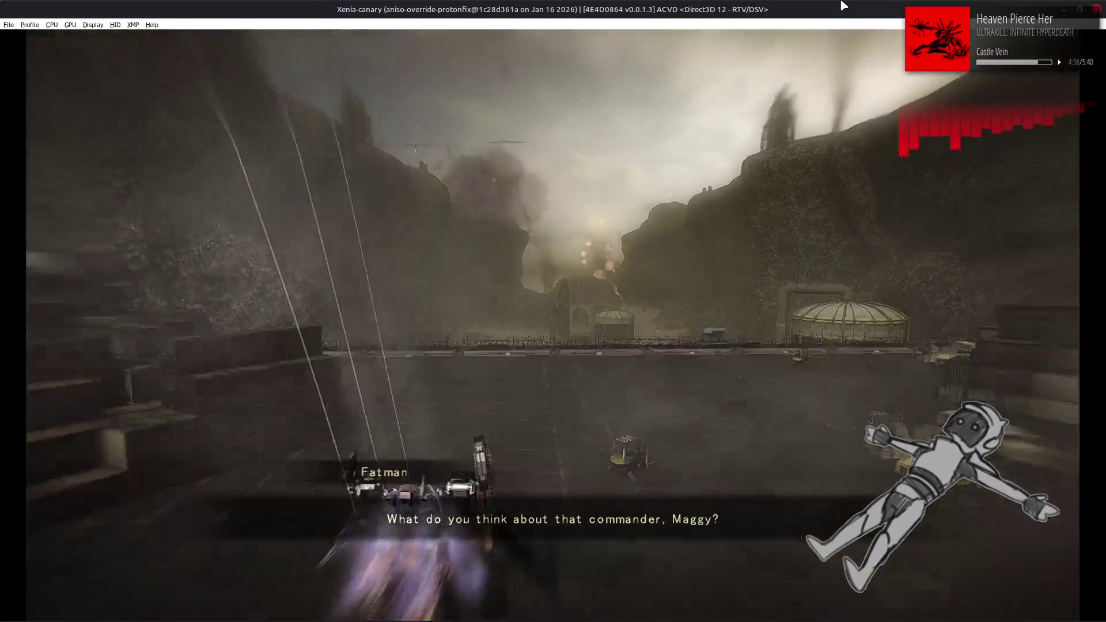
# Retire from the mission and bring 010 Editor back to the front.
pyautogui.press('Down')
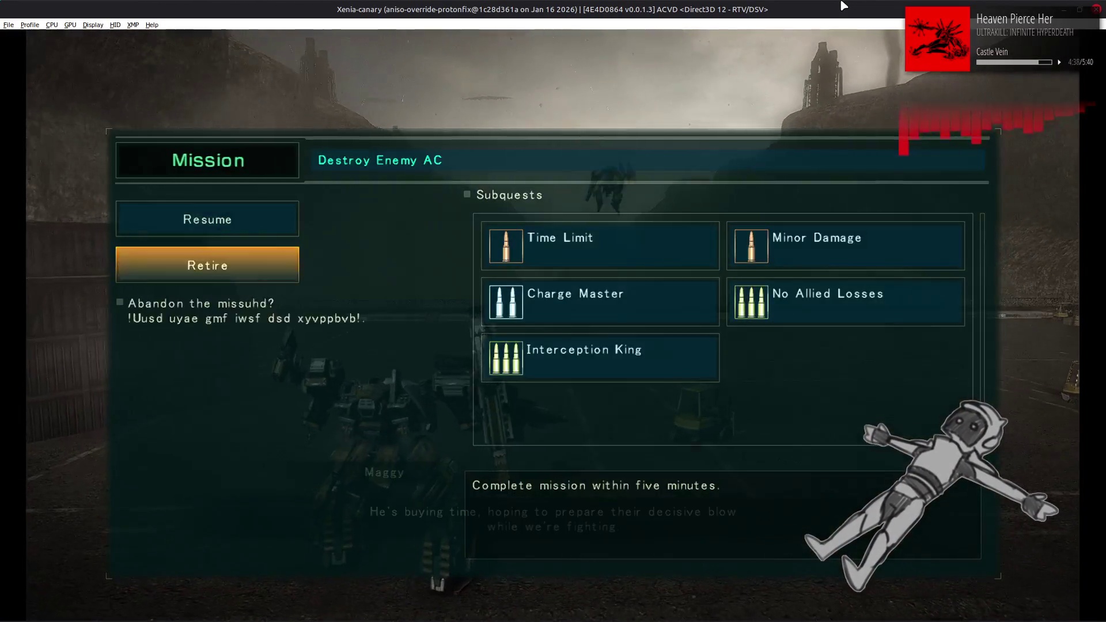
pyautogui.press('Return')
pyautogui.press('Return')
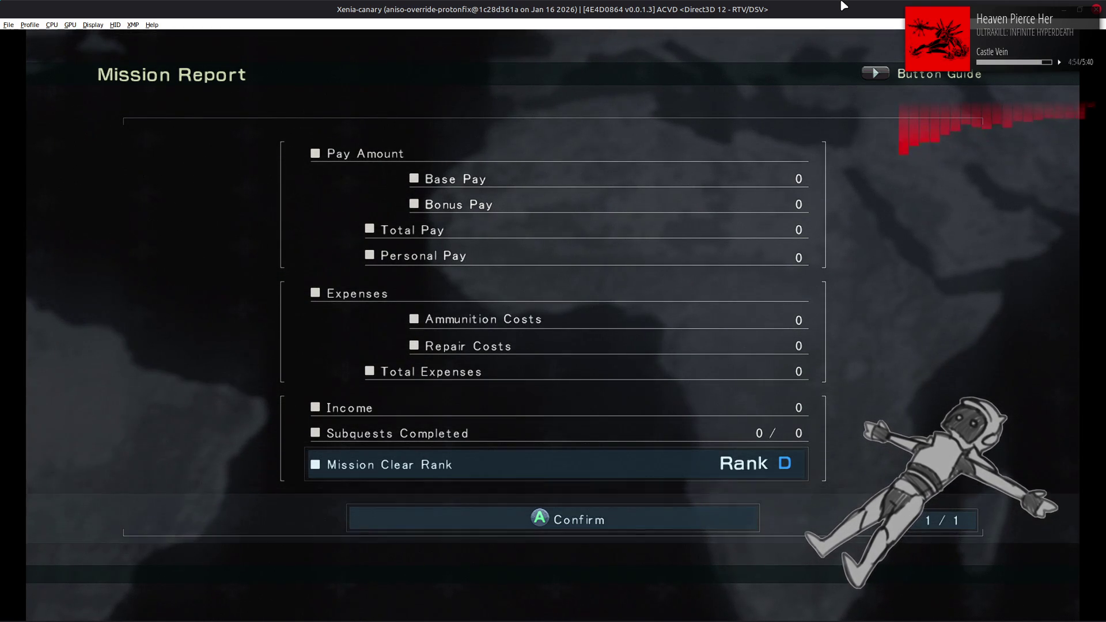
pyautogui.hotkey('alt', 'Tab')
pyautogui.hotkey('alt', 'Tab')
pyautogui.hotkey('alt', 'Tab')
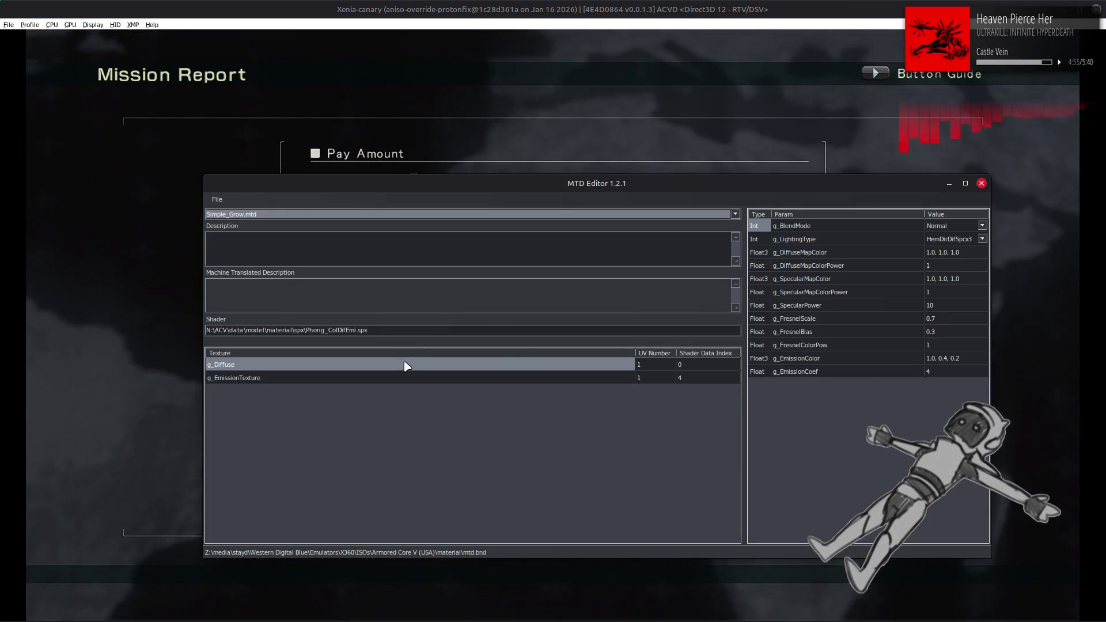
pyautogui.hotkey('alt', 'Tab')
pyautogui.hotkey('alt', 'Tab')
pyautogui.click(320, 461)
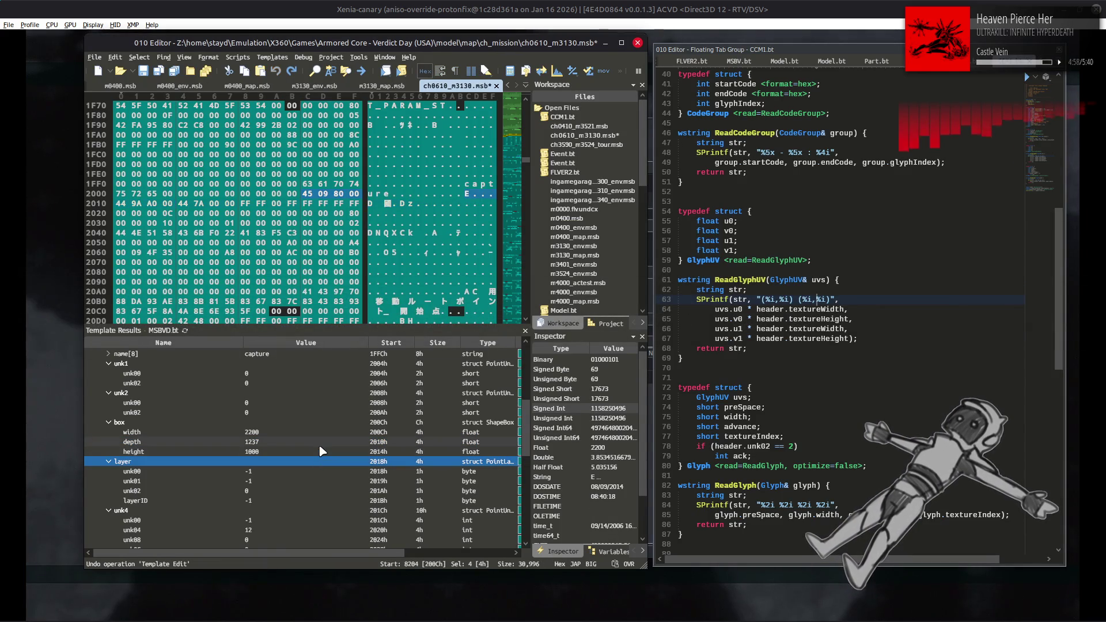
# Switch to m3130_env.msb and undo the previous template edit.
pyautogui.hotkey('ctrl', 'shift', 'Tab')
pyautogui.hotkey('ctrl', 'shift', 'Tab')
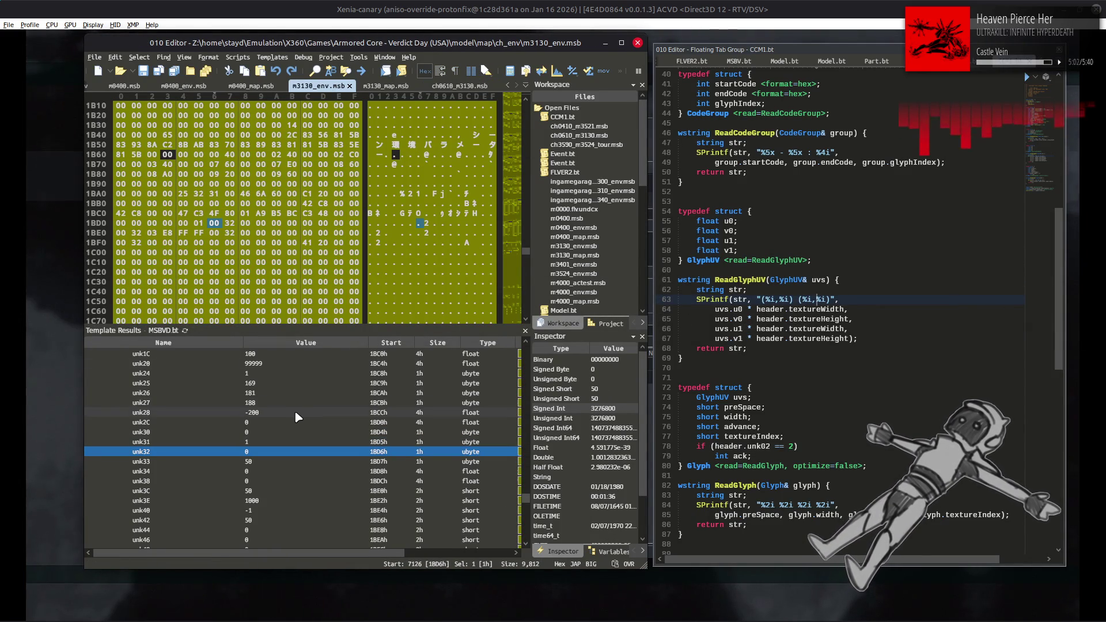
pyautogui.click(298, 412)
pyautogui.hotkey('ctrl', 'z')
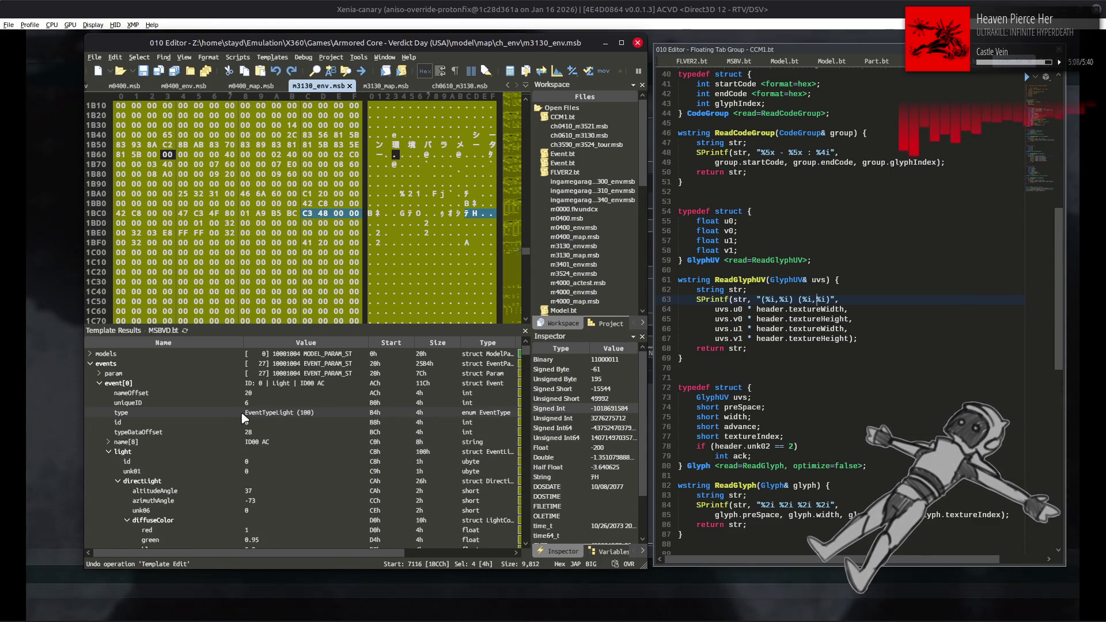
pyautogui.scroll(-3, 259, 430)
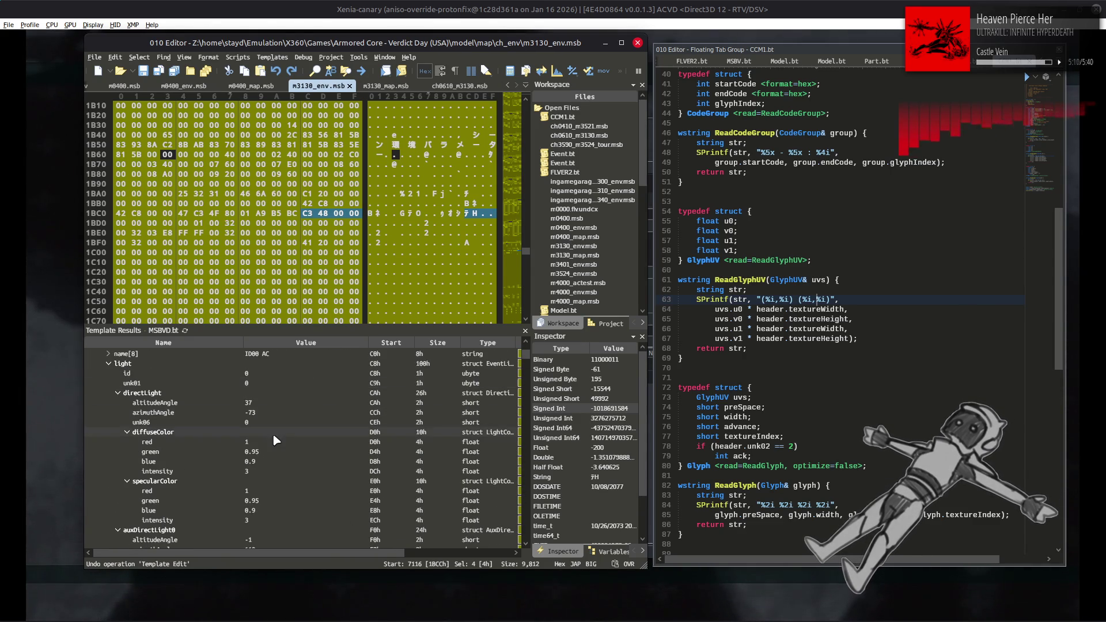
# Set the specular intensity and blue to 1 and specular green to 16.
pyautogui.click(286, 468)
pyautogui.click(287, 461)
pyautogui.click(278, 472)
pyautogui.click(268, 520)
pyautogui.click(268, 510)
pyautogui.write('1')
pyautogui.click(272, 500)
pyautogui.write('16')
pyautogui.click(264, 461)
# Set diffuse green to 16, diffuse blue and intensity to 1, and save the file.
pyautogui.press('Up')
pyautogui.write('16')
pyautogui.click(267, 461)
pyautogui.hotkey('ctrl', 'v')
pyautogui.hotkey('ctrl', 's')
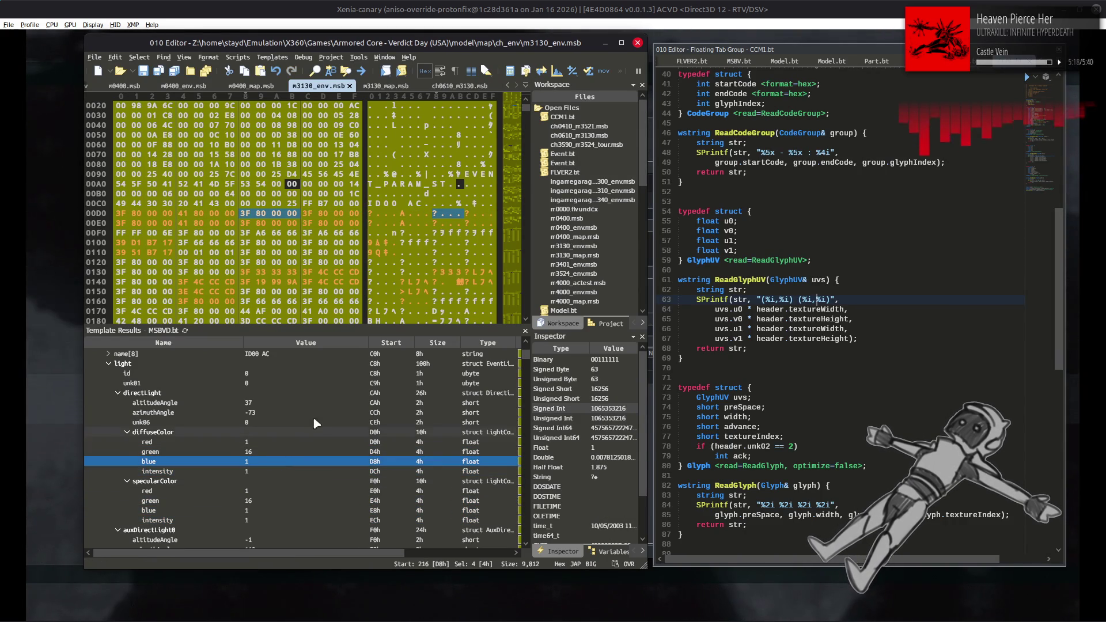
pyautogui.click(698, 5)
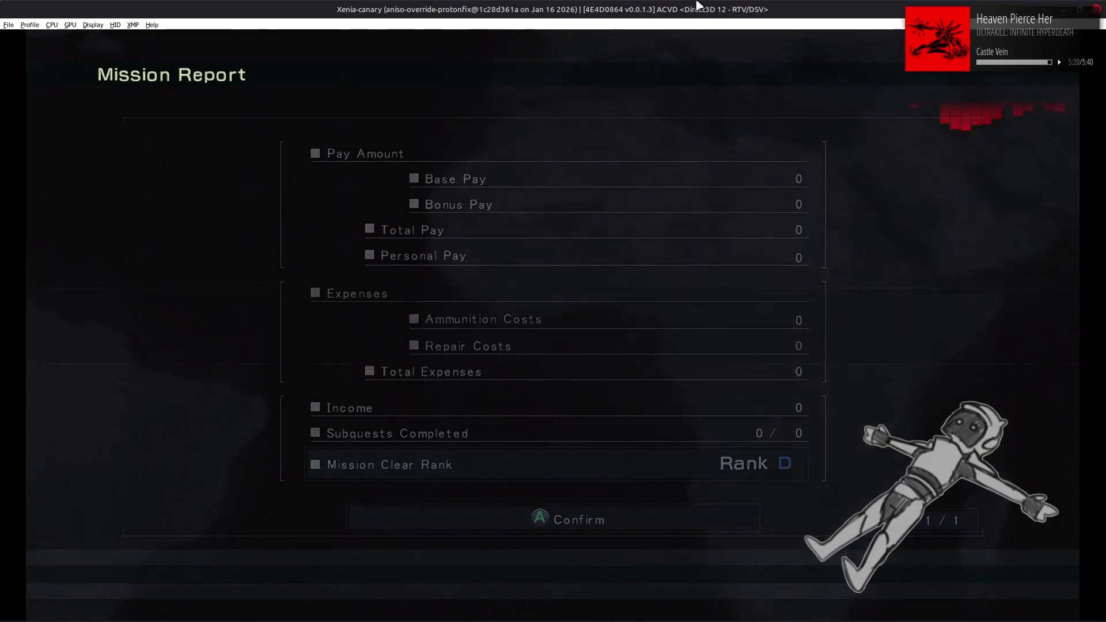
# Restart the mission with Sortie Again and skip the opening cutscene.
pyautogui.press('Right')
pyautogui.press('Return')
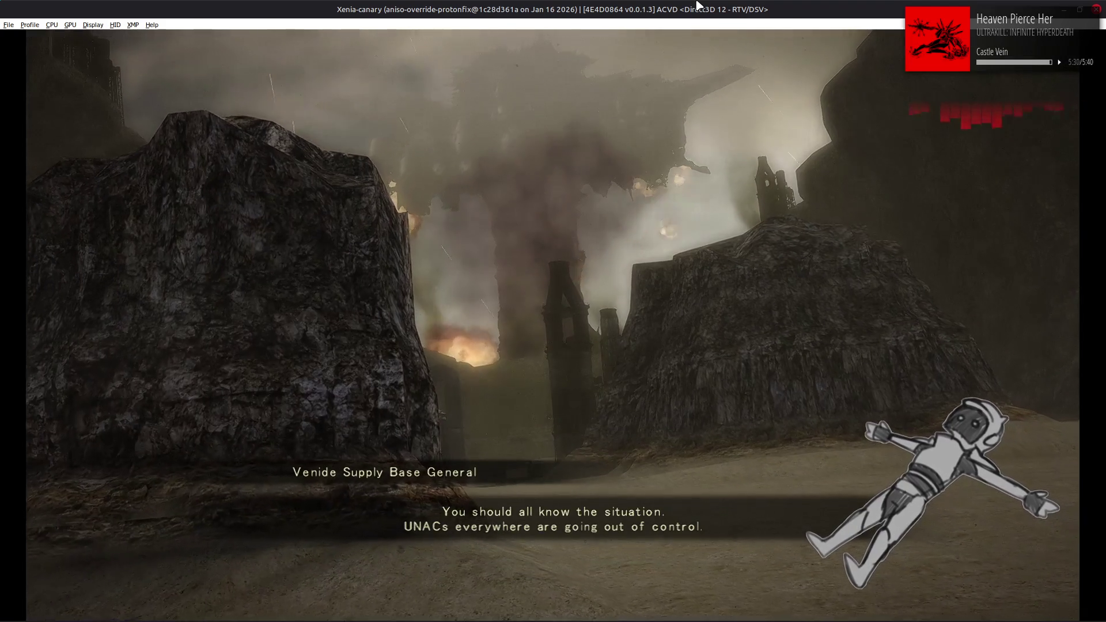
pyautogui.press('Return')
pyautogui.press('Return')
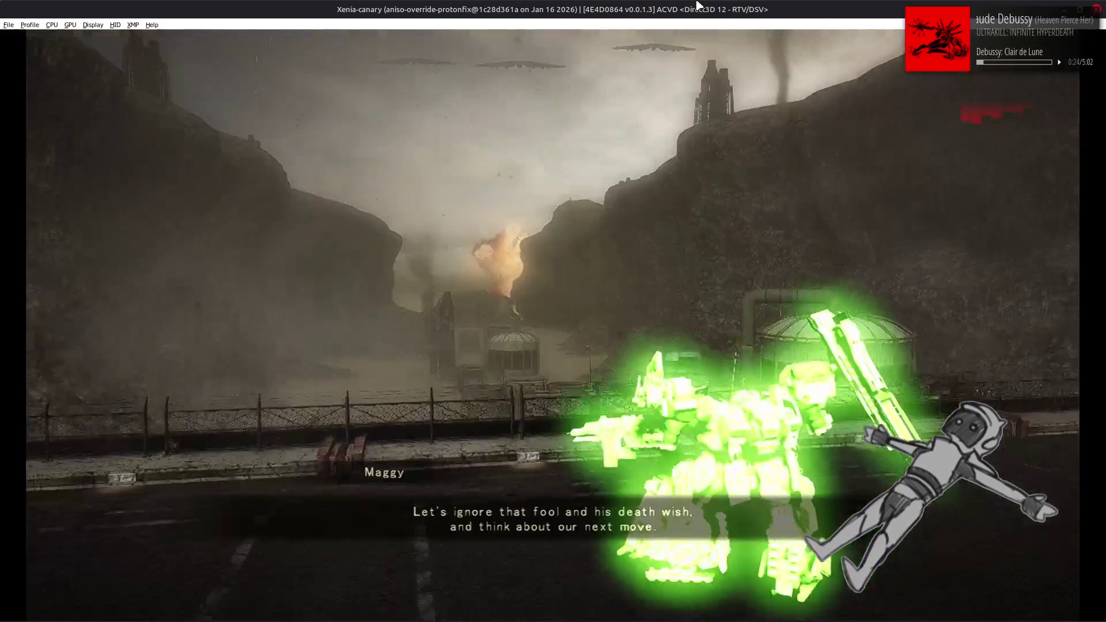
# Pause and retire from the mission, then return to 010 Editor.
pyautogui.press('Return')
pyautogui.press('Down')
pyautogui.press('Return')
pyautogui.press('Return')
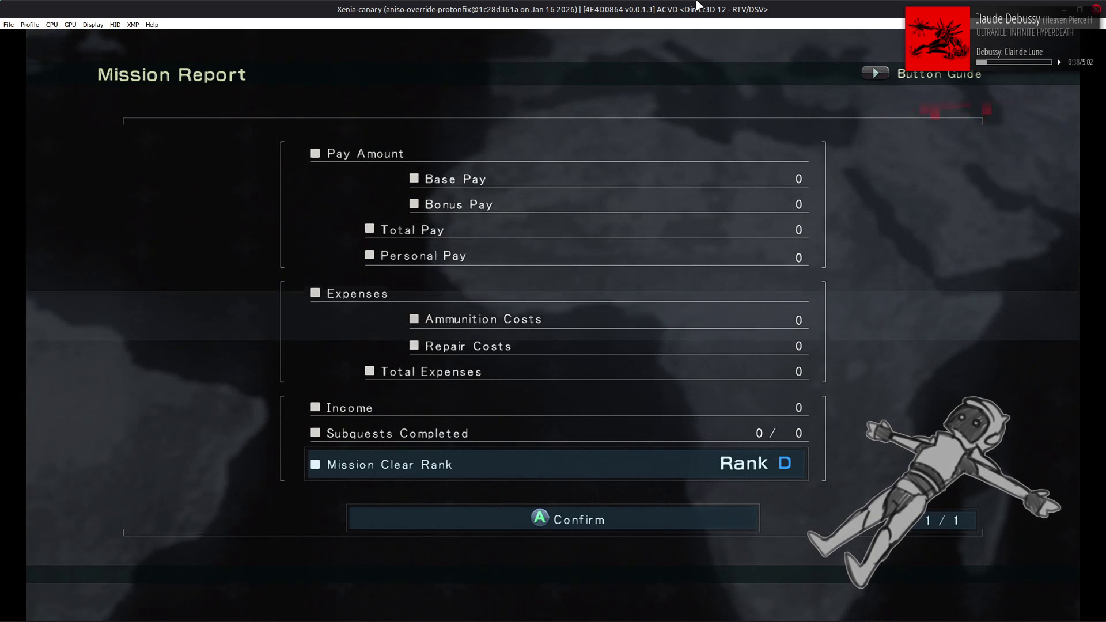
pyautogui.hotkey('alt', 'Tab')
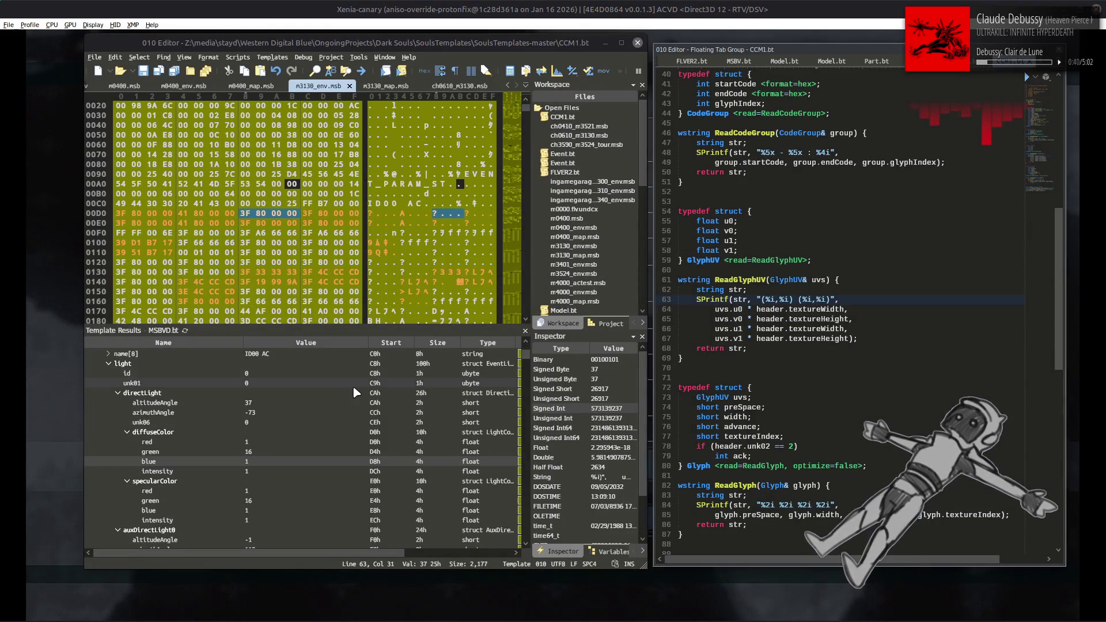
# Undo the light colour and specular intensity edits and save m3130_env.msb.
pyautogui.click(353, 385)
pyautogui.hotkey('ctrl', 'z')
pyautogui.hotkey('ctrl', 'z')
pyautogui.hotkey('ctrl', 'z')
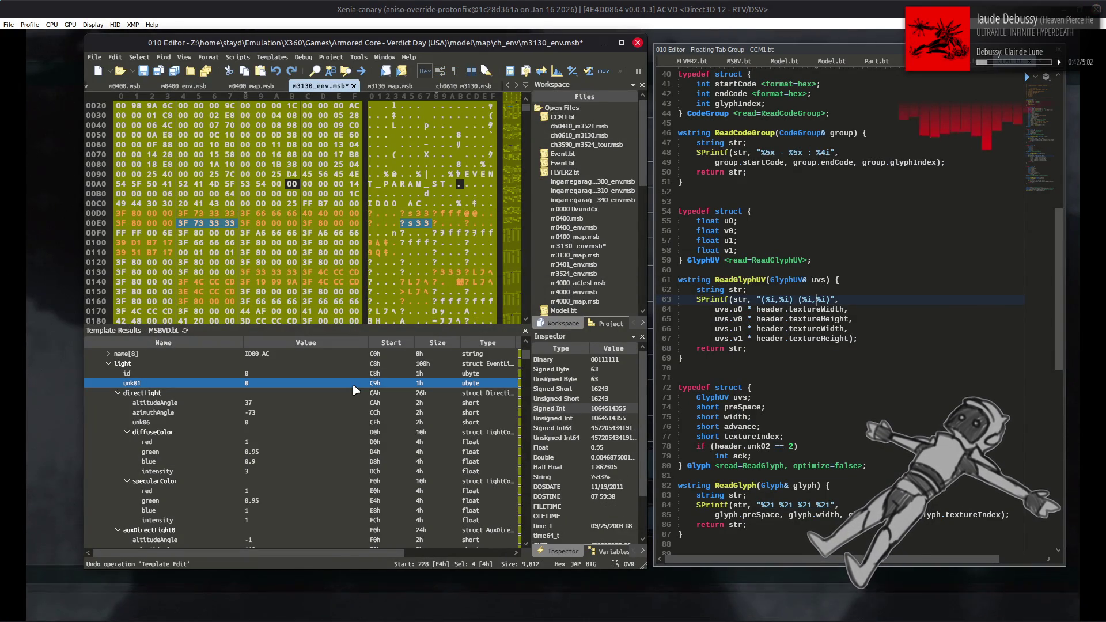
pyautogui.hotkey('ctrl', 'z')
pyautogui.hotkey('ctrl', 's')
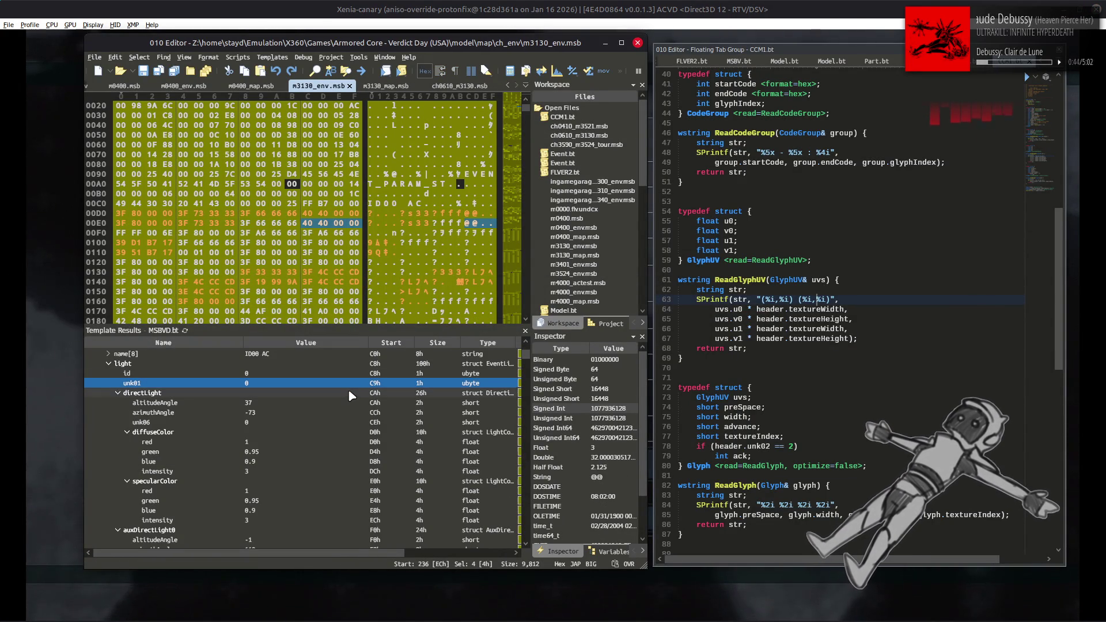
# Set the diffuse, specular and remaining light intensities to 0.
pyautogui.scroll(-3, 349, 399)
pyautogui.click(313, 386)
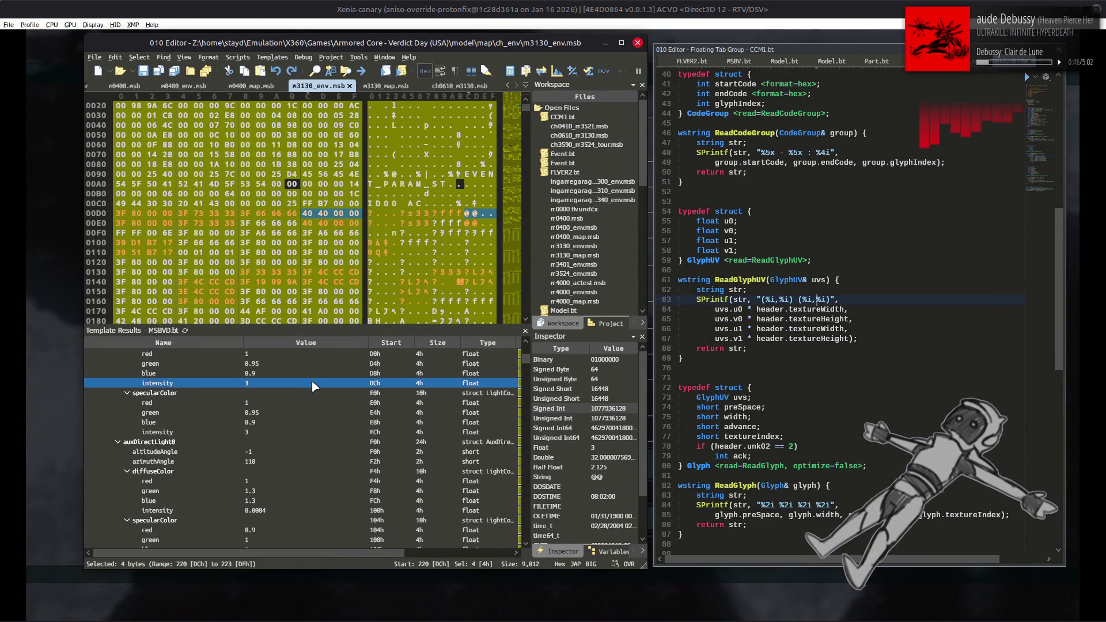
pyautogui.write('0')
pyautogui.click(274, 431)
pyautogui.write('0')
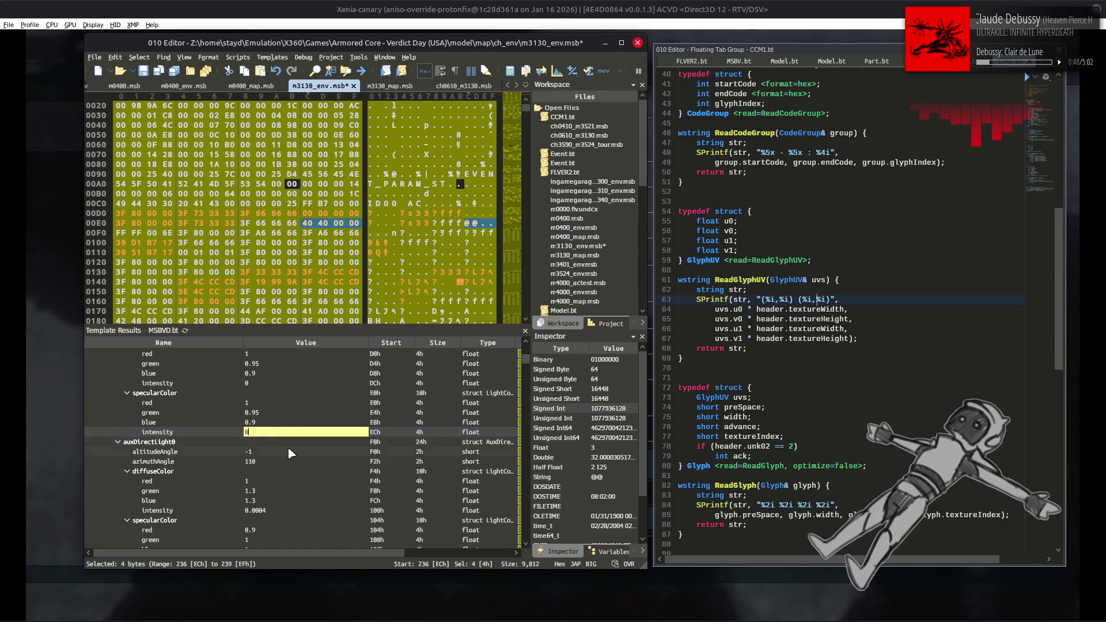
pyautogui.press('Return')
pyautogui.scroll(-2, 289, 475)
pyautogui.click(277, 452)
pyautogui.write('0')
pyautogui.click(276, 501)
pyautogui.write('0')
pyautogui.click(282, 471)
# Set ambientUpR, ambientUpG, ambientUpA and the ambient down RGB values to 1.
pyautogui.scroll(-4, 283, 477)
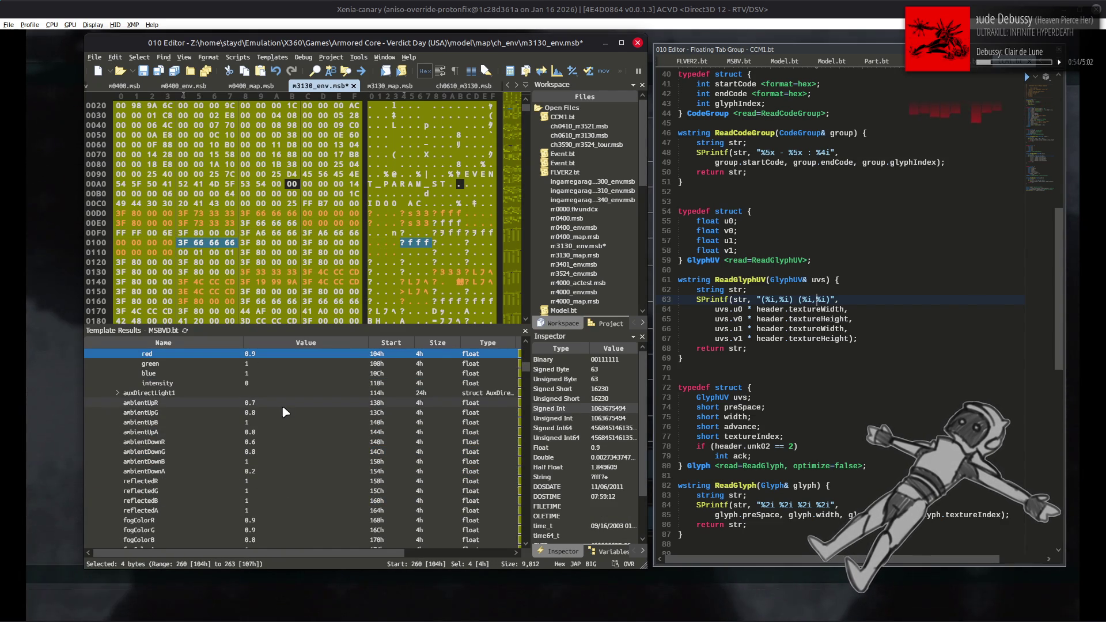
pyautogui.click(281, 406)
pyautogui.write('1')
pyautogui.click(278, 413)
pyautogui.write('1')
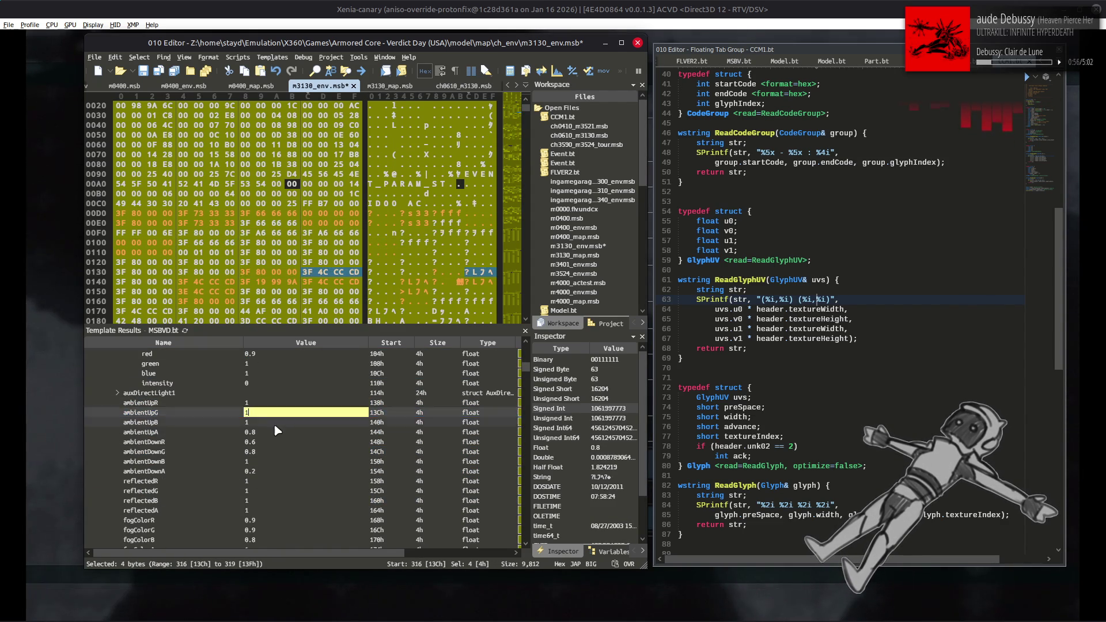
pyautogui.click(275, 432)
pyautogui.write('1')
pyautogui.click(275, 441)
pyautogui.write('1')
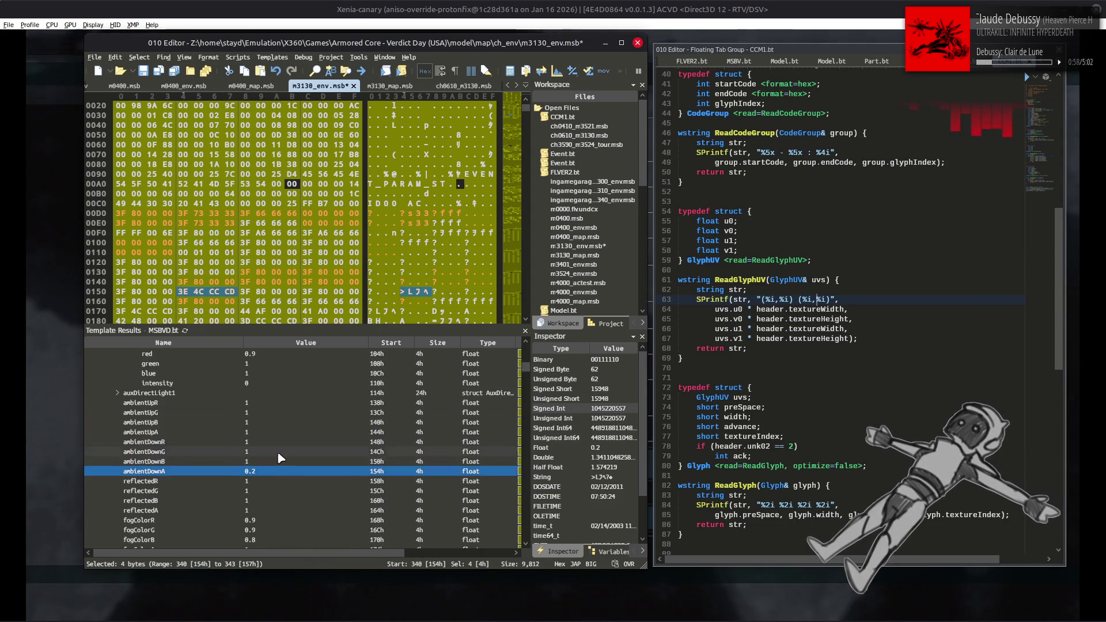
pyautogui.click(288, 451)
pyautogui.click(662, 7)
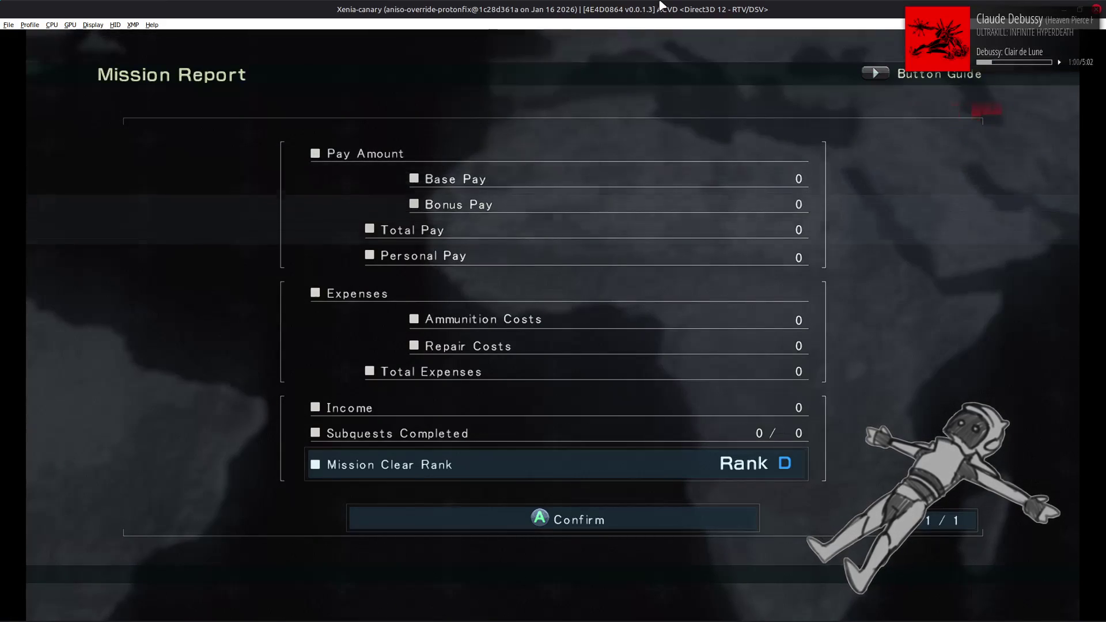
pyautogui.press('Return')
pyautogui.press('Return')
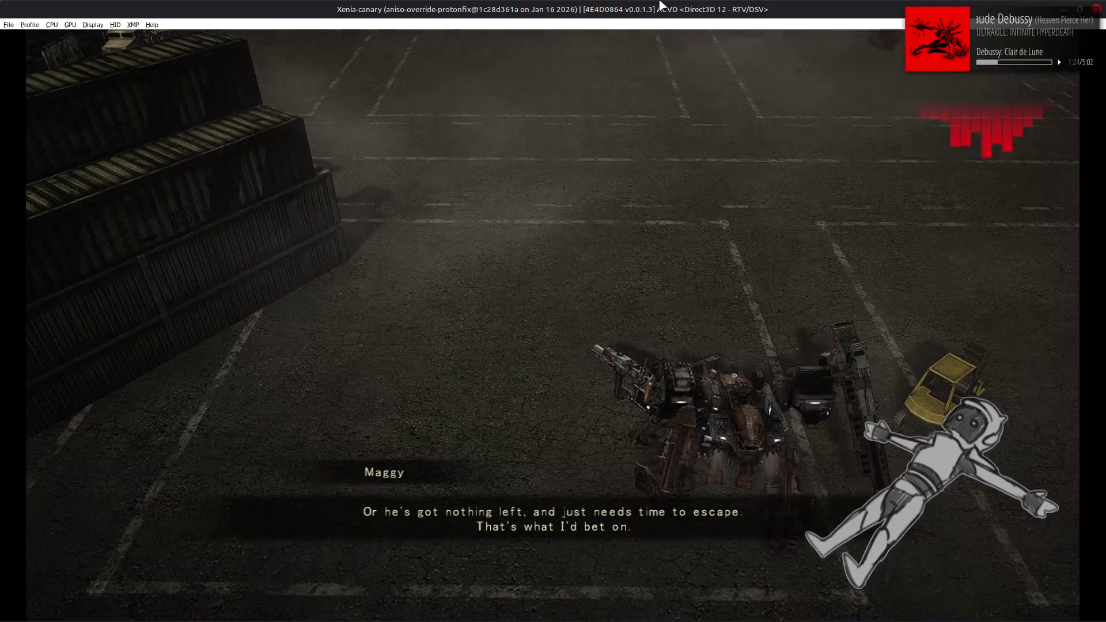
pyautogui.press('Return')
pyautogui.press('Return')
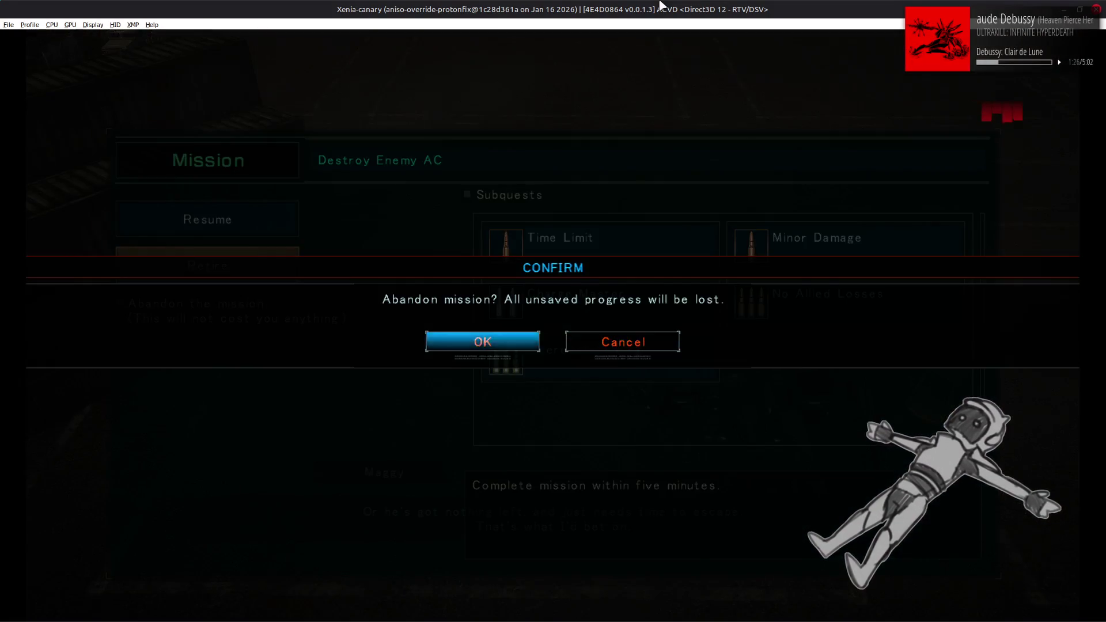
pyautogui.press('Return')
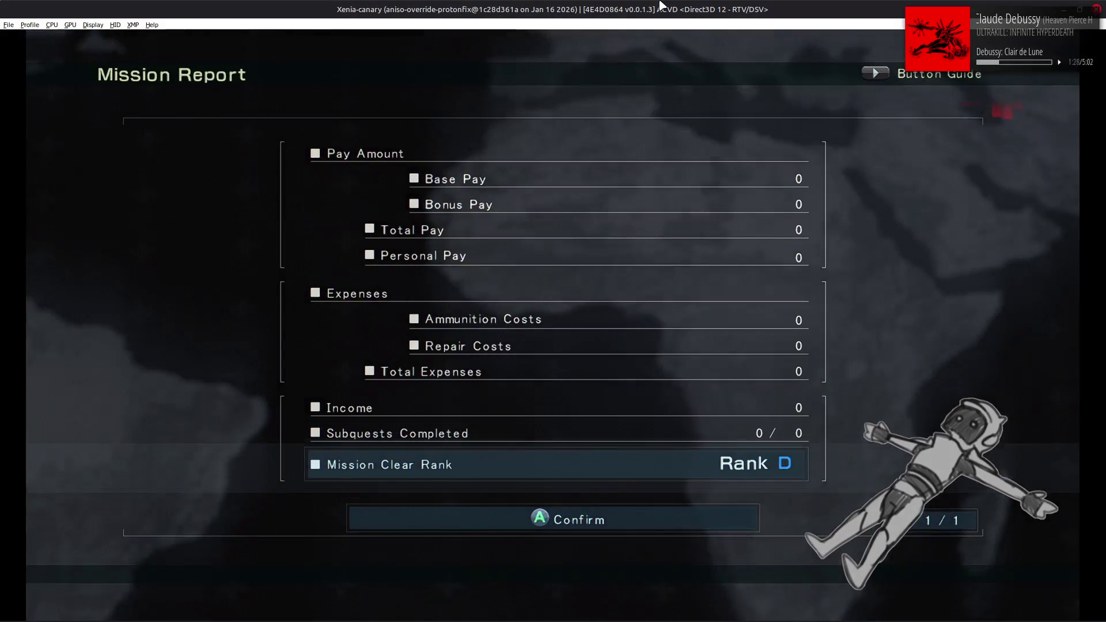
pyautogui.hotkey('alt', 'Tab')
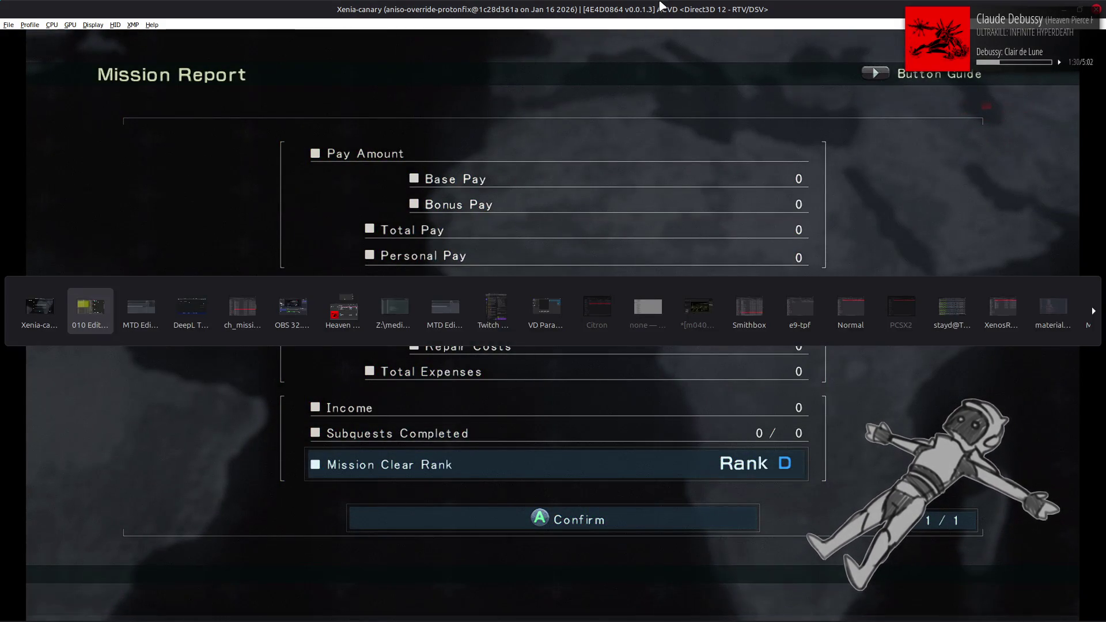
# Go up to the map folder, look into m3106, then open the m3130 folder.
pyautogui.hotkey('alt', 'Tab')
pyautogui.hotkey('alt', 'Tab')
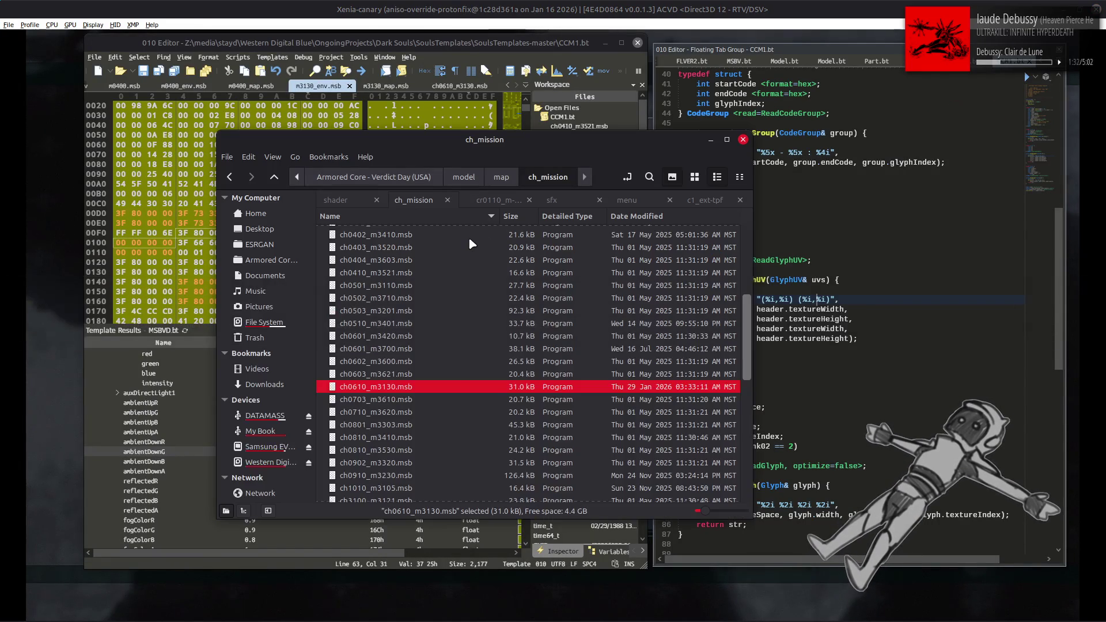
pyautogui.press('BackSpace')
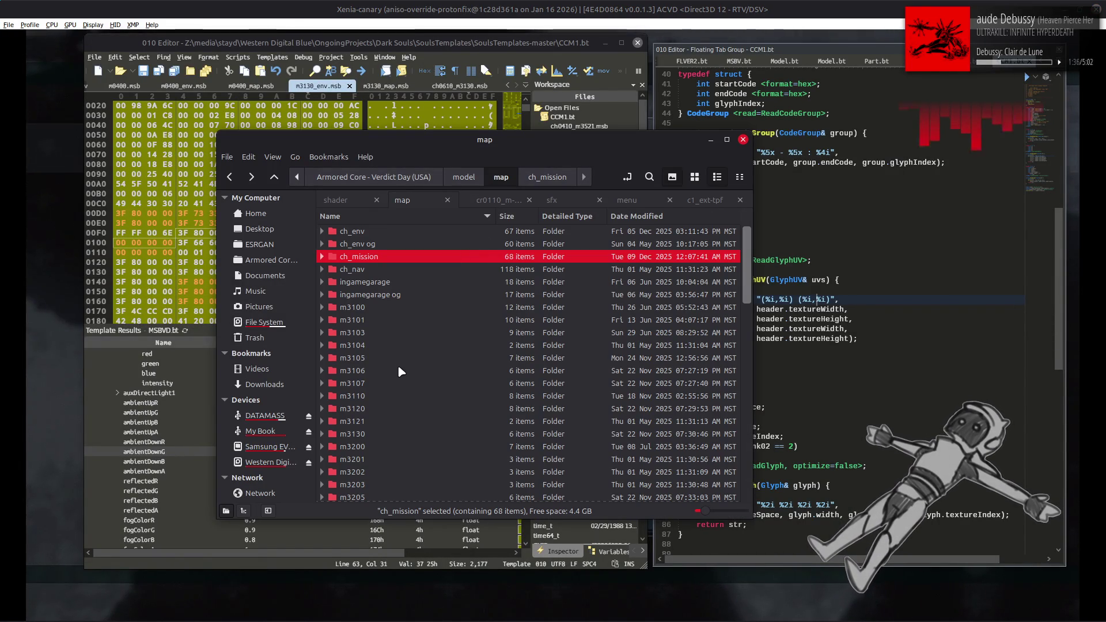
pyautogui.doubleClick(398, 370)
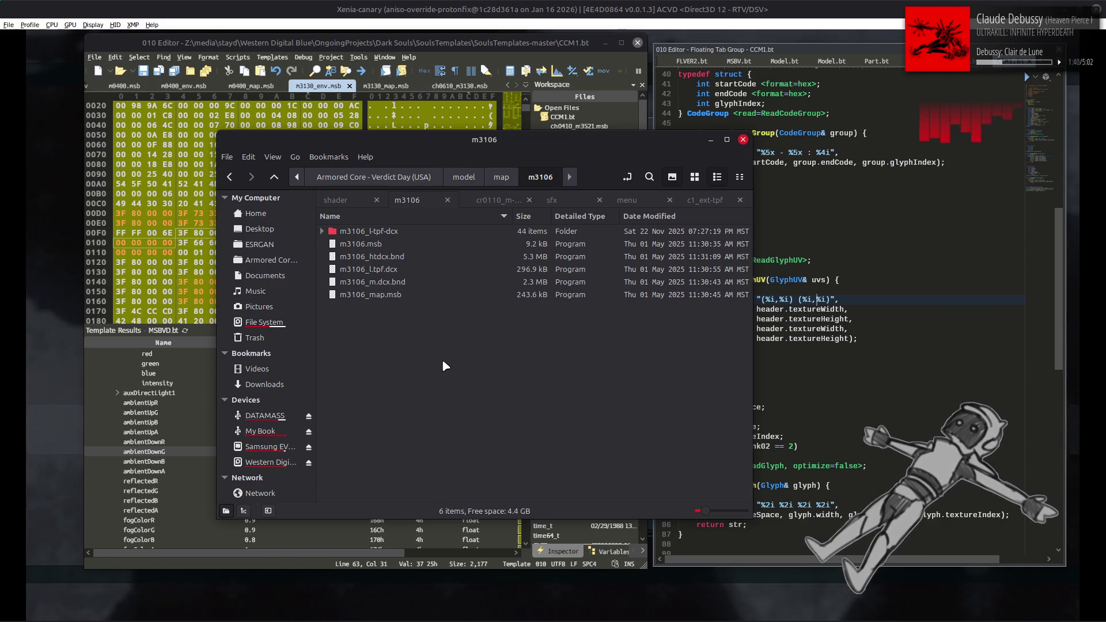
pyautogui.press('BackSpace')
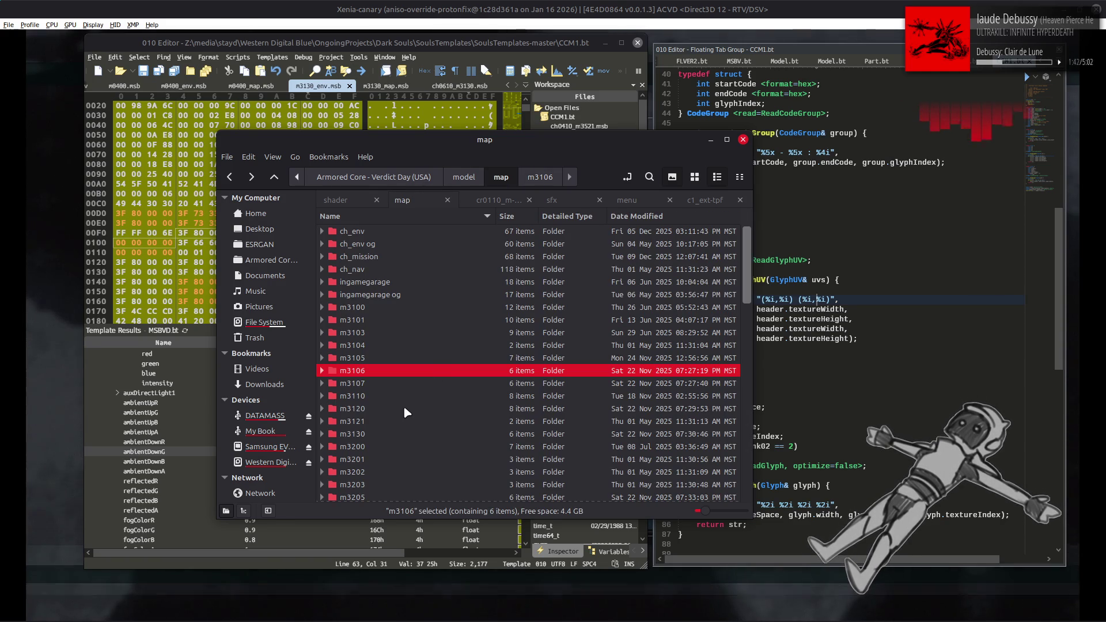
pyautogui.doubleClick(398, 434)
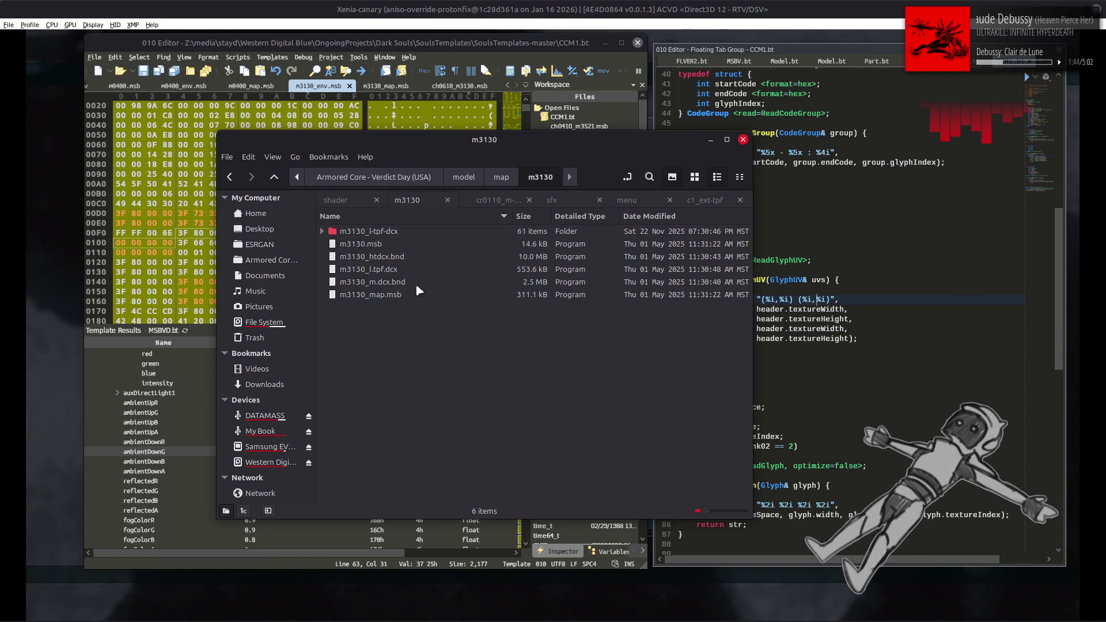
# Open m3130_l-tpf-dcx and scroll through its .dds texture files.
pyautogui.doubleClick(429, 232)
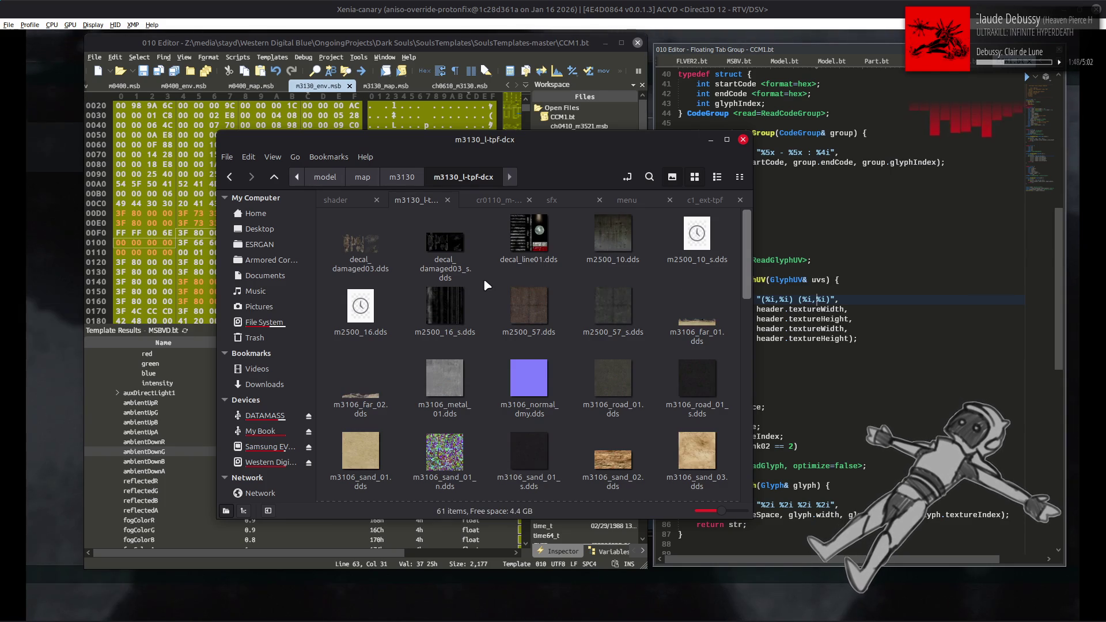
pyautogui.scroll(-10, 485, 282)
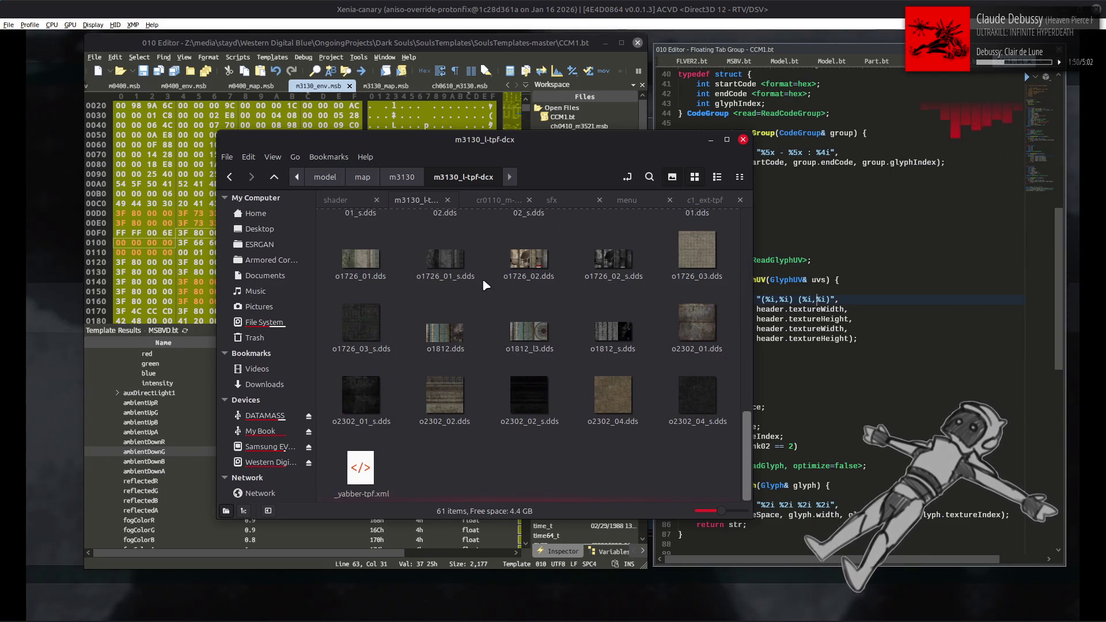
pyautogui.scroll(8, 493, 298)
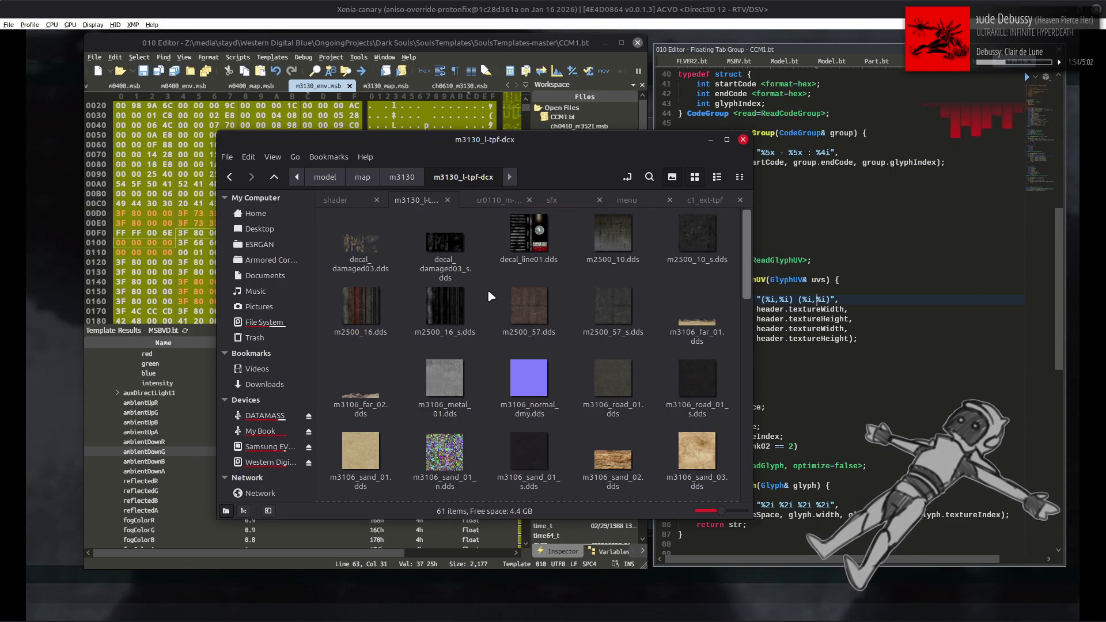
pyautogui.scroll(-2, 489, 293)
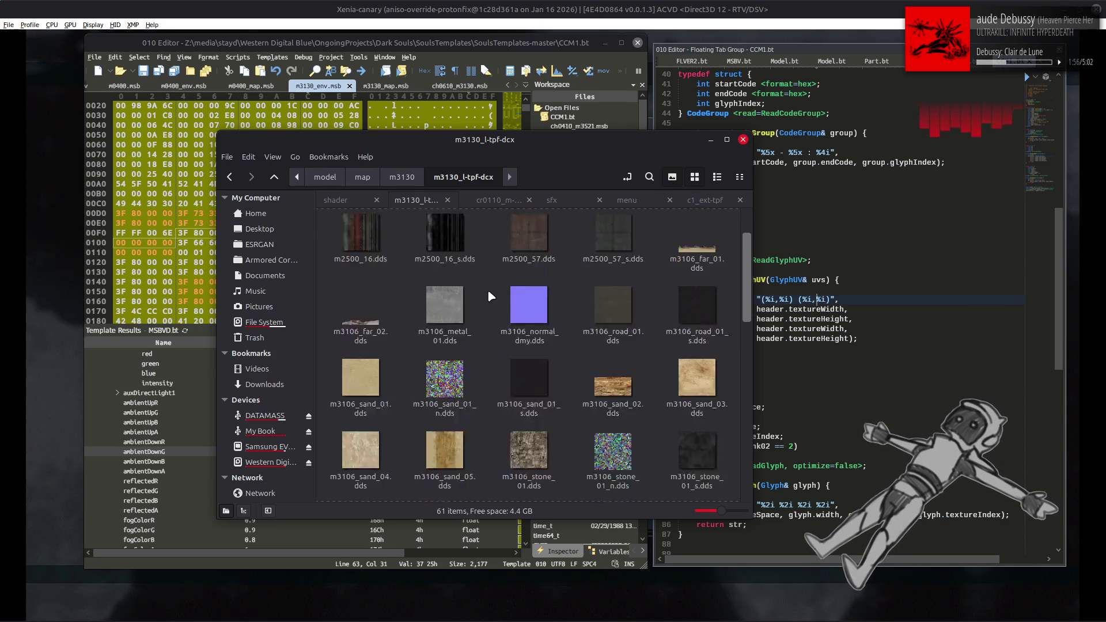
pyautogui.scroll(-3, 491, 294)
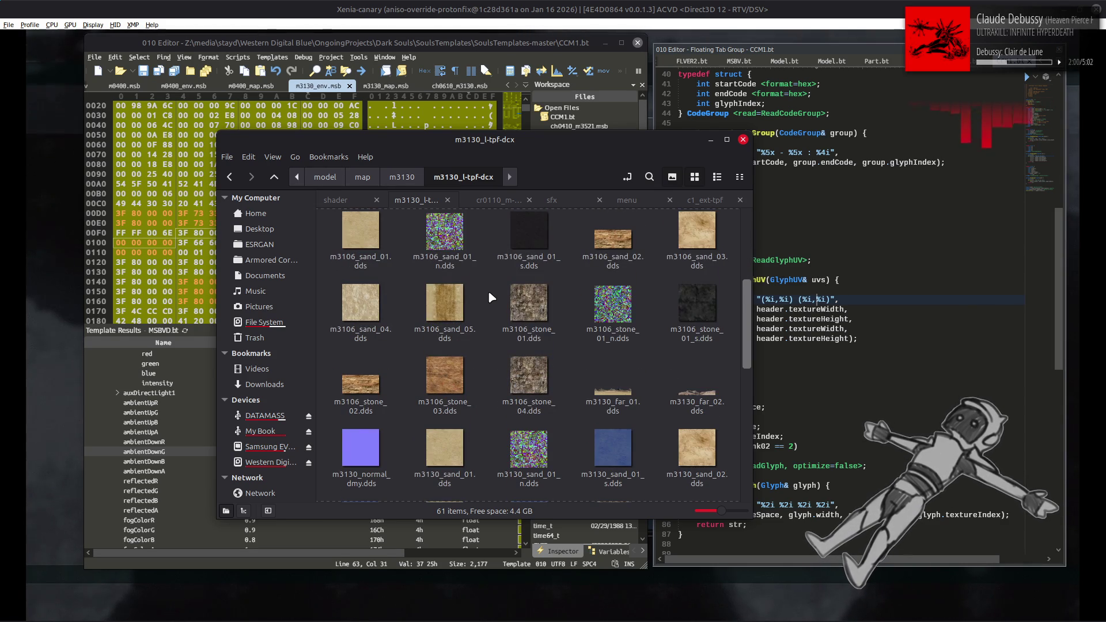
pyautogui.scroll(-5, 488, 296)
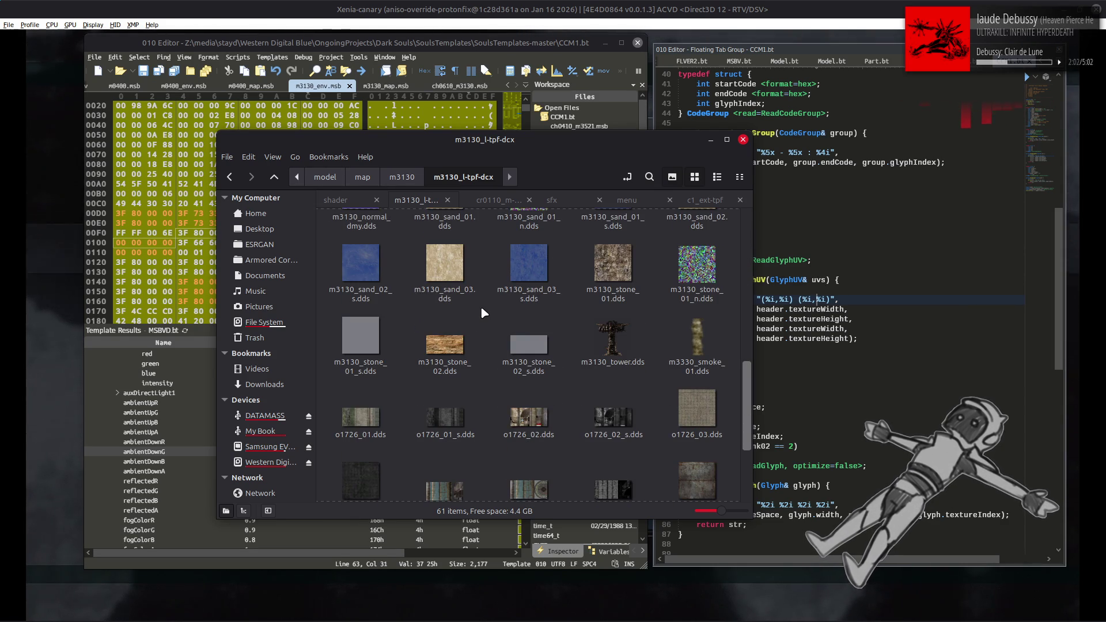
pyautogui.scroll(-4, 482, 303)
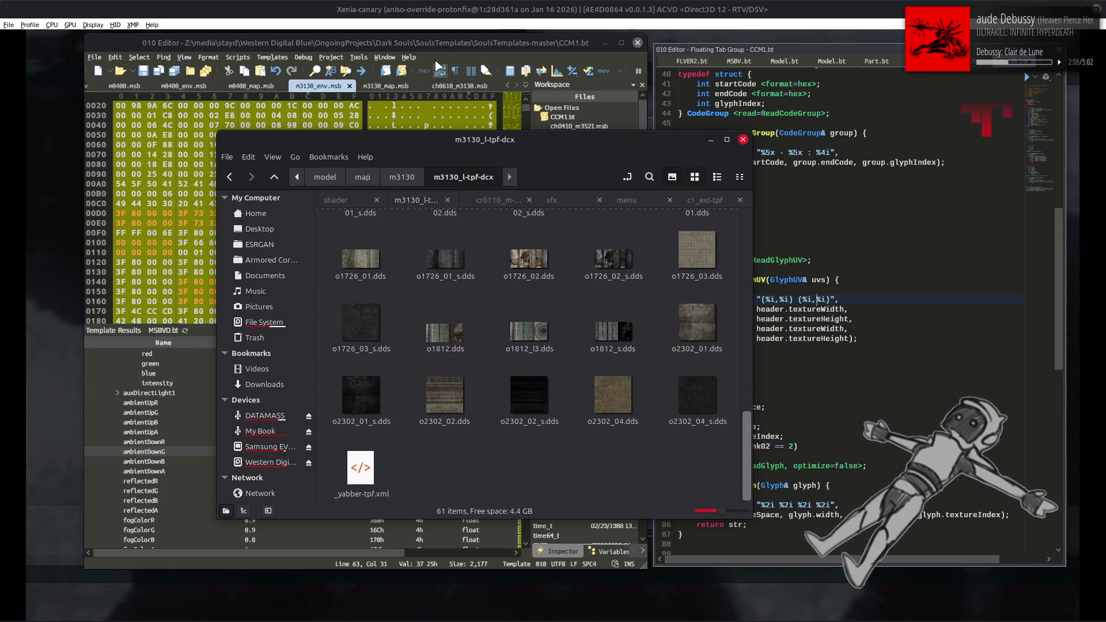
pyautogui.click(450, 51)
# Set ambientUpA and ambientDownA to 4.
pyautogui.click(300, 432)
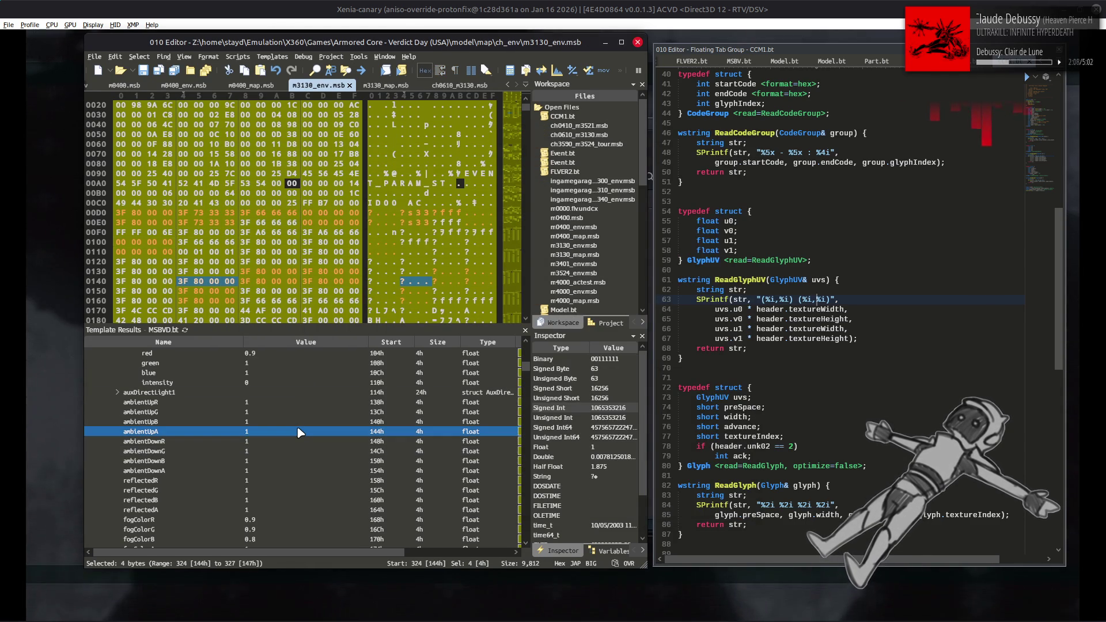
pyautogui.click(280, 471)
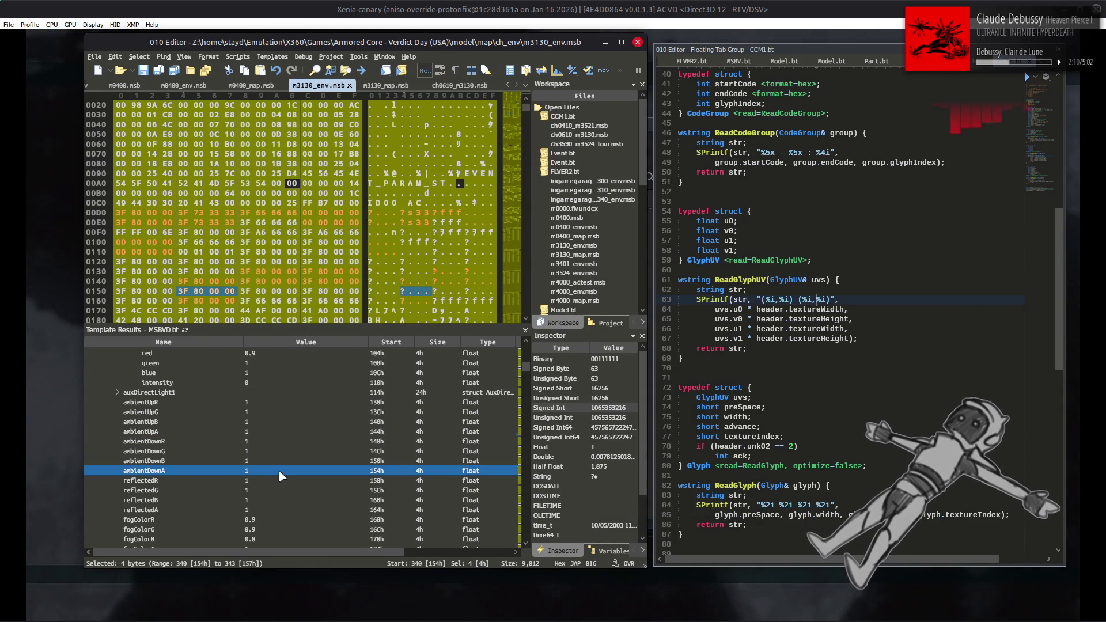
pyautogui.write('4')
pyautogui.click(280, 435)
pyautogui.write('4')
pyautogui.click(280, 451)
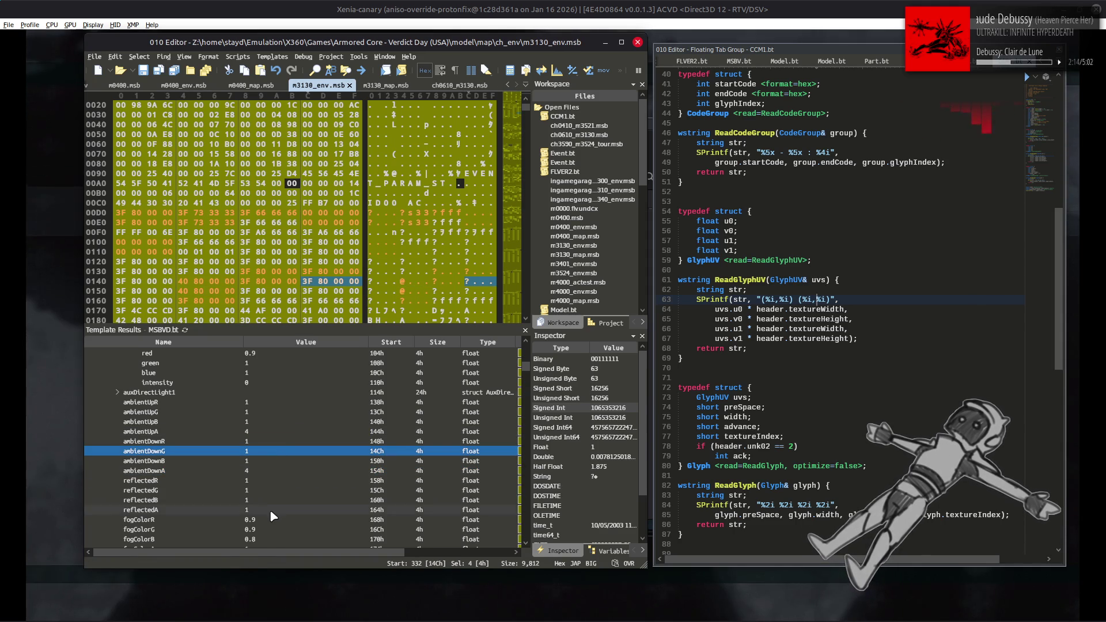
# Zero the reflected colour values reflectedR through reflectedA.
pyautogui.click(271, 510)
pyautogui.write('0')
pyautogui.click(269, 500)
pyautogui.write('0')
pyautogui.click(268, 481)
pyautogui.write('0')
pyautogui.press('Down')
pyautogui.write('0')
pyautogui.click(280, 454)
# Re-run the template and expand event[23]'s scene eventSceneBase fields.
pyautogui.press('F5')
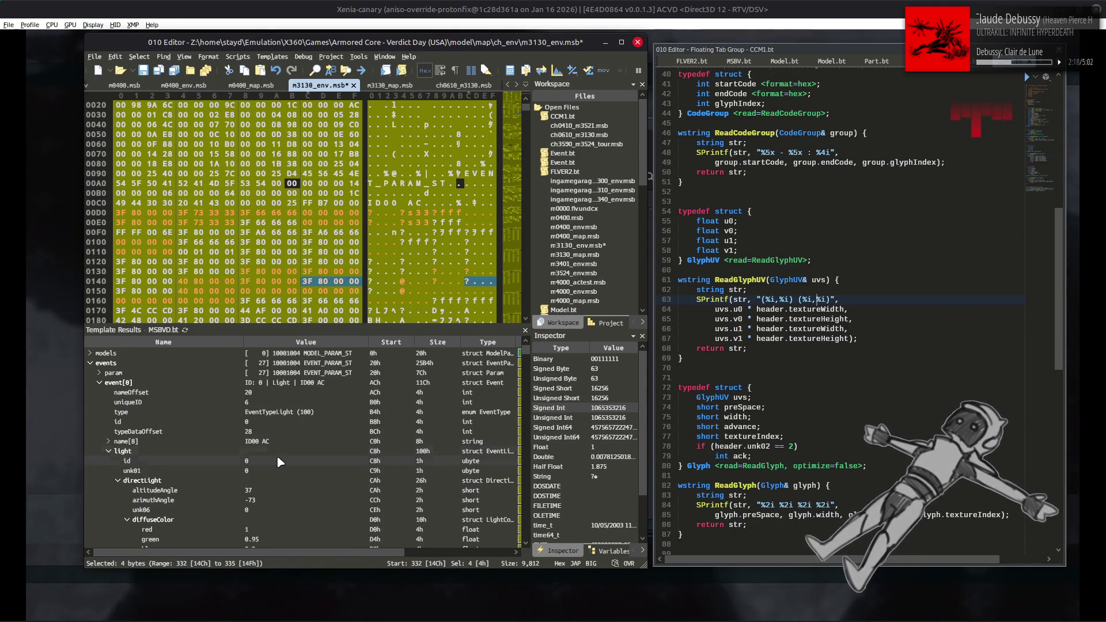
pyautogui.click(92, 365)
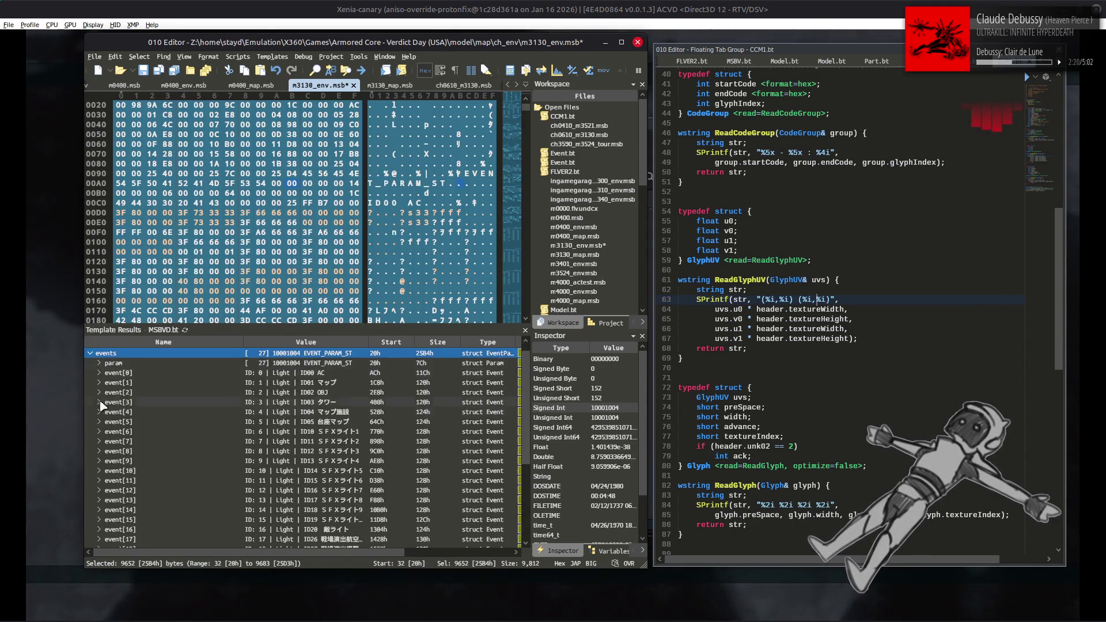
pyautogui.scroll(-10, 105, 417)
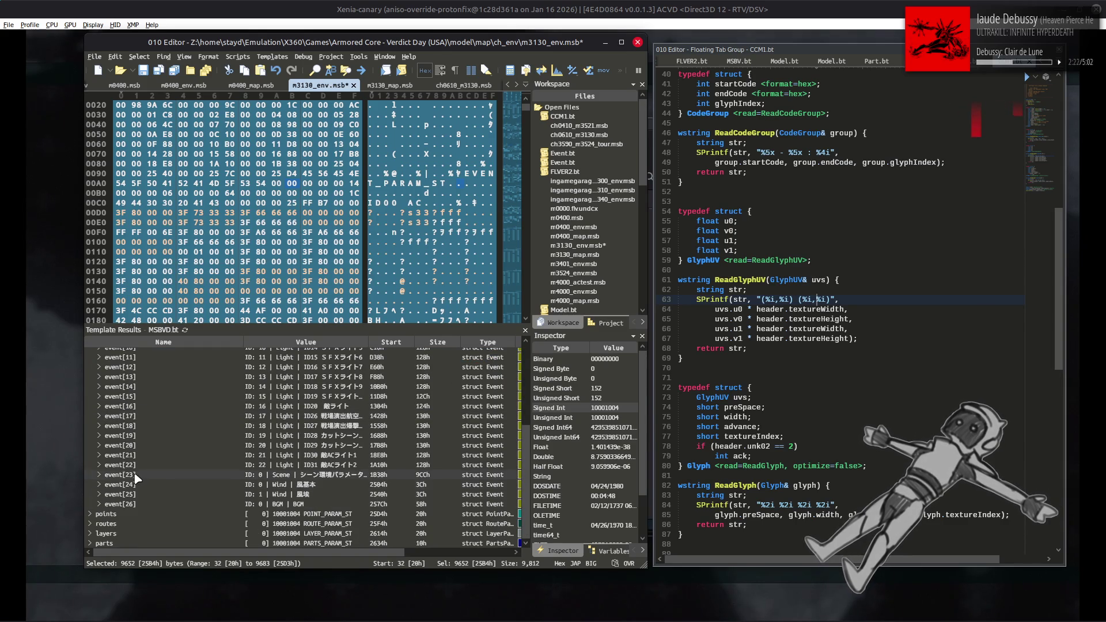
pyautogui.click(138, 476)
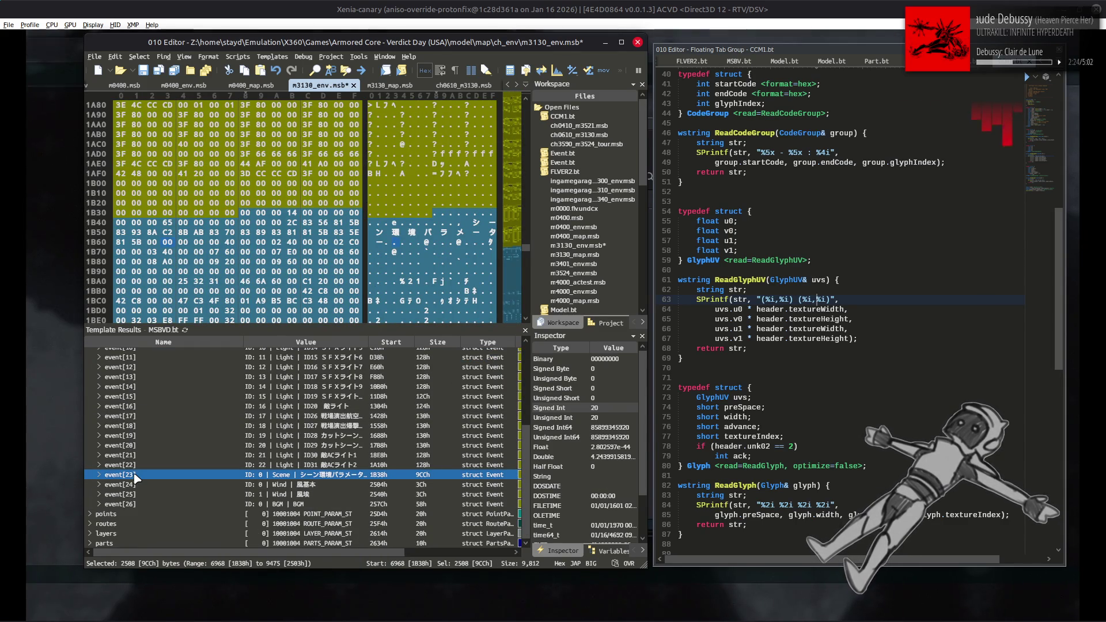
pyautogui.click(98, 475)
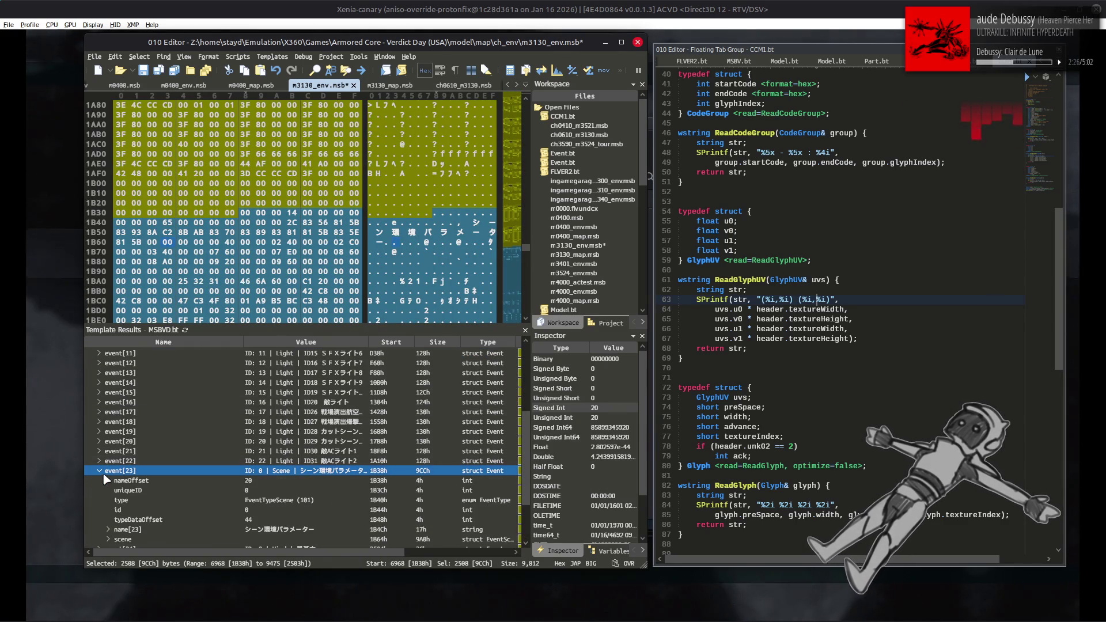
pyautogui.scroll(-2, 114, 478)
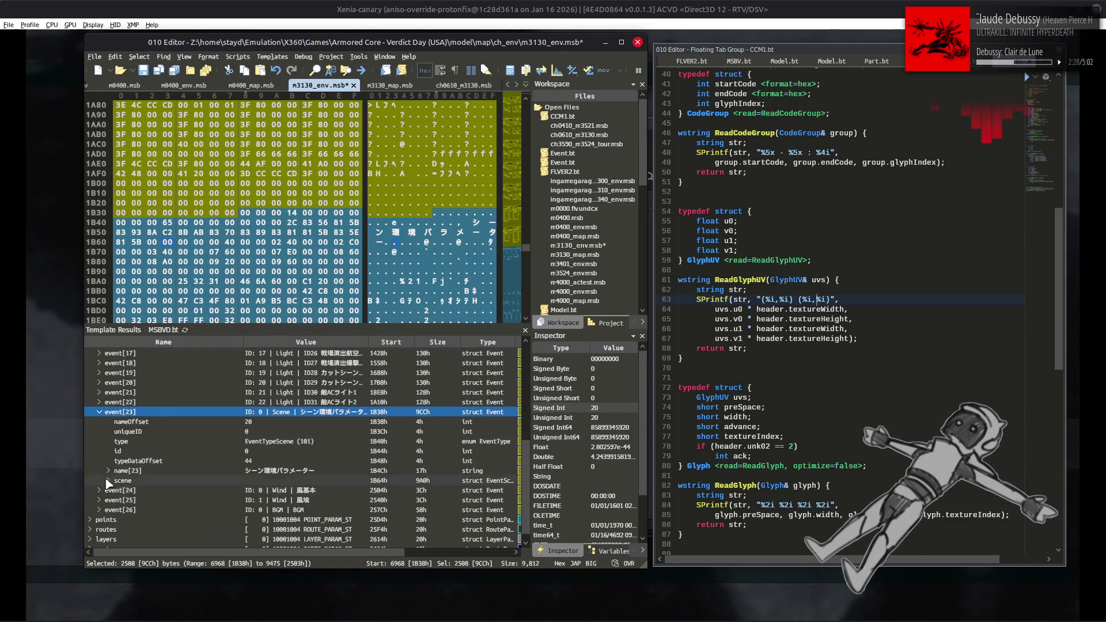
pyautogui.click(109, 481)
pyautogui.click(111, 480)
pyautogui.click(117, 460)
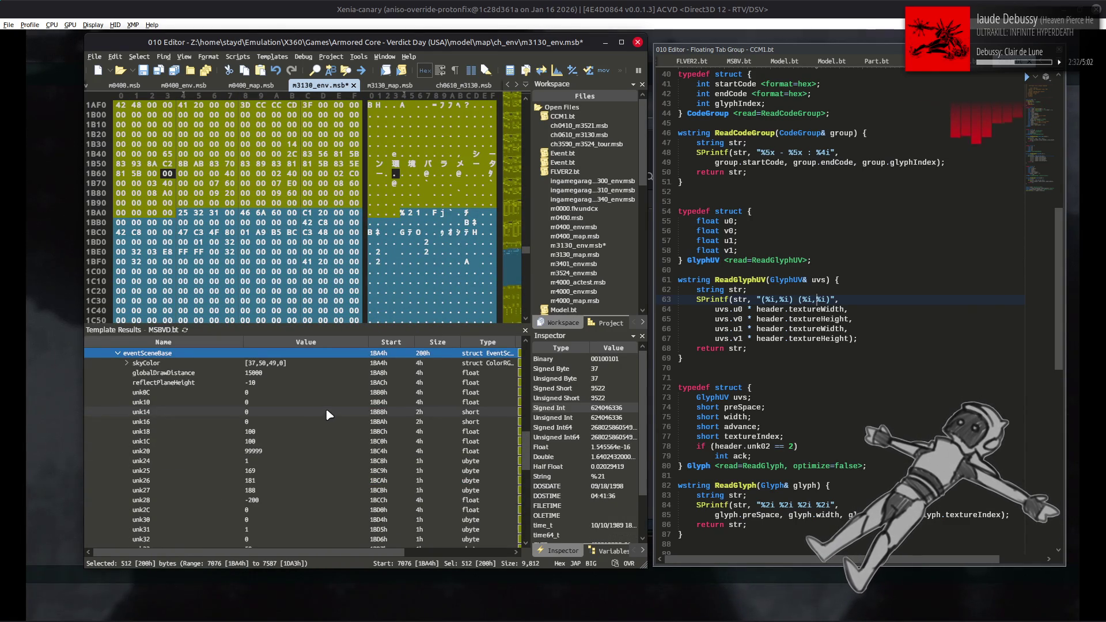
pyautogui.scroll(-8, 320, 412)
# Set characterIllum in event[23]'s scene to 0.
pyautogui.doubleClick(289, 480)
pyautogui.write('0')
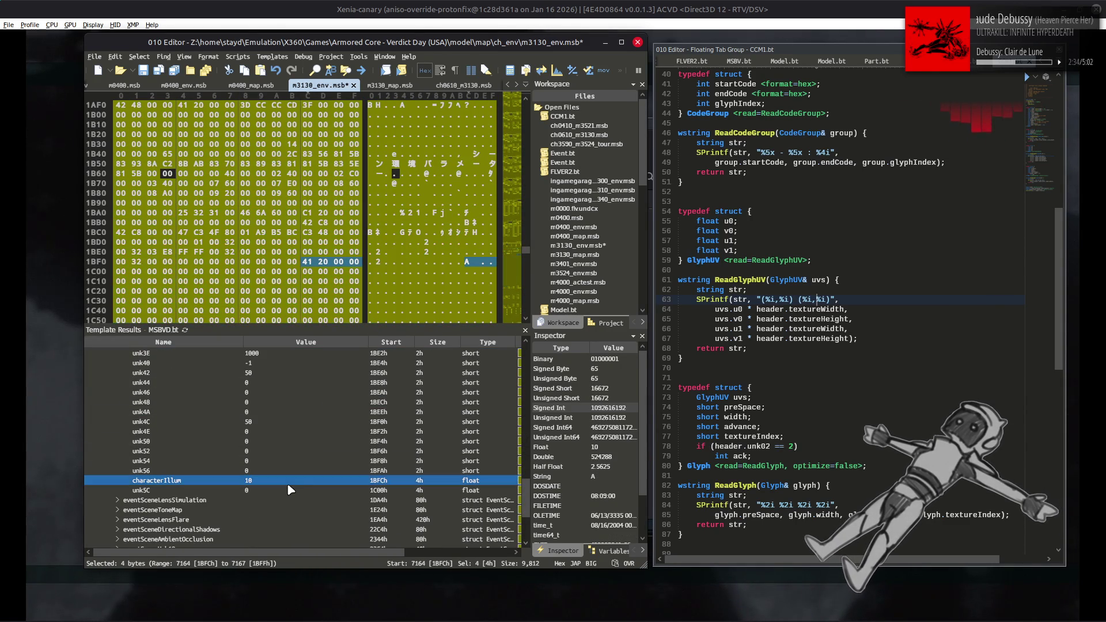
pyautogui.click(302, 461)
# Leave the Xenia mission report and retry the mission.
pyautogui.click(767, 6)
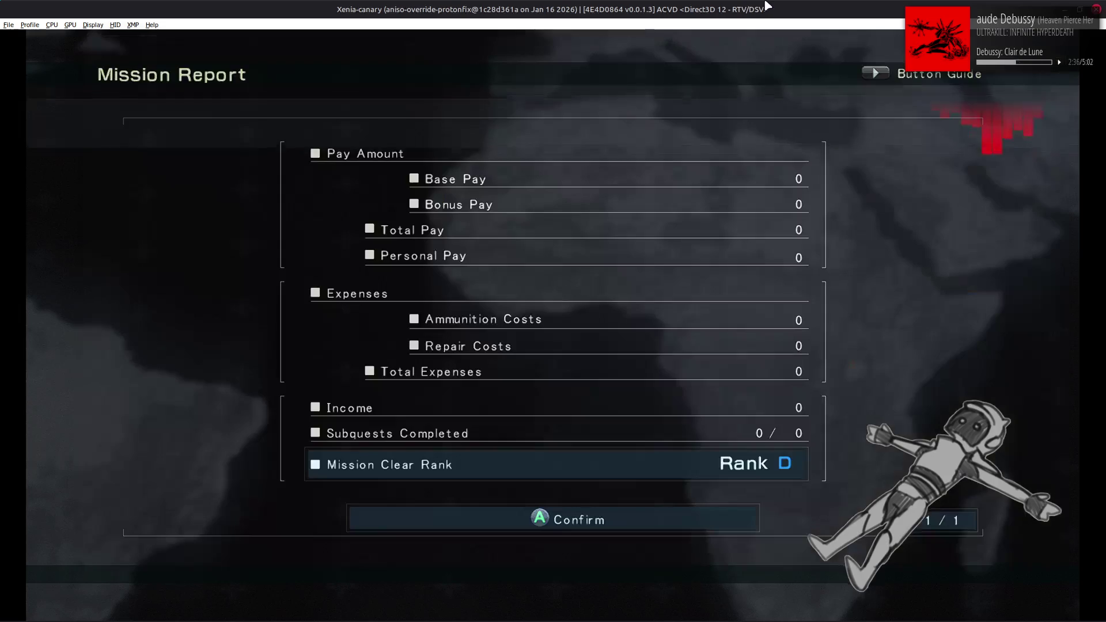
pyautogui.press('Return')
pyautogui.press('Right')
pyautogui.press('Return')
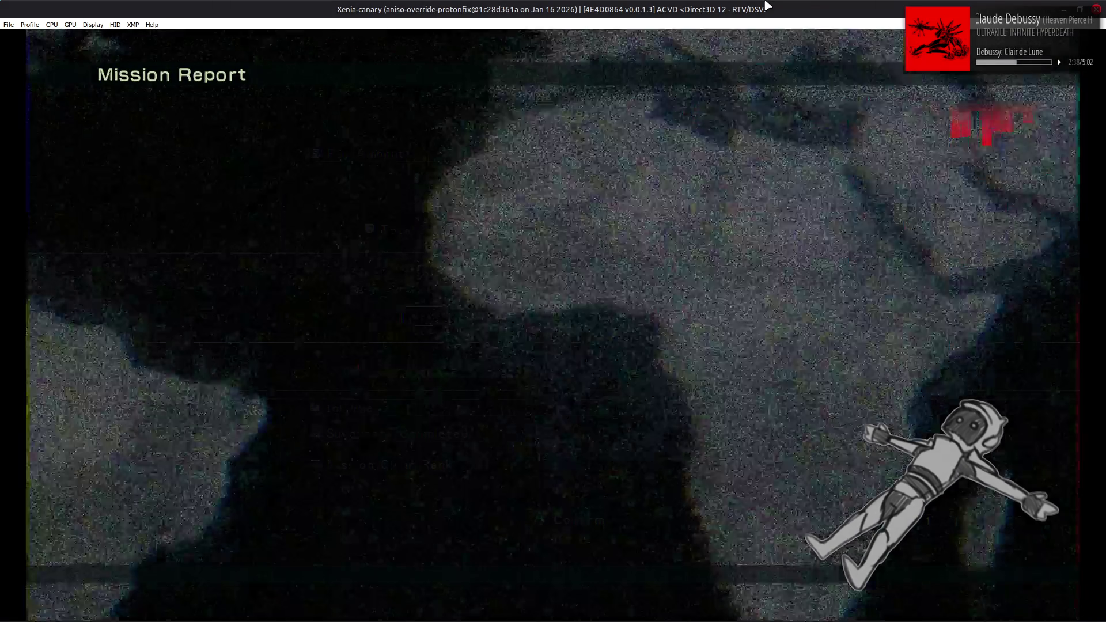
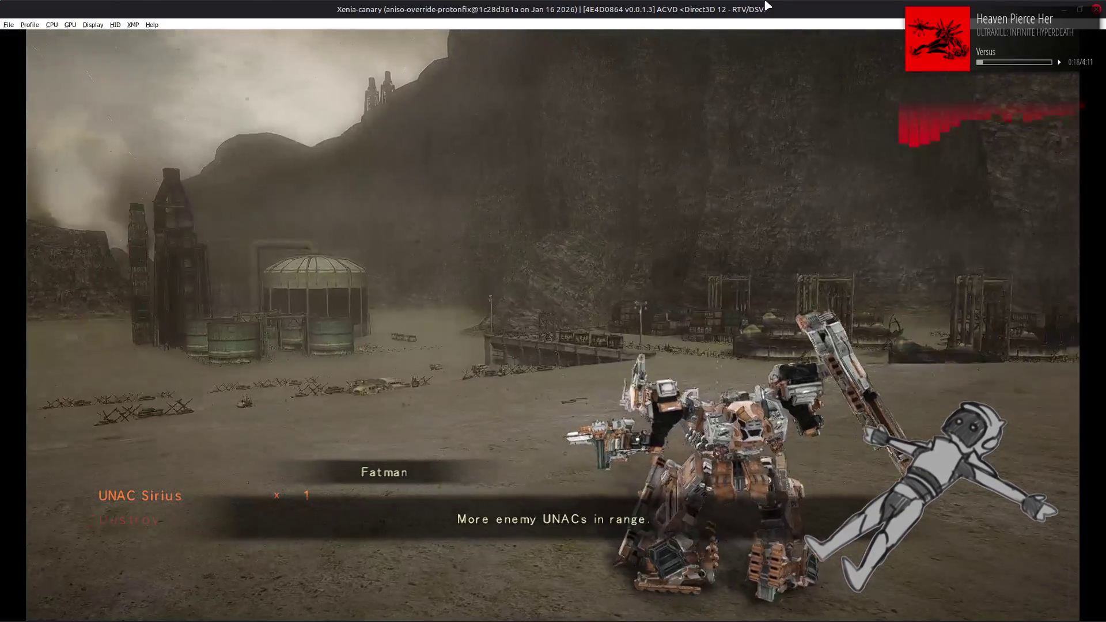
# Retire from the Xenia-canary mission to reach the Rank D report, then return to 010 Editor.
pyautogui.press('Escape')
pyautogui.press('Down')
pyautogui.press('Return')
pyautogui.press('Return')
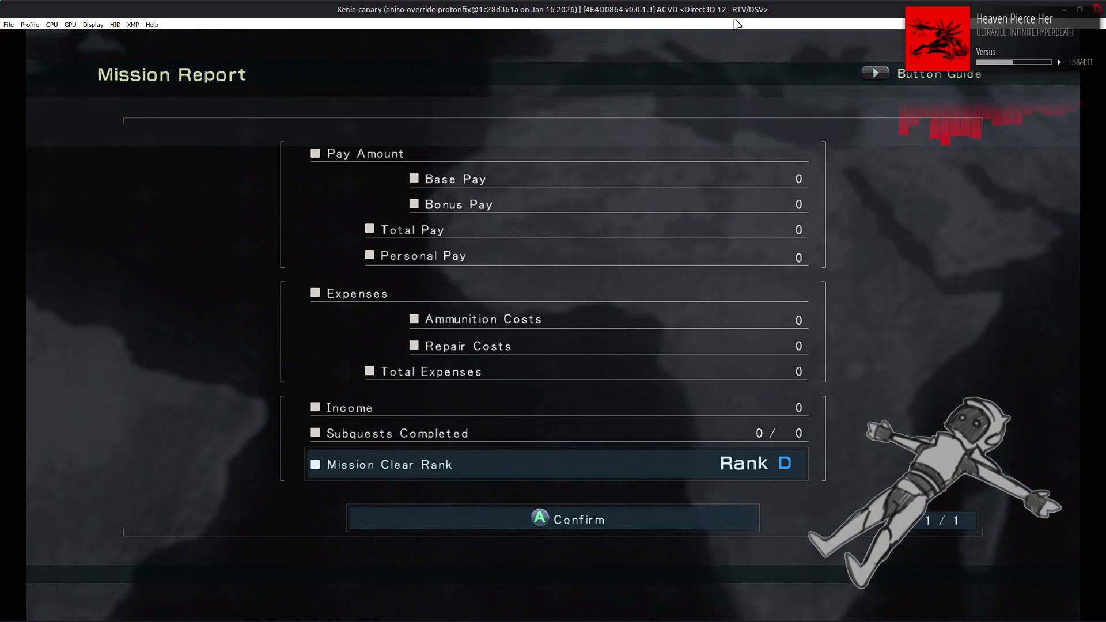
pyautogui.hotkey('alt', 'Tab')
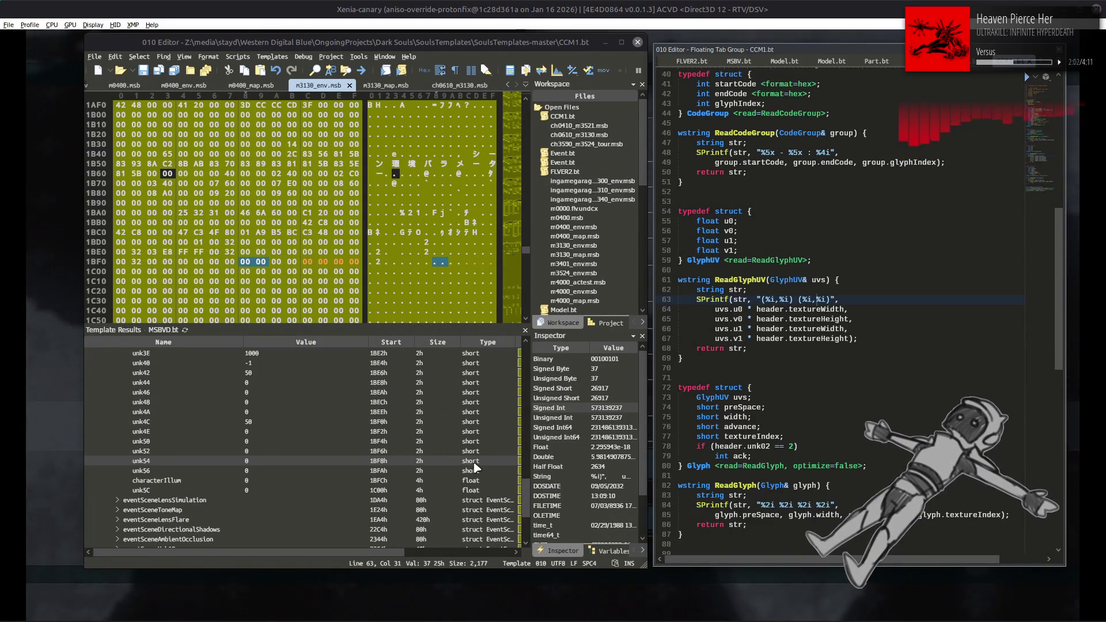
# Inspect unk50 and eventSceneToneMap's unk2C, unk30, unk38, then view ch0610_m3130.msb's unk00 field.
pyautogui.click(332, 442)
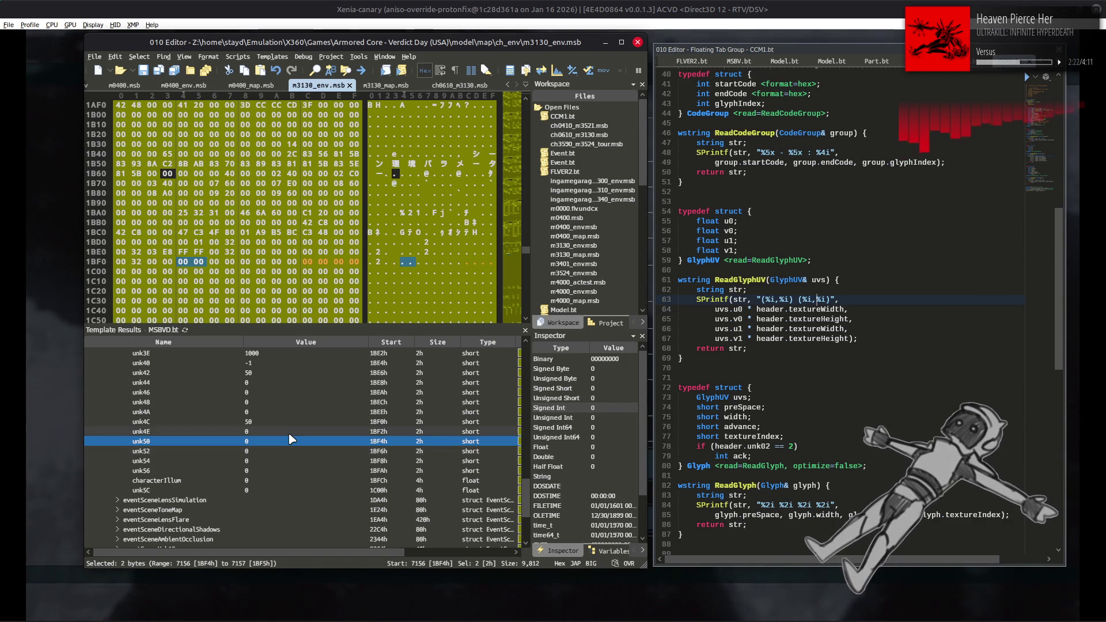
pyautogui.scroll(-2, 279, 436)
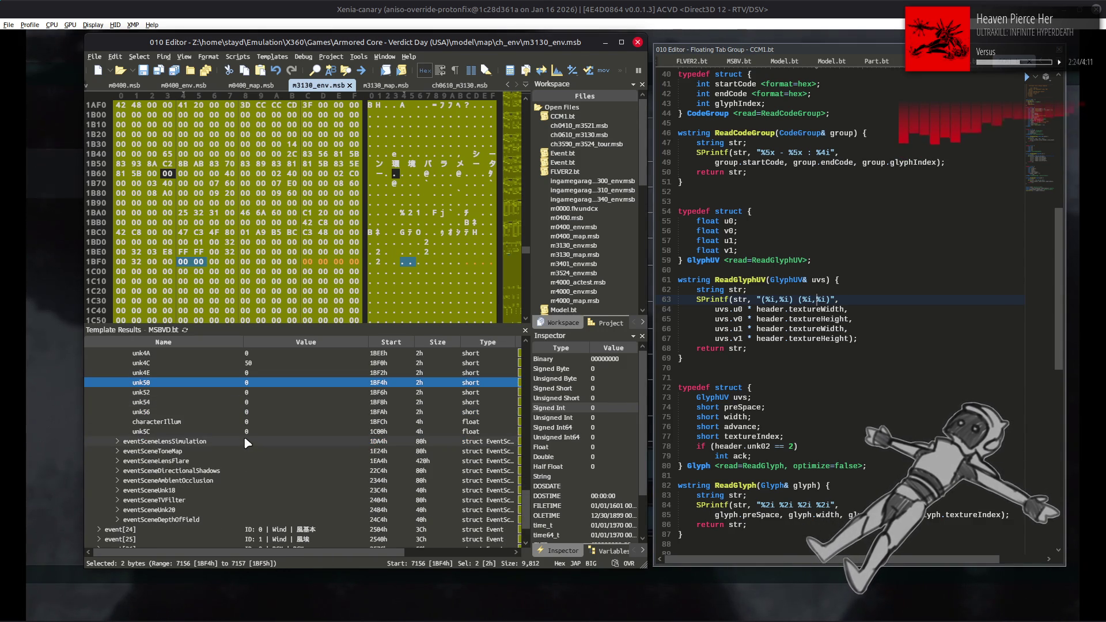
pyautogui.click(116, 451)
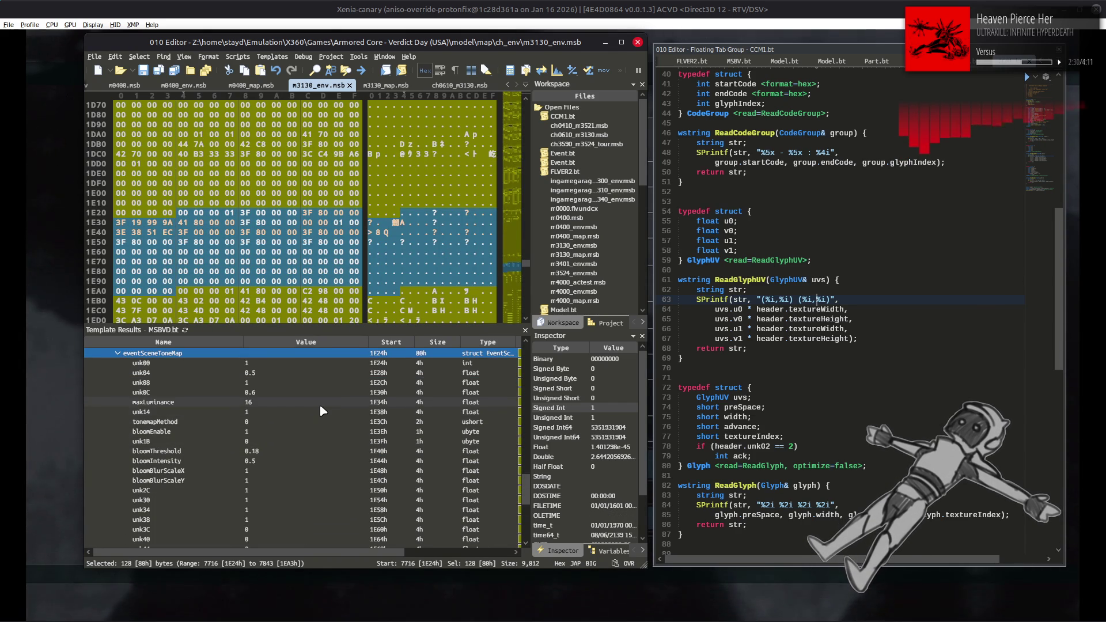
pyautogui.scroll(-2, 321, 407)
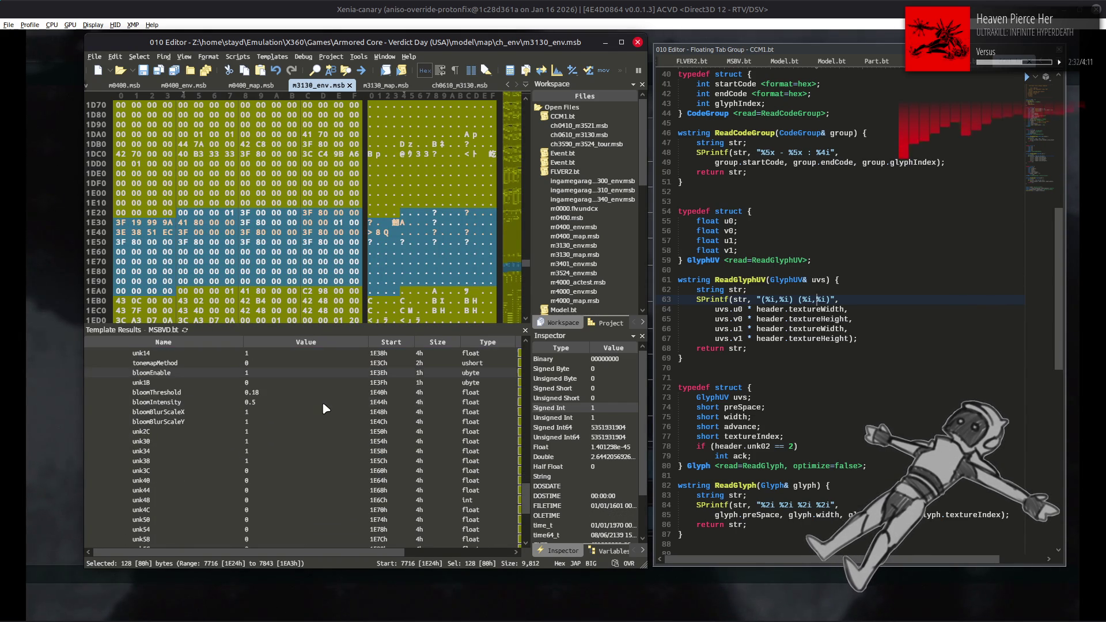
pyautogui.click(307, 433)
pyautogui.click(297, 443)
pyautogui.click(297, 460)
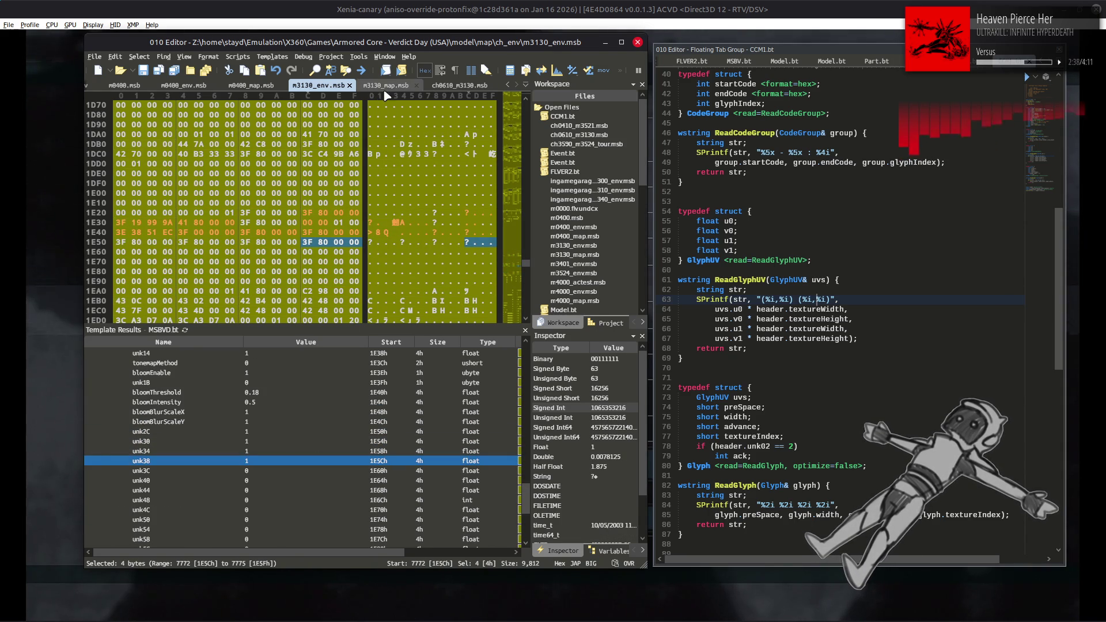
pyautogui.click(459, 85)
pyautogui.click(349, 372)
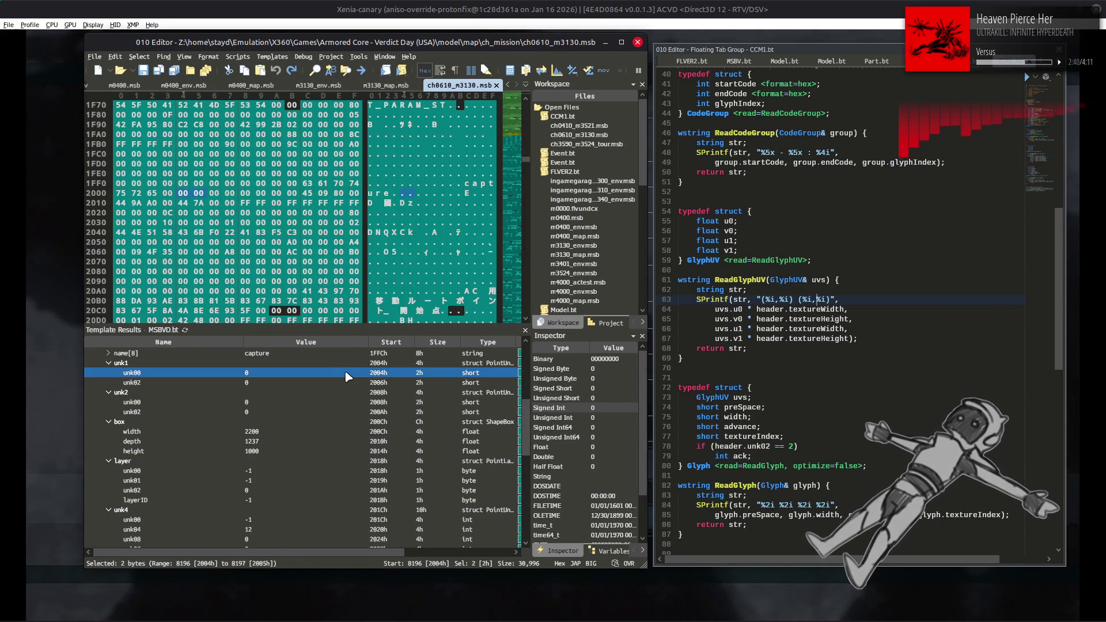
# Close the ch0610_m3130.msb and m3130_map.msb files.
pyautogui.click(496, 85)
pyautogui.click(349, 421)
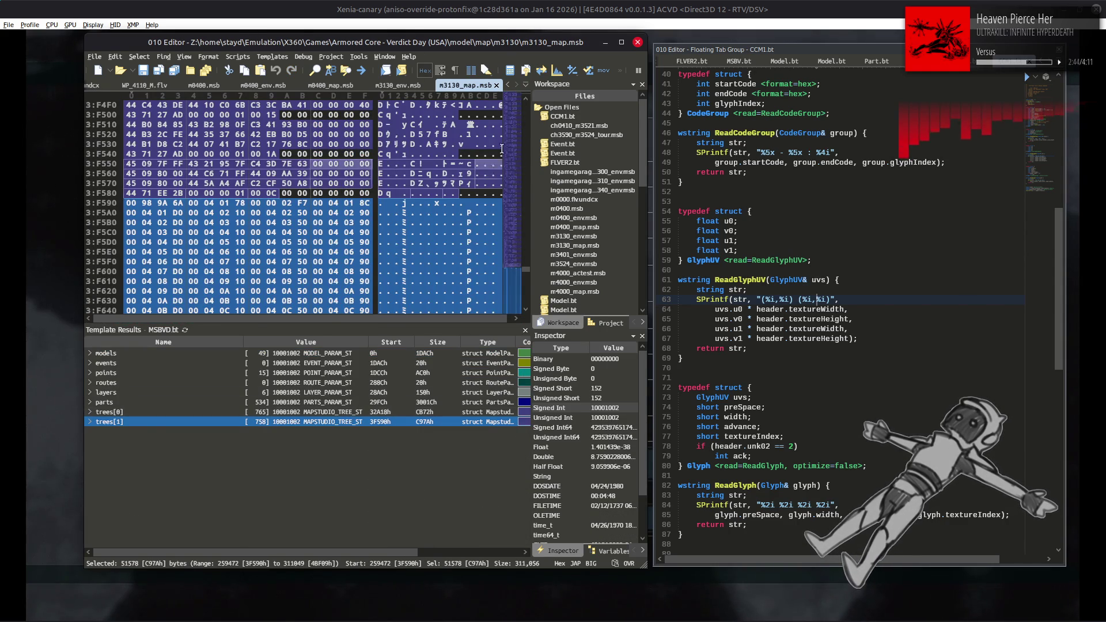
pyautogui.click(497, 86)
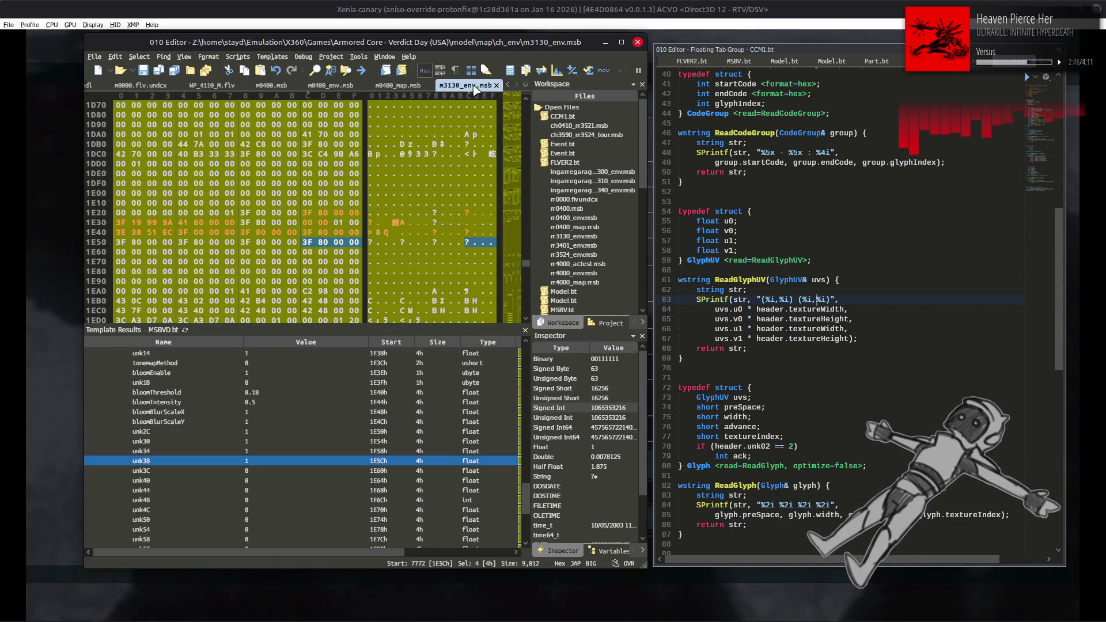
# In m4000_env.msb, expand event[17]'s scene eventSceneToneMap and check its unk04 value.
pyautogui.scroll(-4, 472, 87)
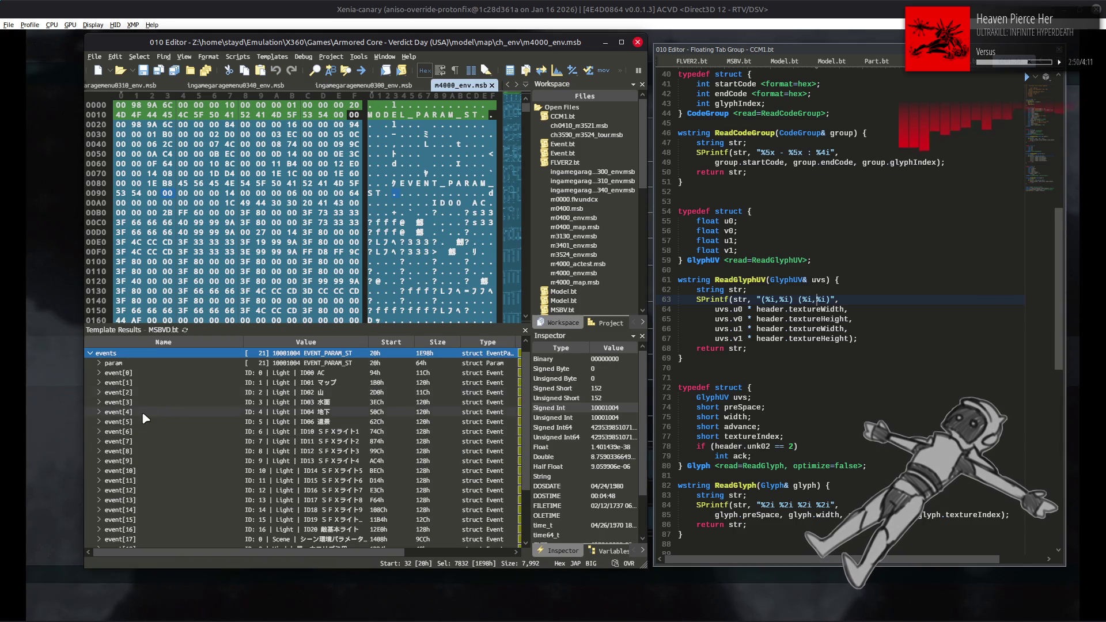
pyautogui.click(89, 353)
pyautogui.click(90, 353)
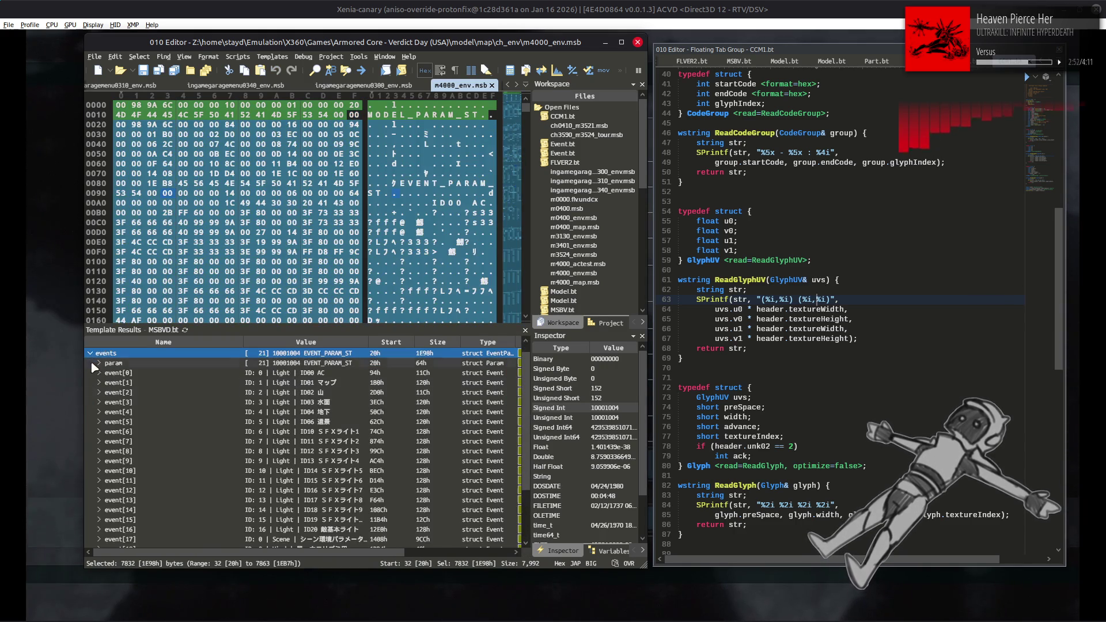
pyautogui.scroll(-2, 126, 447)
pyautogui.click(102, 474)
pyautogui.click(99, 475)
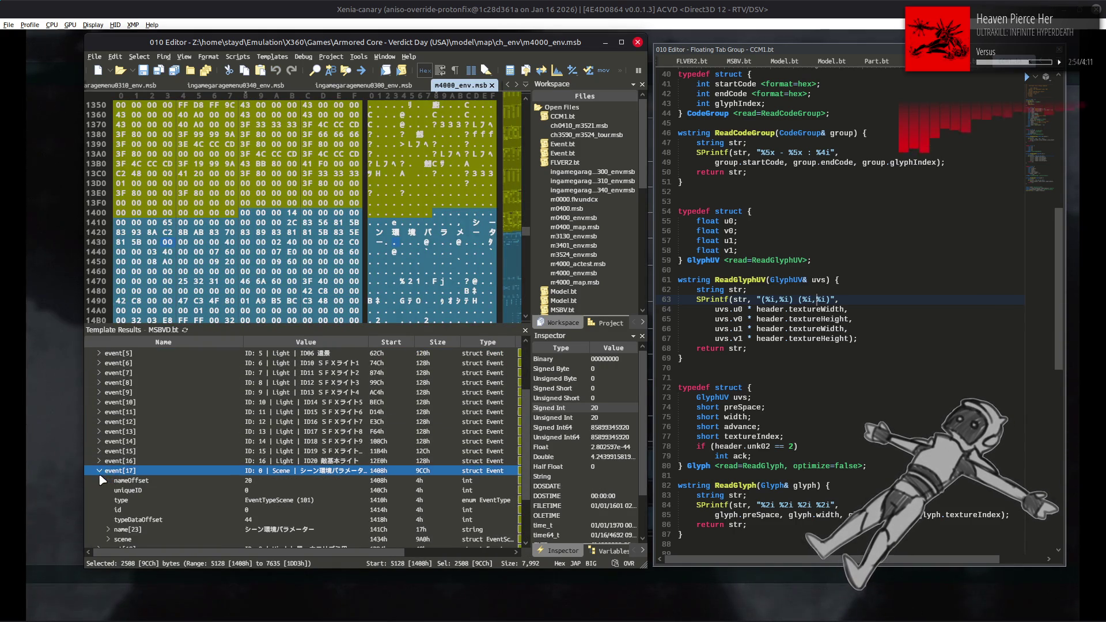
pyautogui.click(108, 540)
pyautogui.click(111, 539)
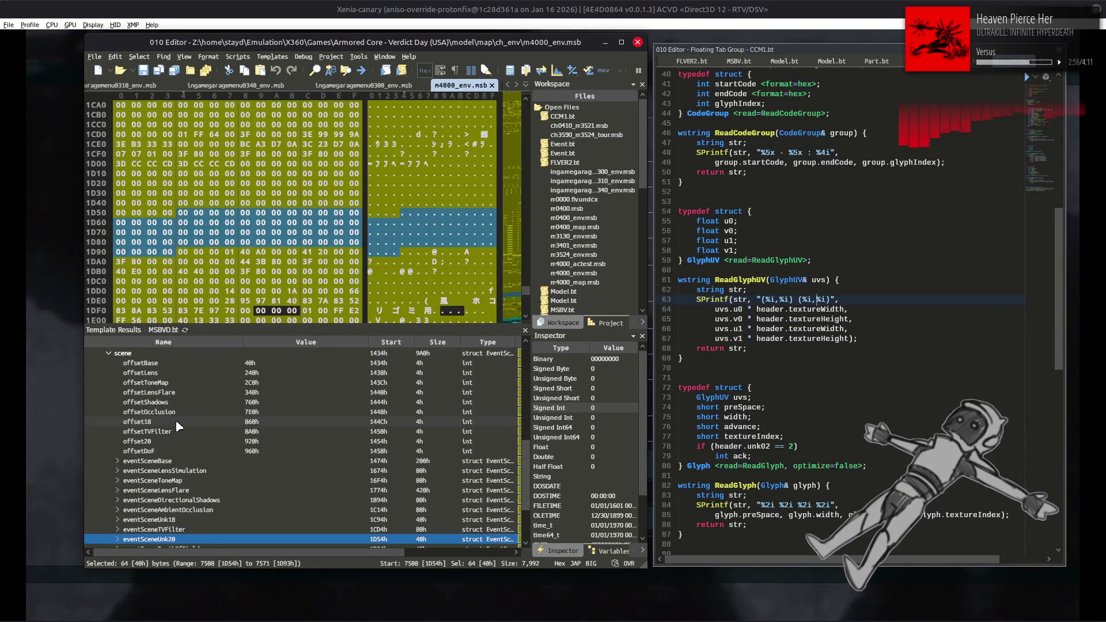
pyautogui.scroll(-3, 175, 419)
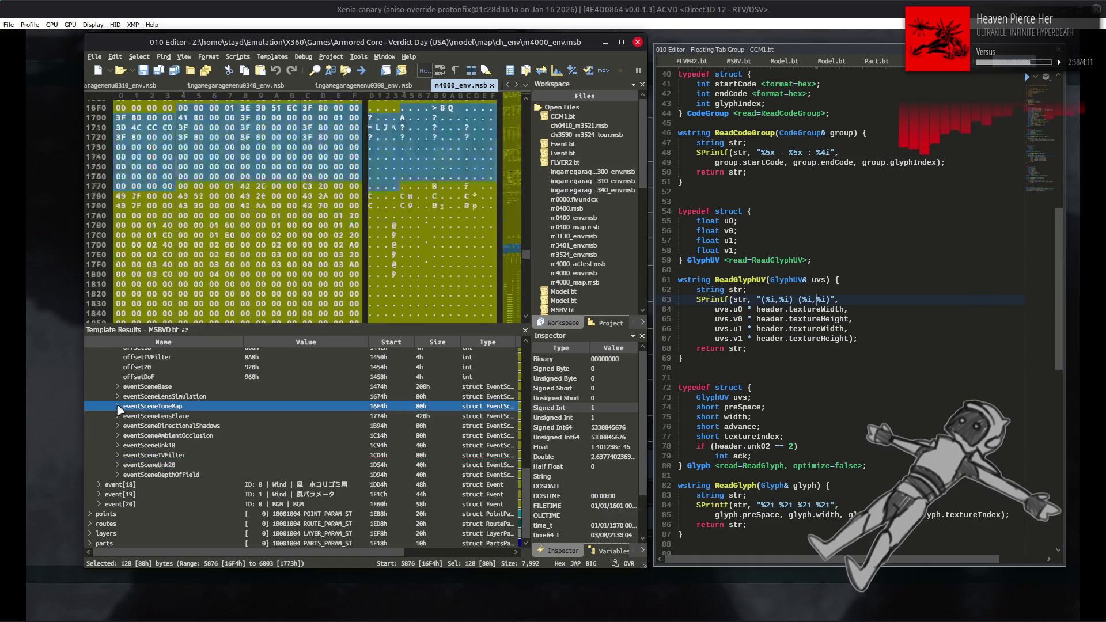
pyautogui.doubleClick(123, 406)
pyautogui.click(288, 374)
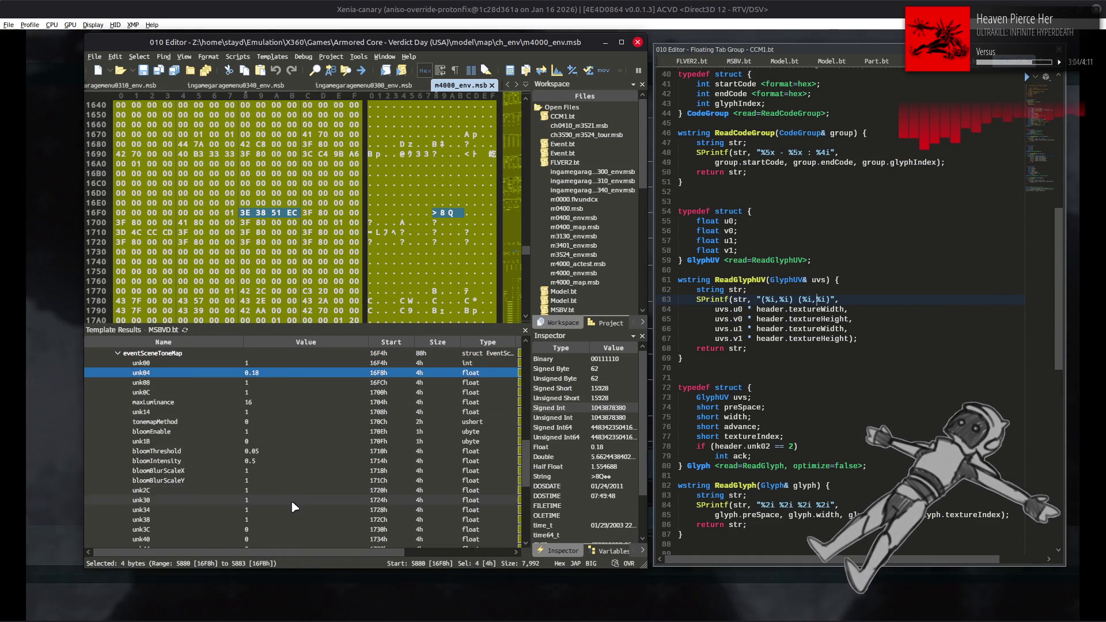
# Return to m3130_env.msb to compare its bloomThreshold 0.18 and bloomIntensity 0.5.
pyautogui.scroll(-2, 291, 497)
pyautogui.scroll(2, 290, 499)
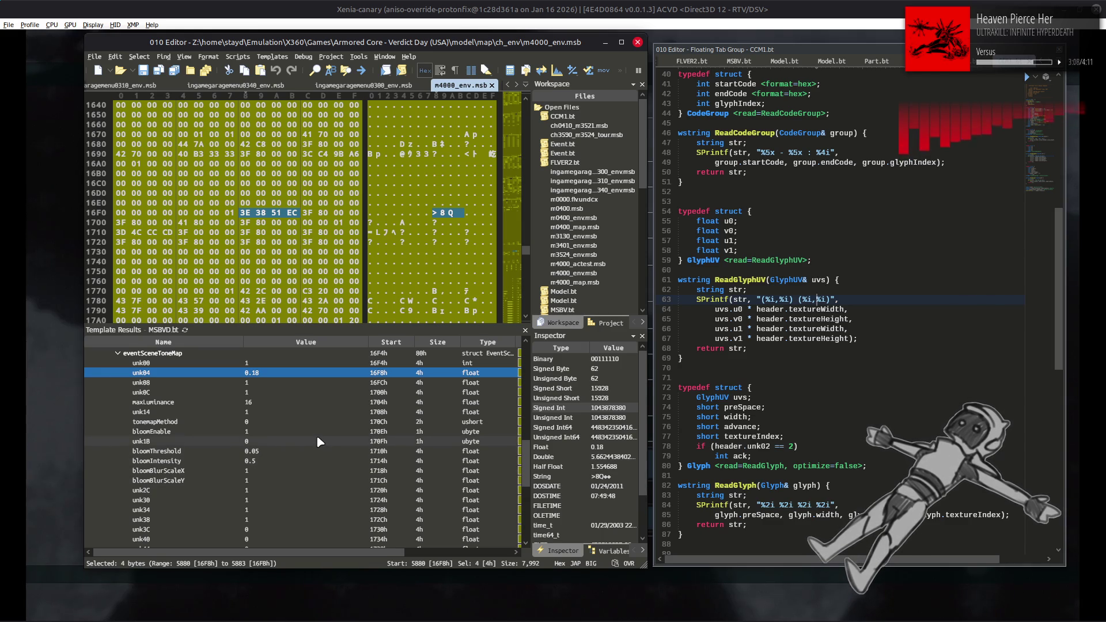
pyautogui.scroll(-3, 435, 85)
pyautogui.click(435, 85)
pyautogui.scroll(1, 400, 412)
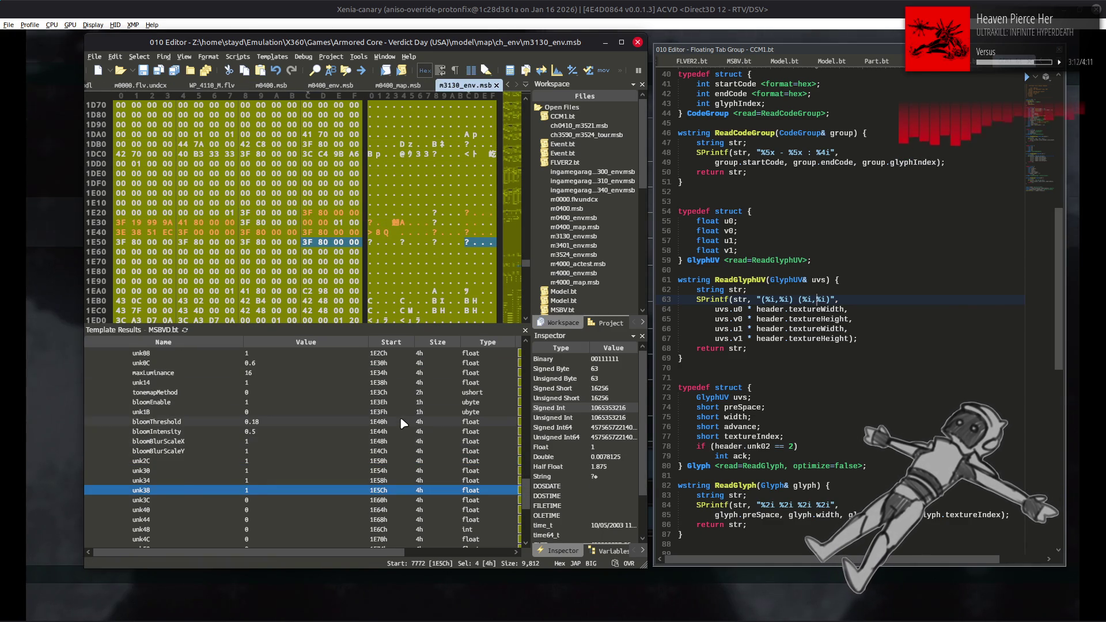
# Recheck m4000_env.msb's values, then go back to m3130_env.msb.
pyautogui.scroll(1, 399, 415)
pyautogui.scroll(-5, 389, 92)
pyautogui.scroll(-2, 404, 86)
pyautogui.click(457, 85)
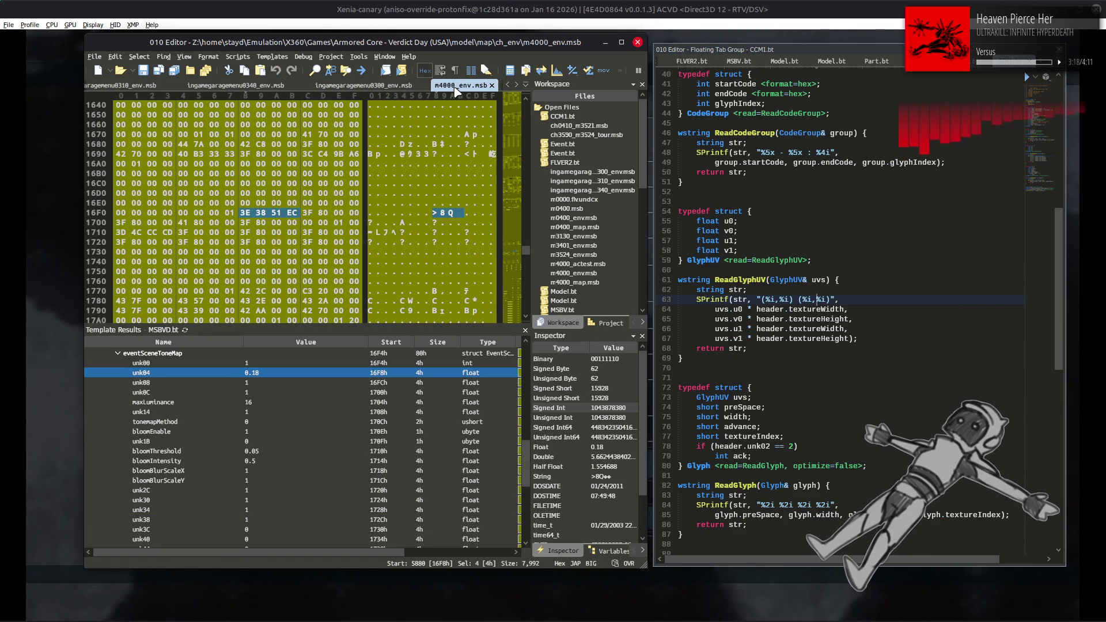
pyautogui.scroll(-3, 457, 91)
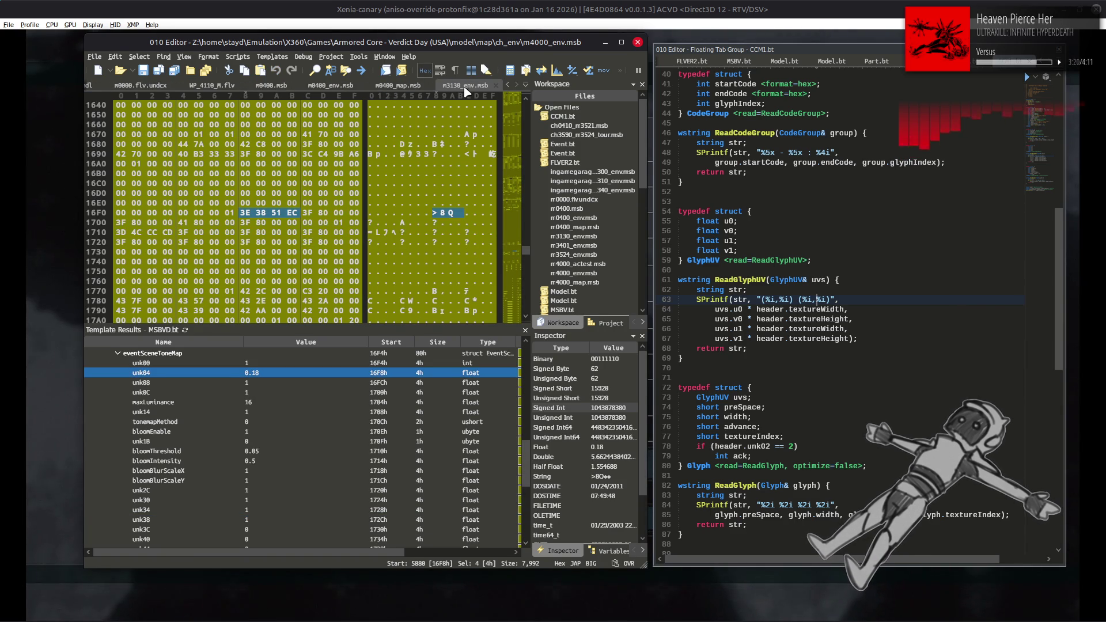
pyautogui.click(467, 87)
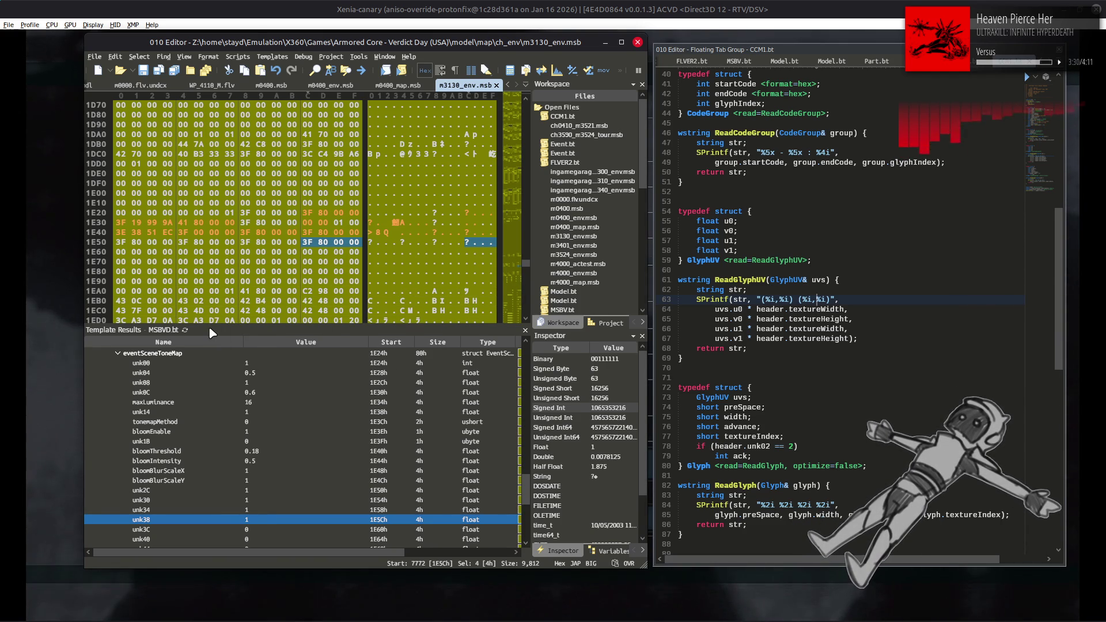
# Collapse eventSceneToneMap and select eventSceneDirectionalShadows, 80h bytes at 22C4h.
pyautogui.scroll(2, 198, 398)
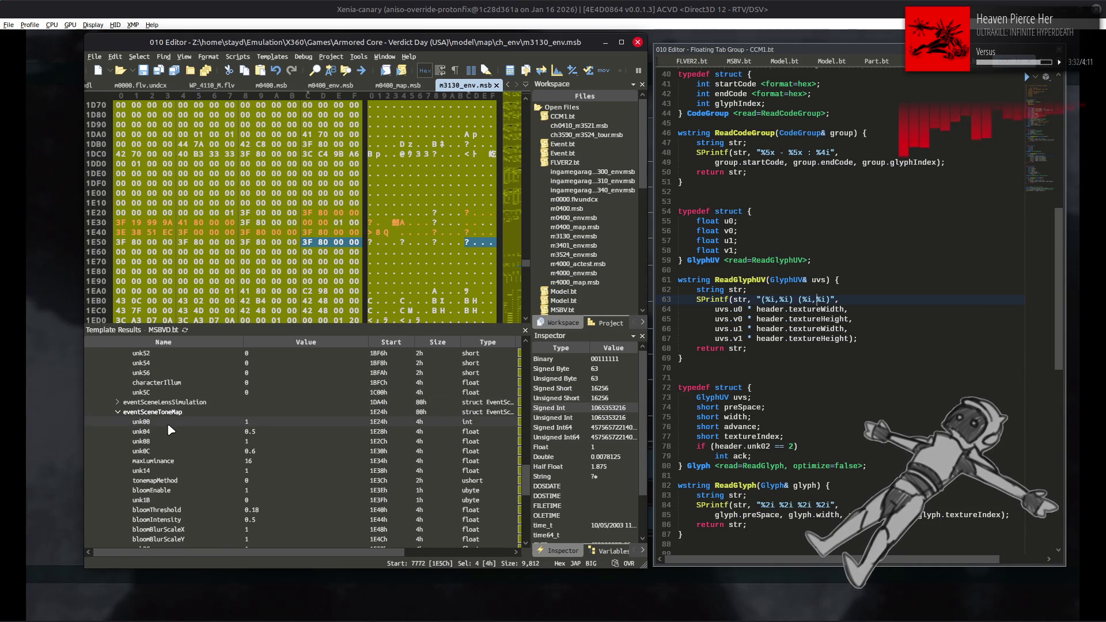
pyautogui.click(118, 412)
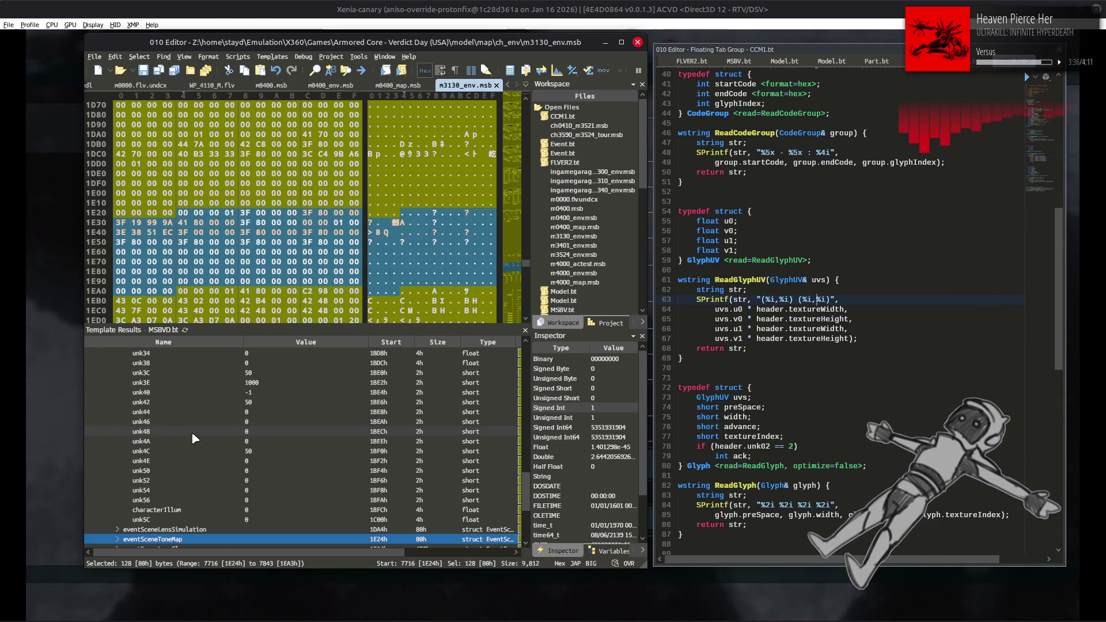
pyautogui.scroll(4, 202, 441)
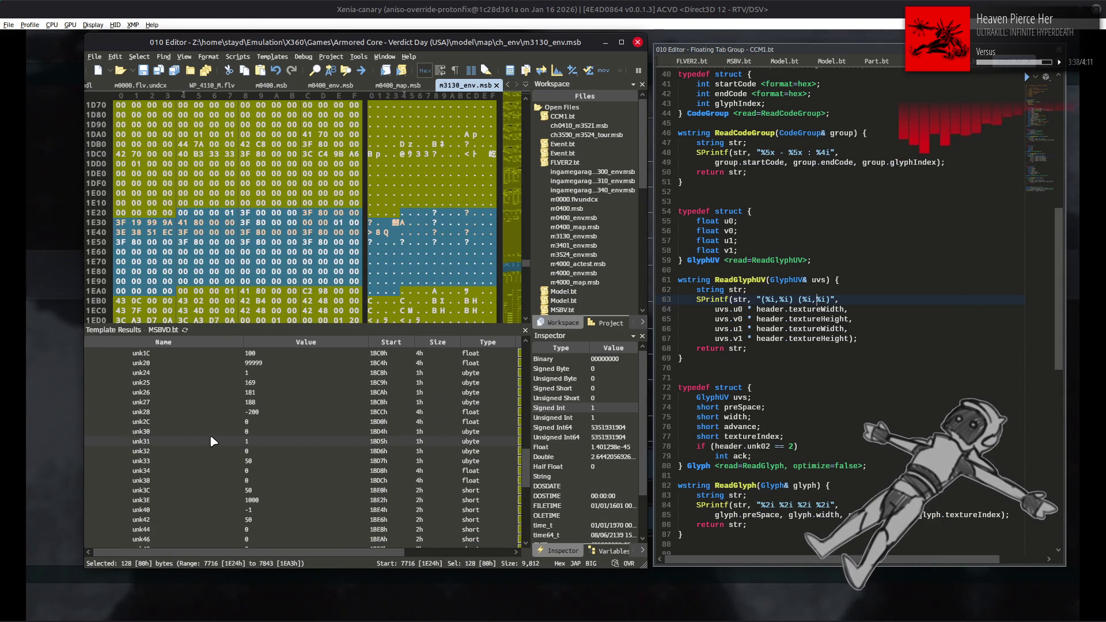
pyautogui.scroll(3, 213, 441)
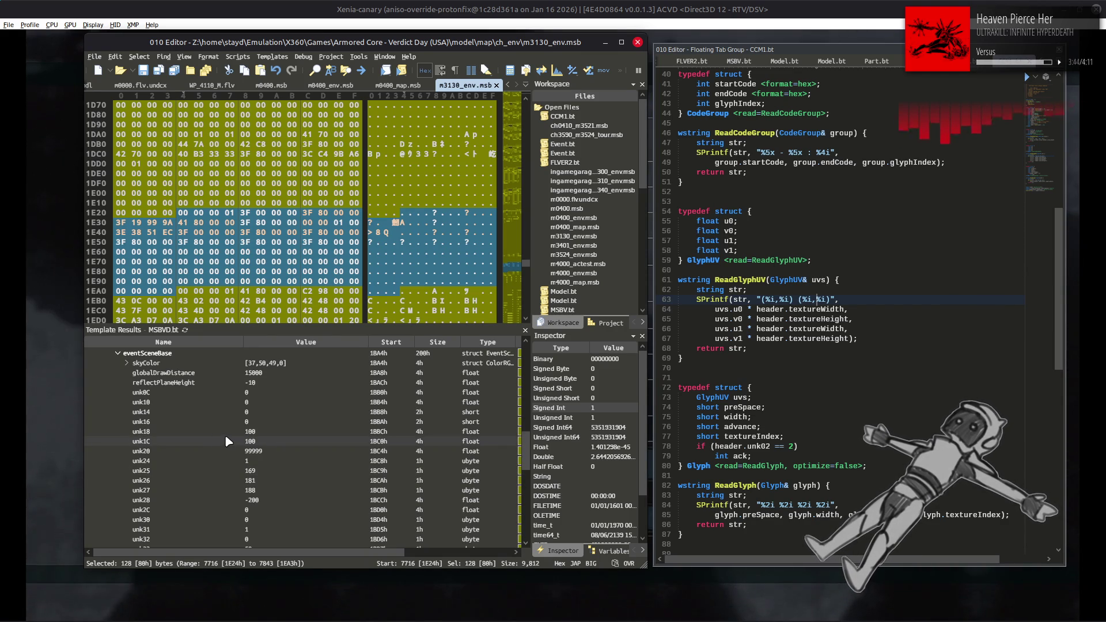
pyautogui.scroll(-8, 226, 441)
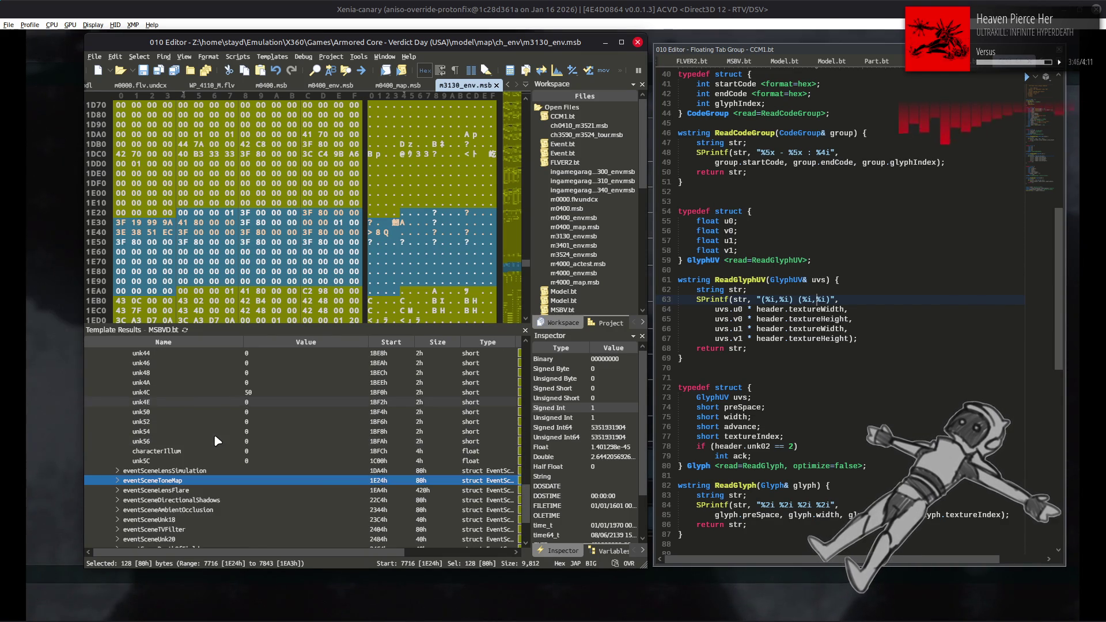
pyautogui.scroll(-3, 207, 447)
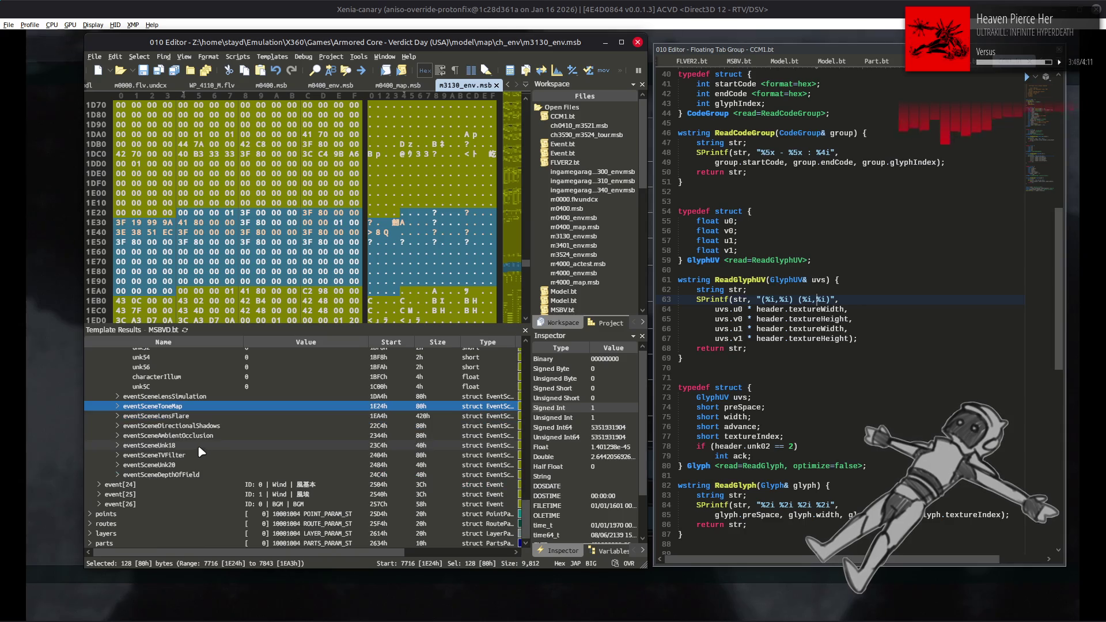
pyautogui.click(145, 426)
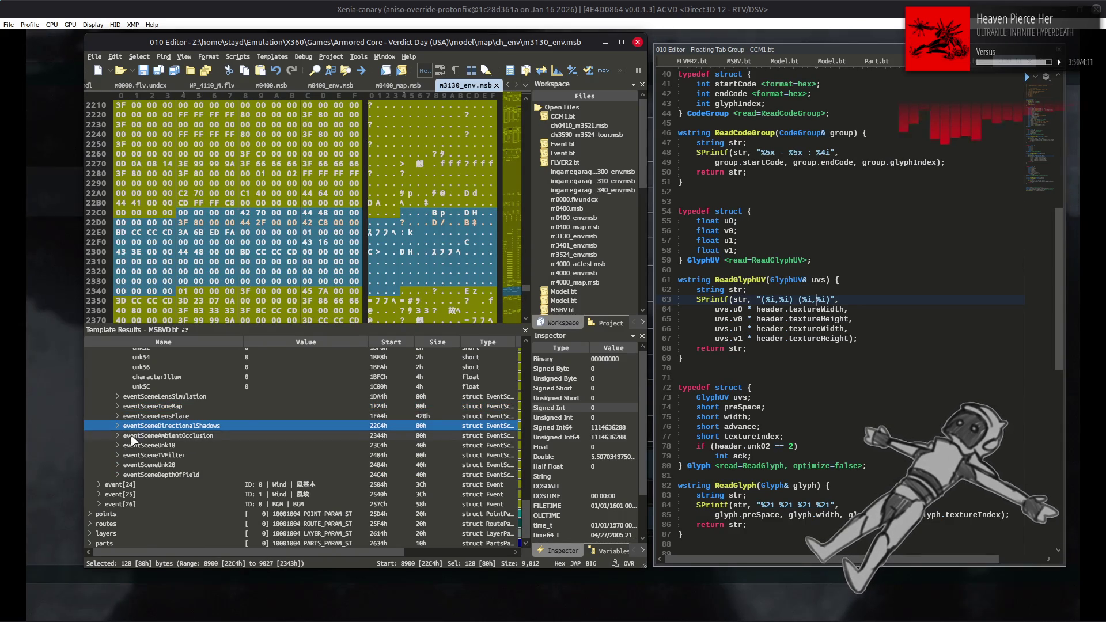
# Review the directional-shadow fields, then browse the eventSceneUnk18 and eventSceneUnk20 events.
pyautogui.click(117, 426)
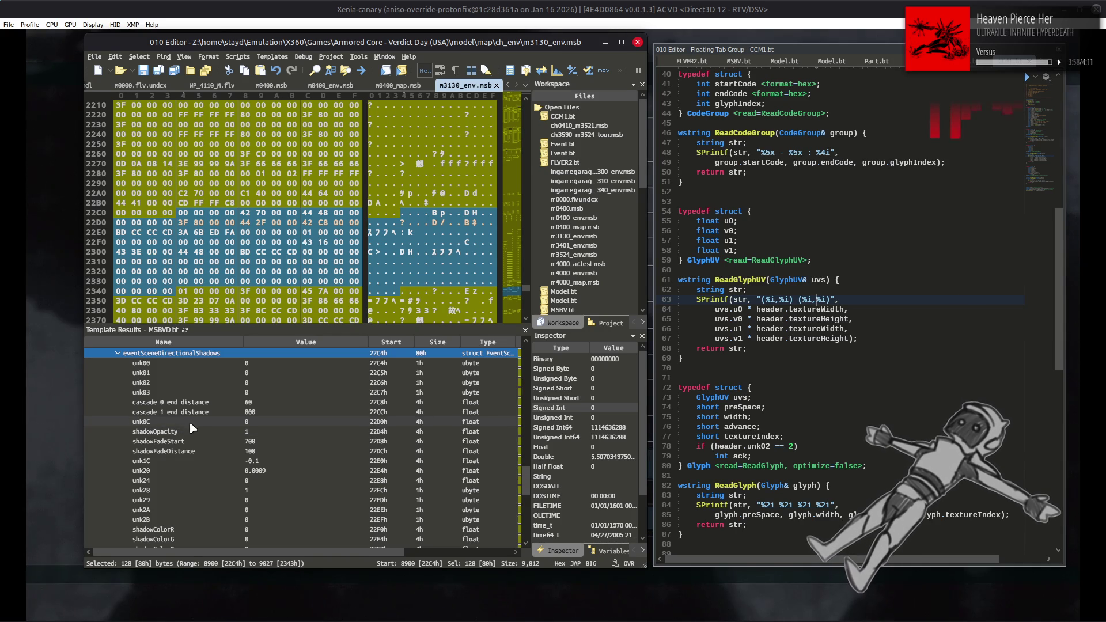
pyautogui.scroll(-3, 194, 427)
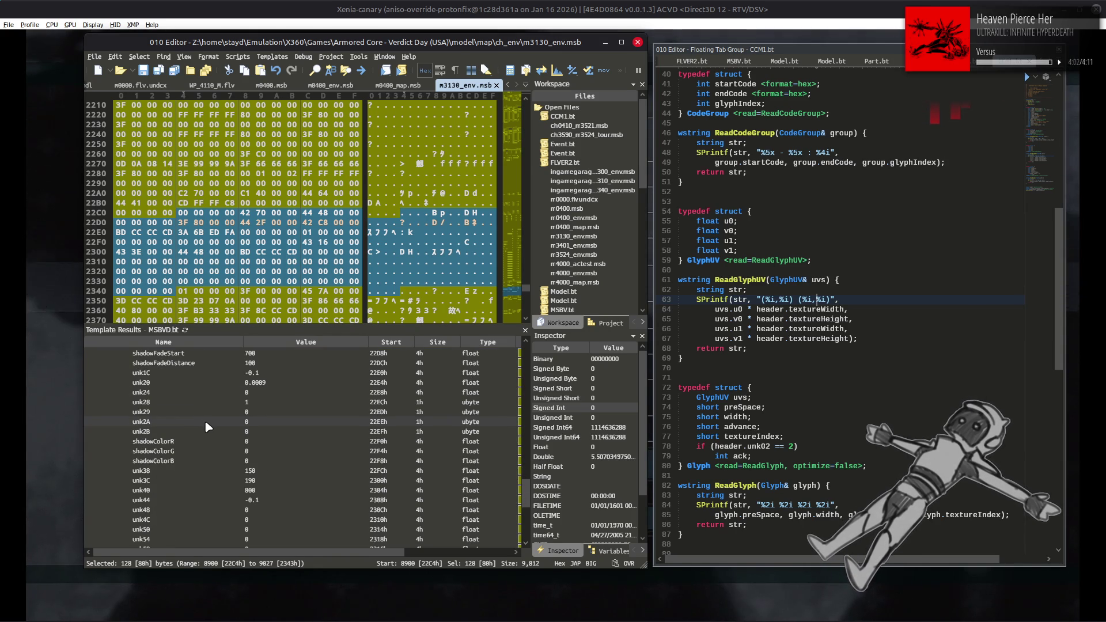
pyautogui.scroll(-1, 242, 429)
pyautogui.scroll(6, 241, 430)
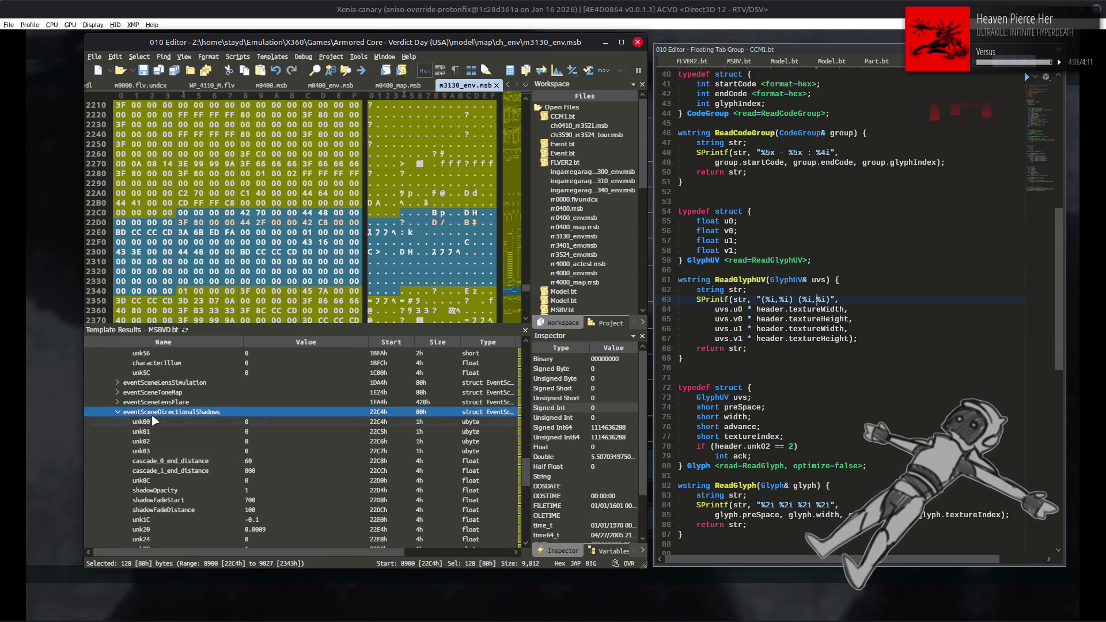
pyautogui.click(117, 412)
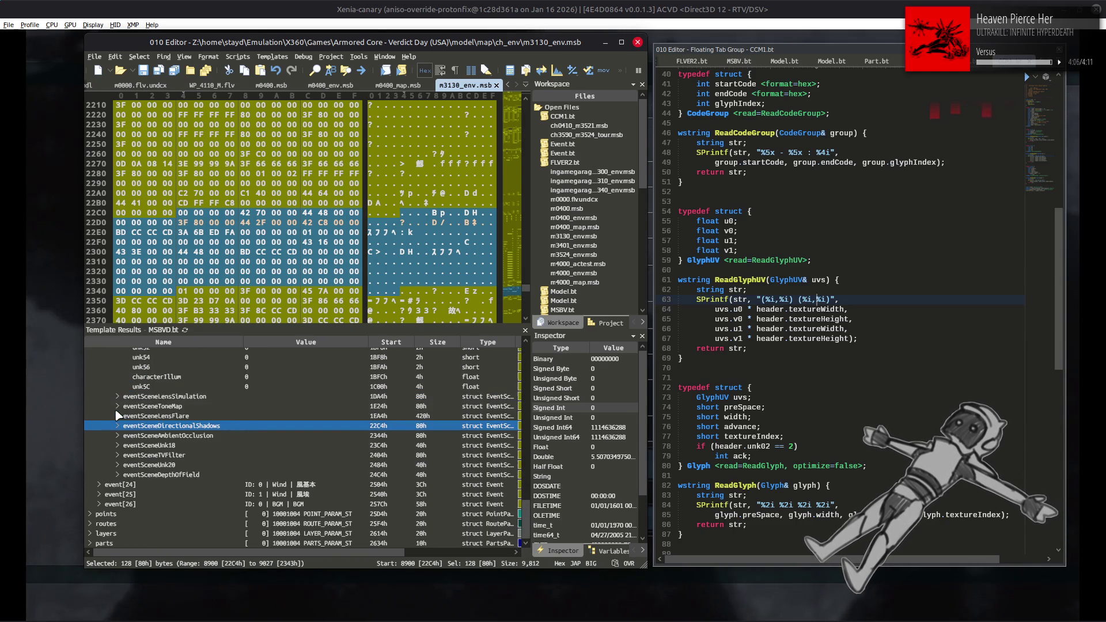
pyautogui.click(165, 435)
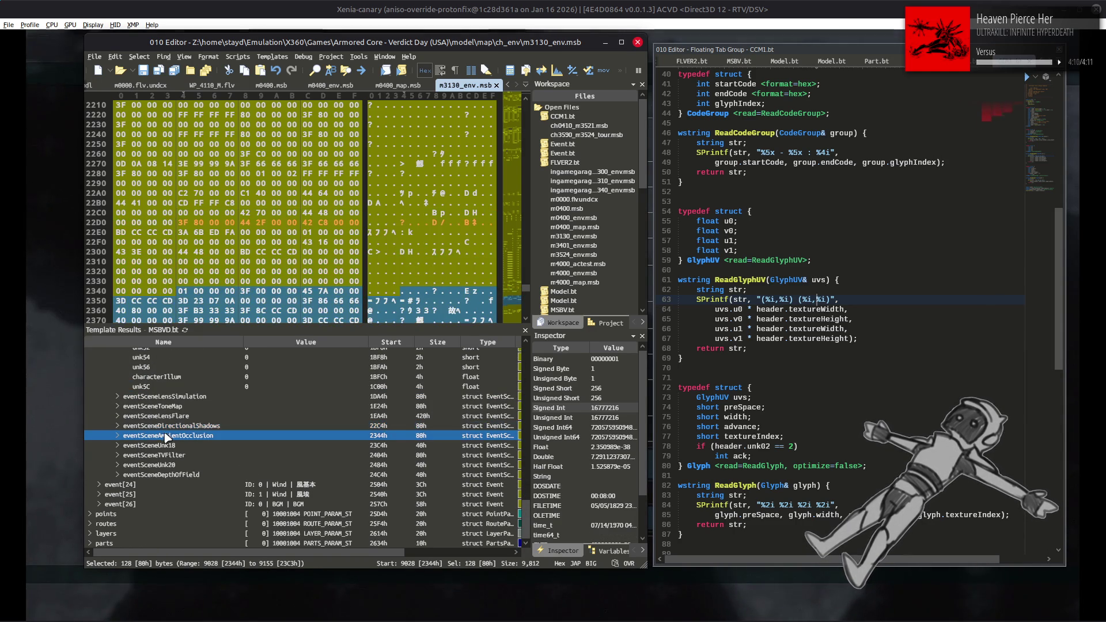
pyautogui.click(117, 446)
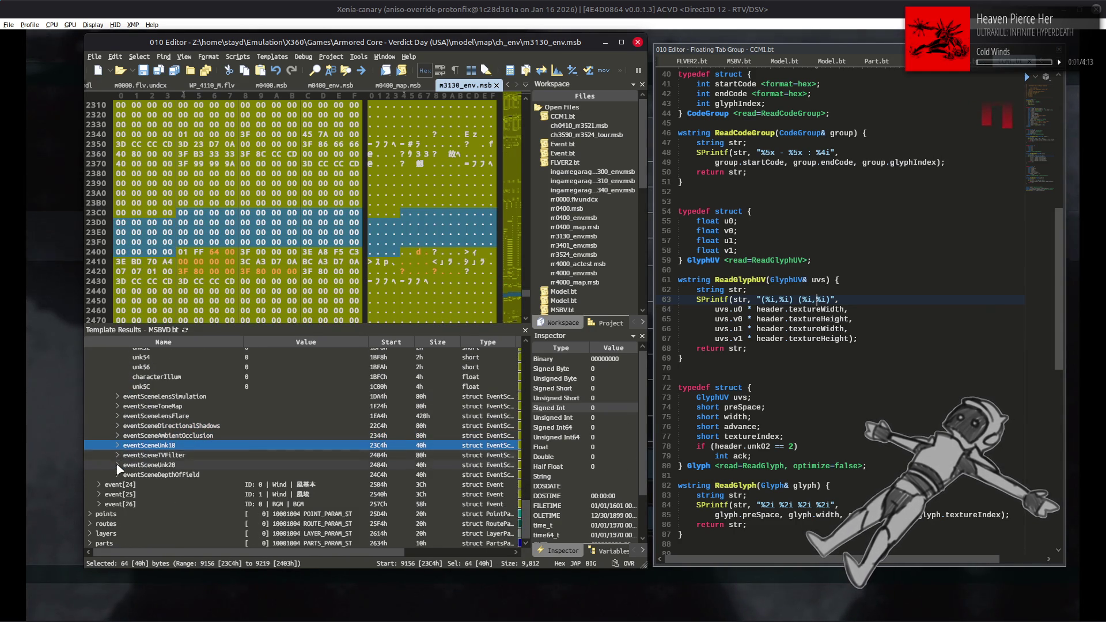
pyautogui.click(117, 464)
pyautogui.click(118, 401)
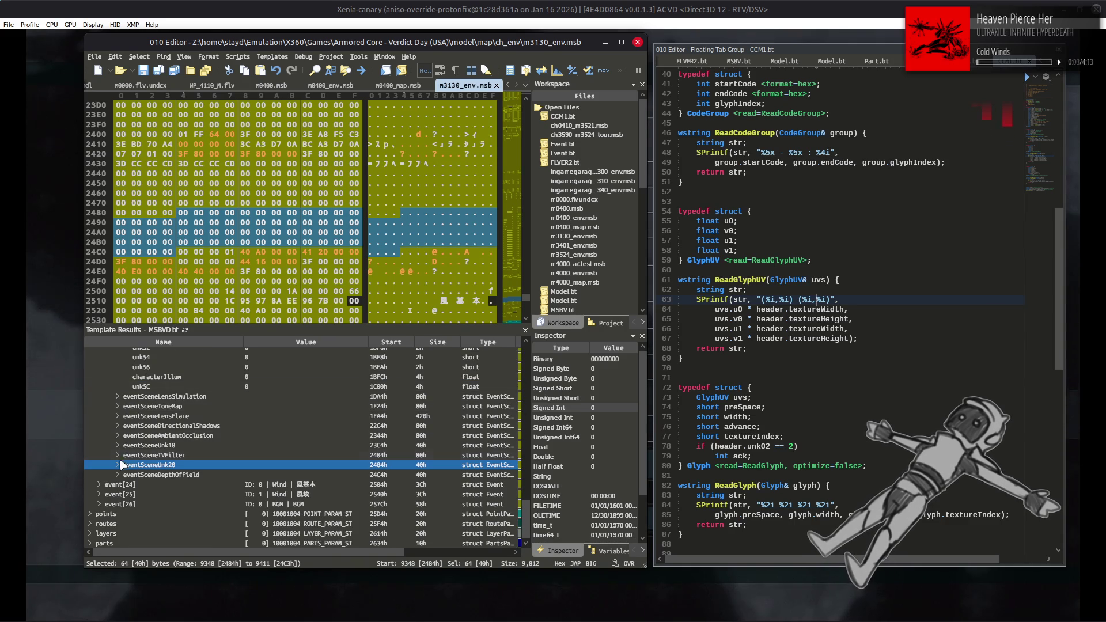
# Set eventSceneAmbientOcclusion's enabled value to 0 and save m3130_env.msb.
pyautogui.click(123, 436)
pyautogui.click(118, 436)
pyautogui.click(123, 432)
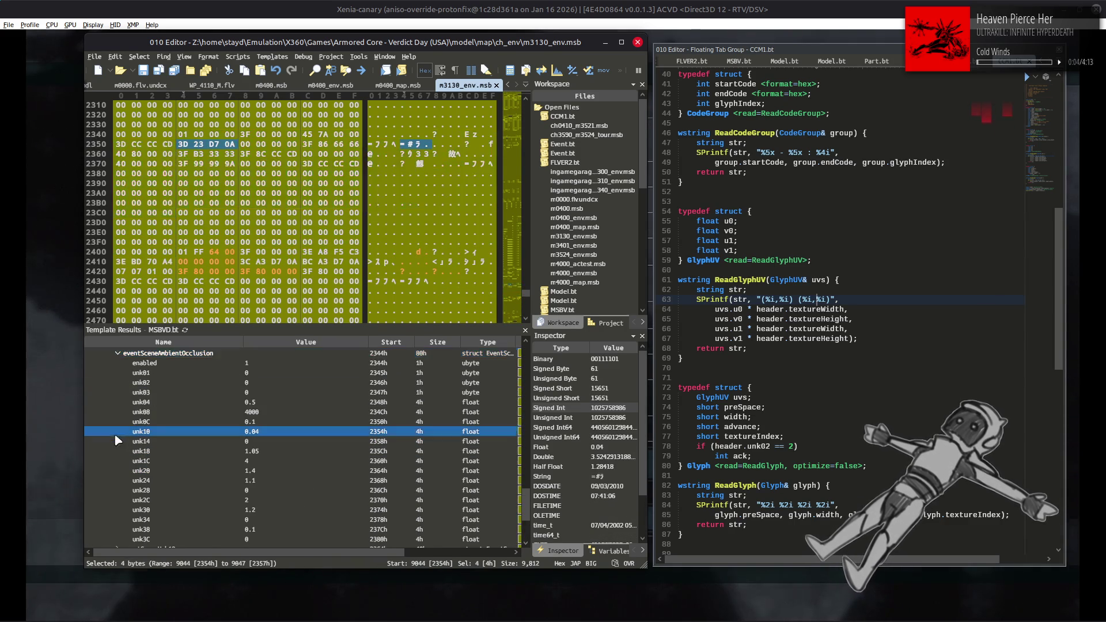
pyautogui.doubleClick(289, 363)
pyautogui.write('0')
pyautogui.click(295, 393)
pyautogui.hotkey('ctrl', 's')
# Bring Xenia-canary forward and sortie the mission again.
pyautogui.click(751, 4)
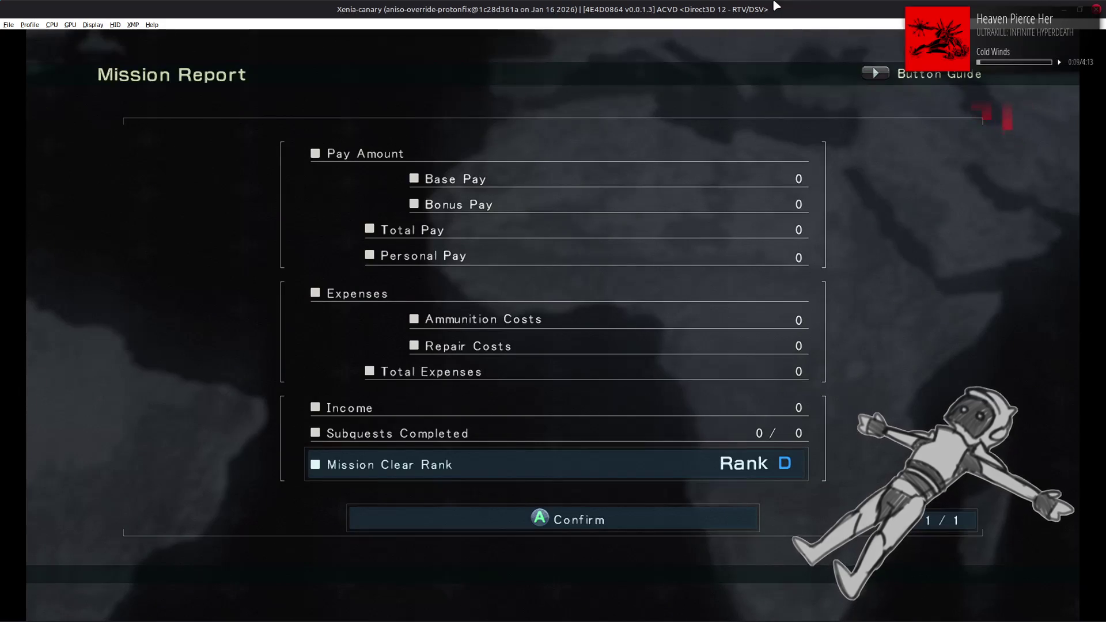
pyautogui.press('Right')
pyautogui.press('Return')
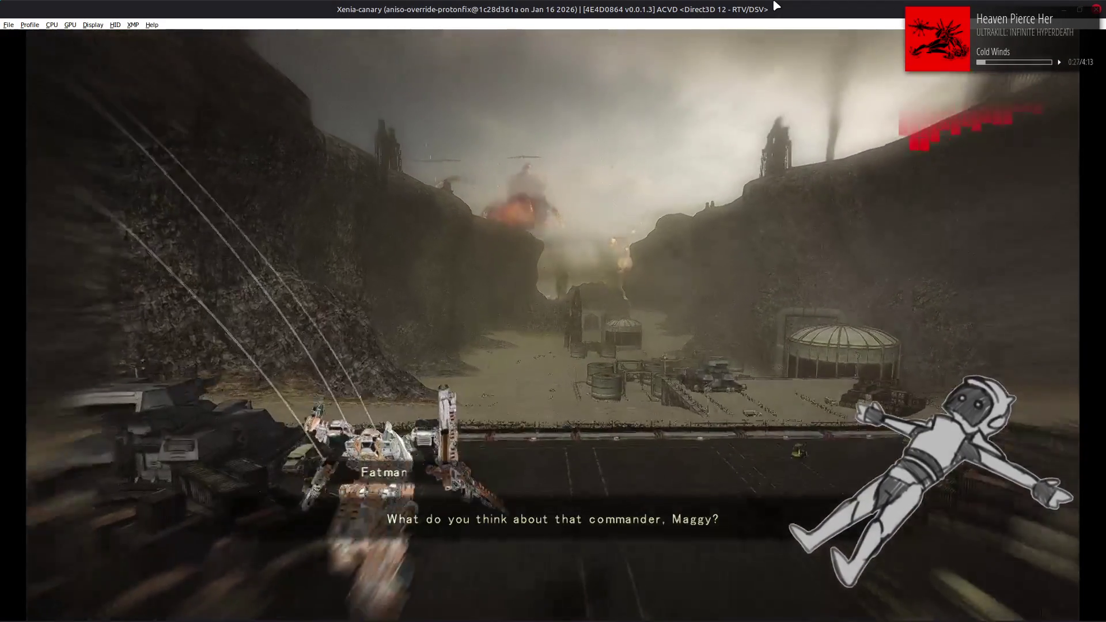
# Retire from the mission and return to 010 Editor.
pyautogui.press('Escape')
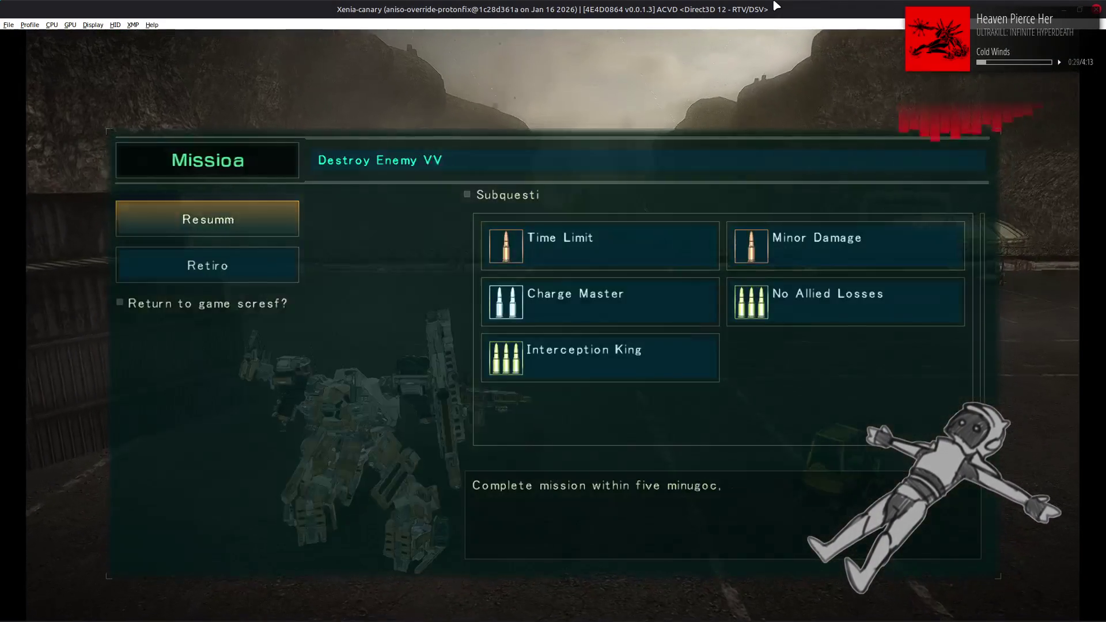
pyautogui.press('Down')
pyautogui.press('Return')
pyautogui.press('Return')
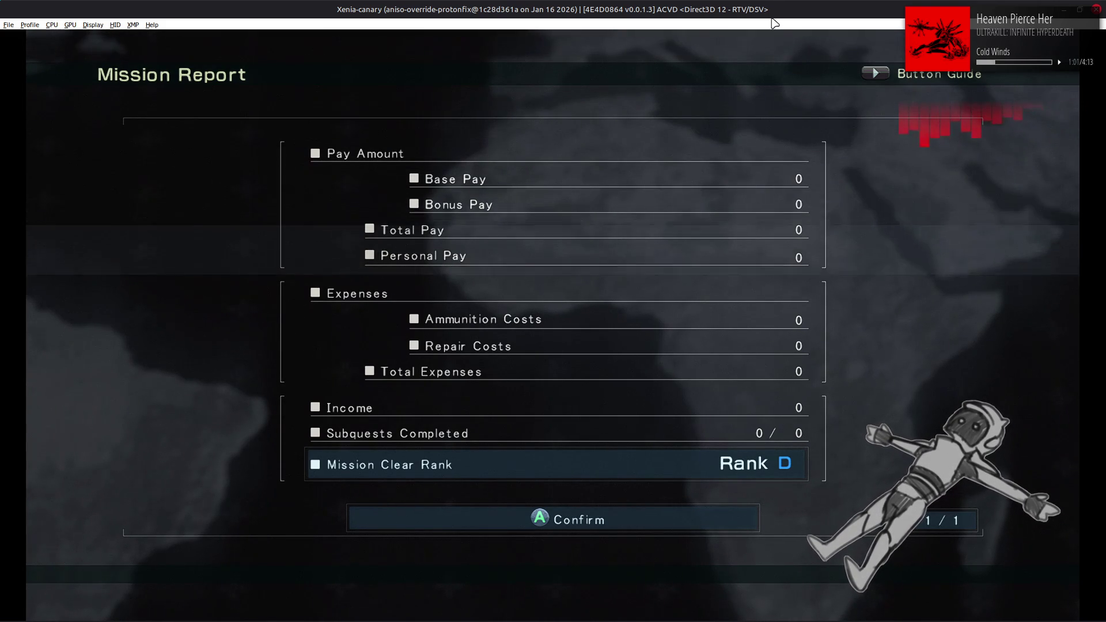
pyautogui.hotkey('alt', 'Tab')
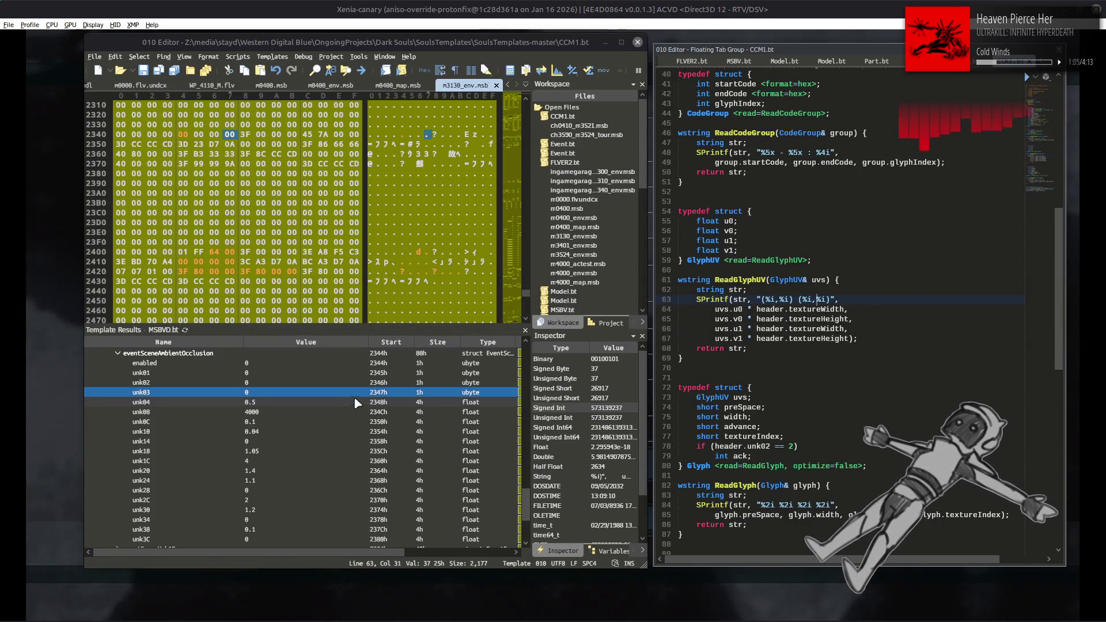
# Revert the ambient occlusion enabled flag to 1 and save m3130_env.msb.
pyautogui.click(353, 402)
pyautogui.hotkey('ctrl', 'y')
pyautogui.hotkey('ctrl', 's')
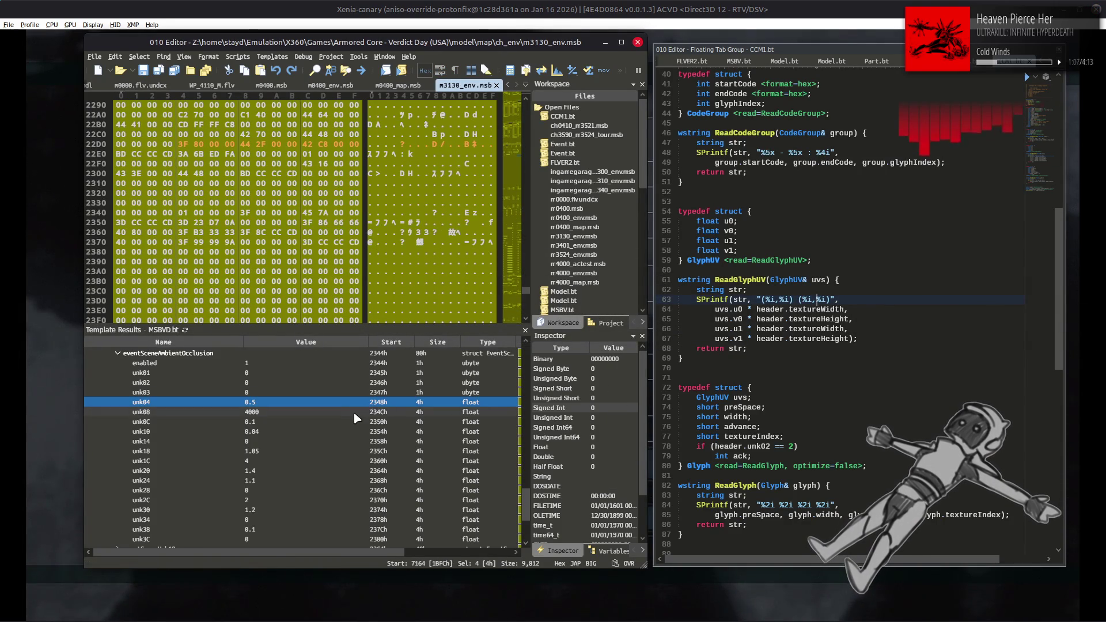
# Re-save after checking unk10, then view the lens flare and TV filter fields (brightness 100, contrast 0).
pyautogui.scroll(3, 341, 422)
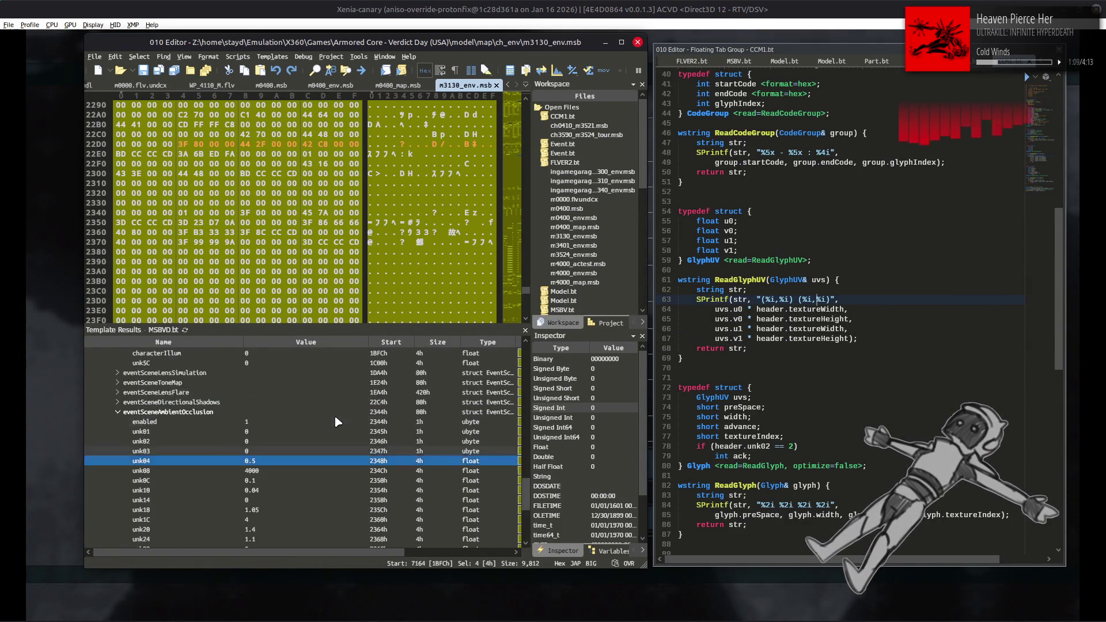
pyautogui.click(132, 443)
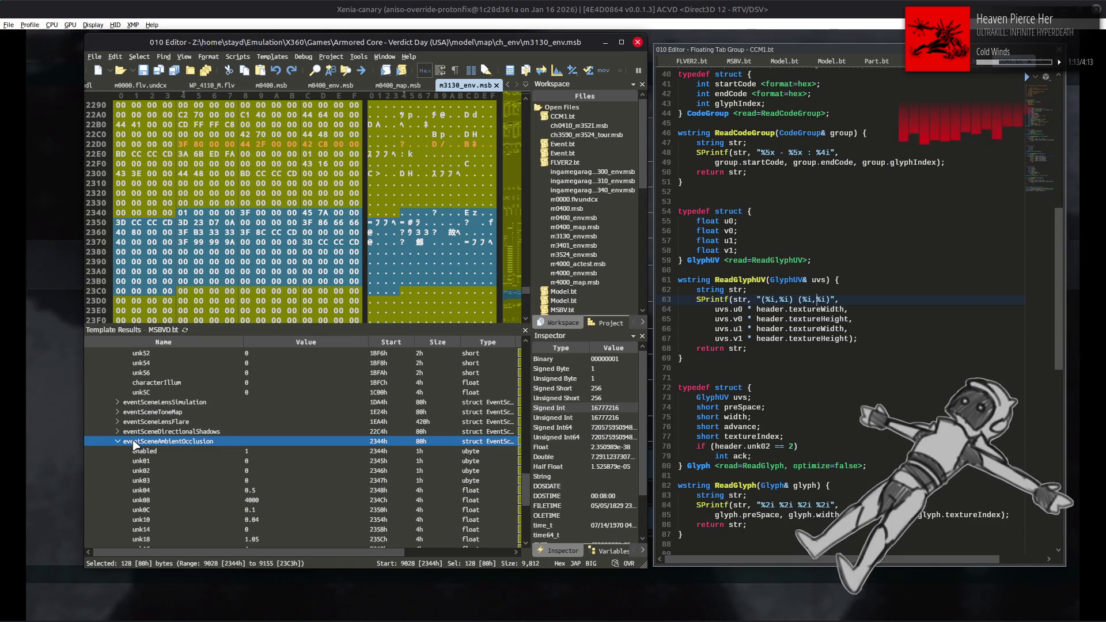
pyautogui.scroll(-3, 114, 441)
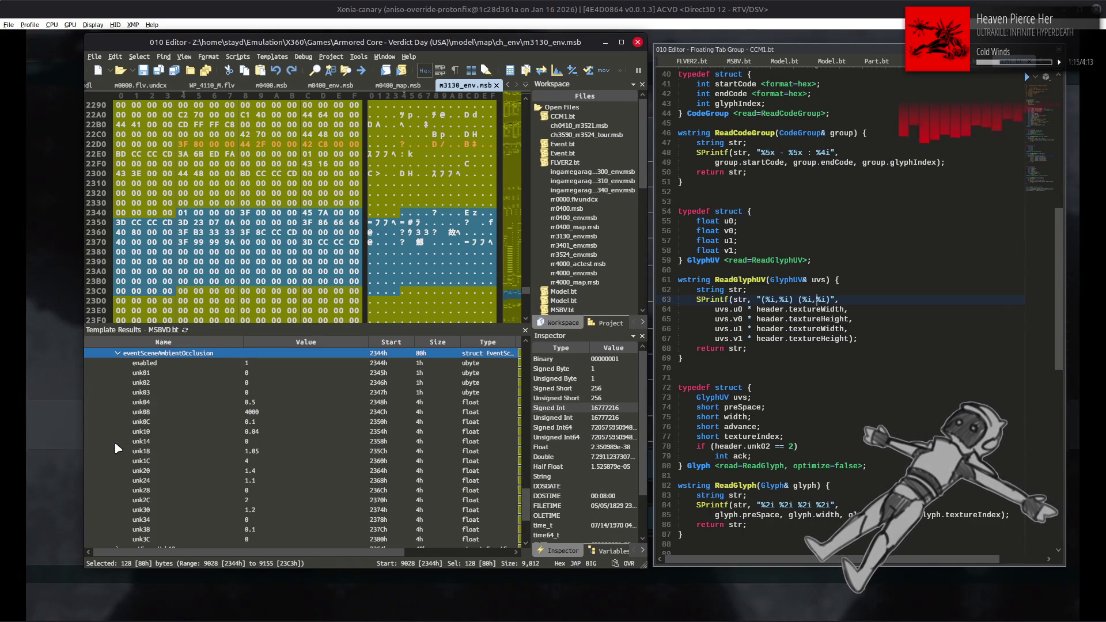
pyautogui.click(191, 432)
pyautogui.hotkey('ctrl', 'y')
pyautogui.hotkey('ctrl', 's')
pyautogui.press('Left')
pyautogui.press('Left')
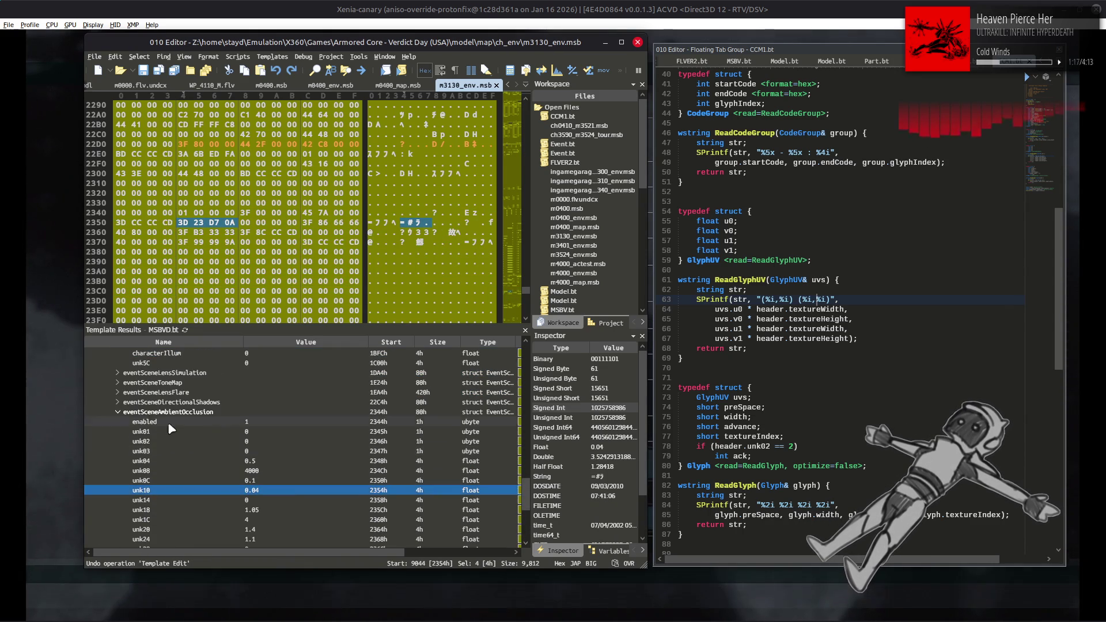
pyautogui.click(118, 416)
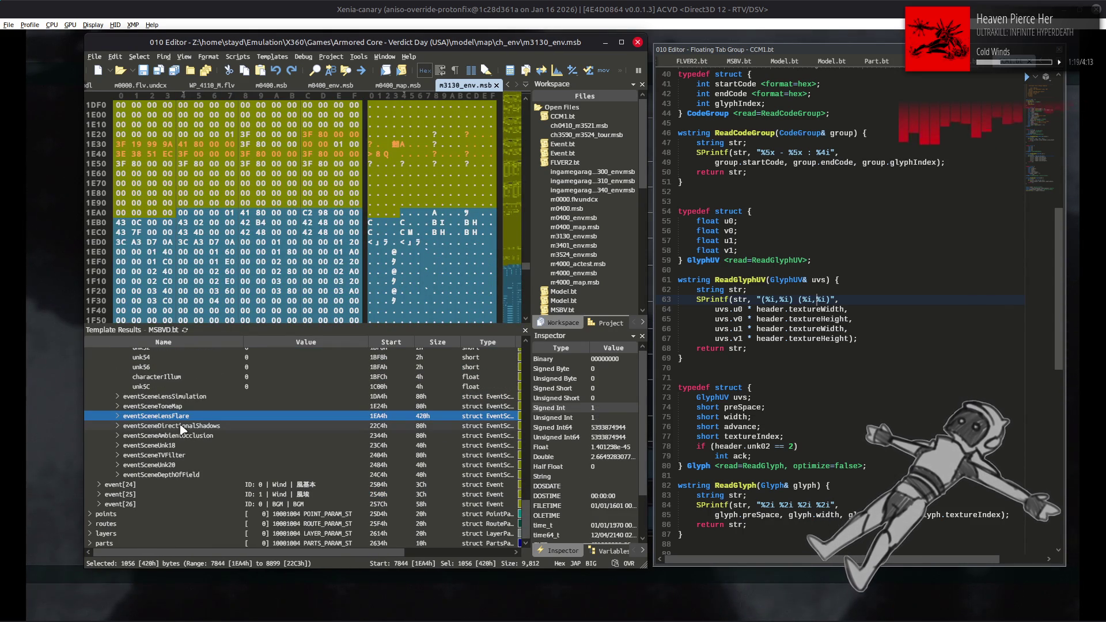
pyautogui.click(118, 456)
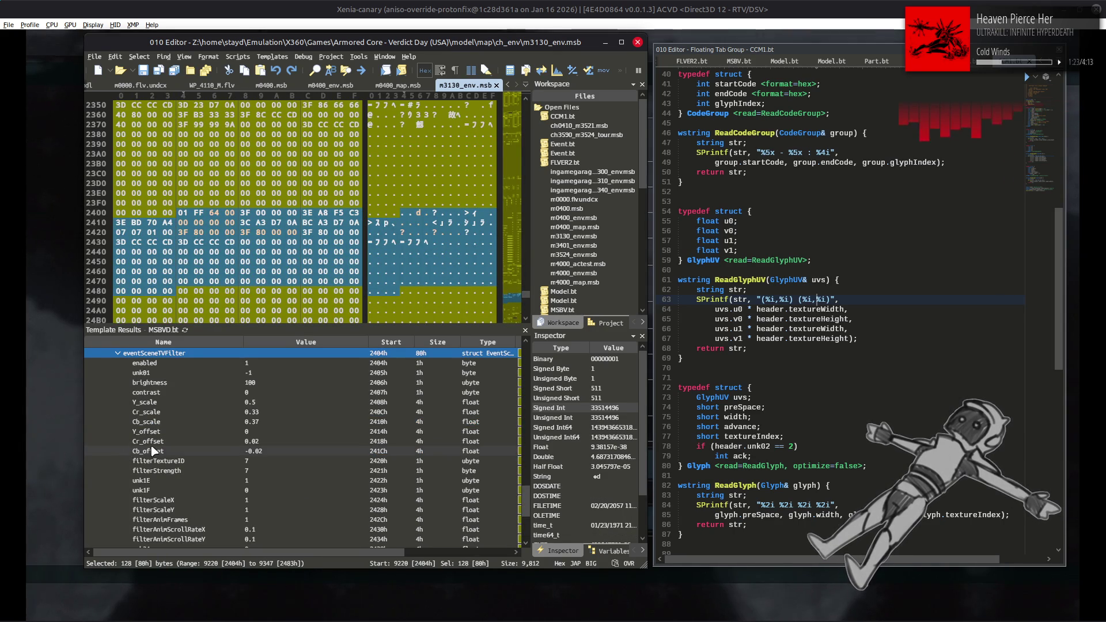
pyautogui.scroll(-2, 340, 431)
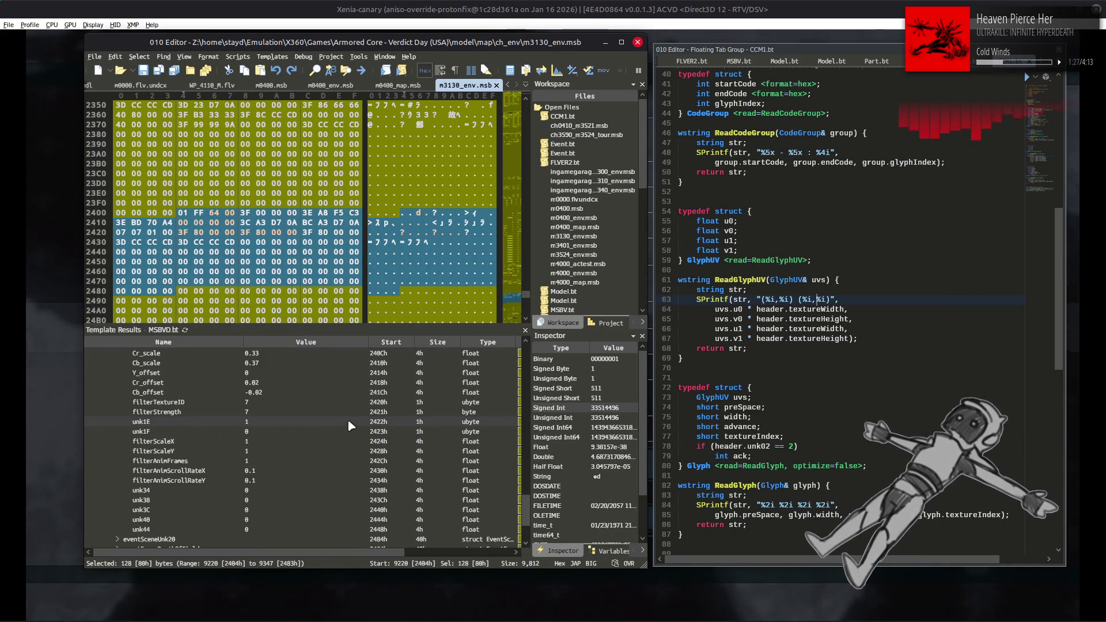
pyautogui.scroll(3, 348, 421)
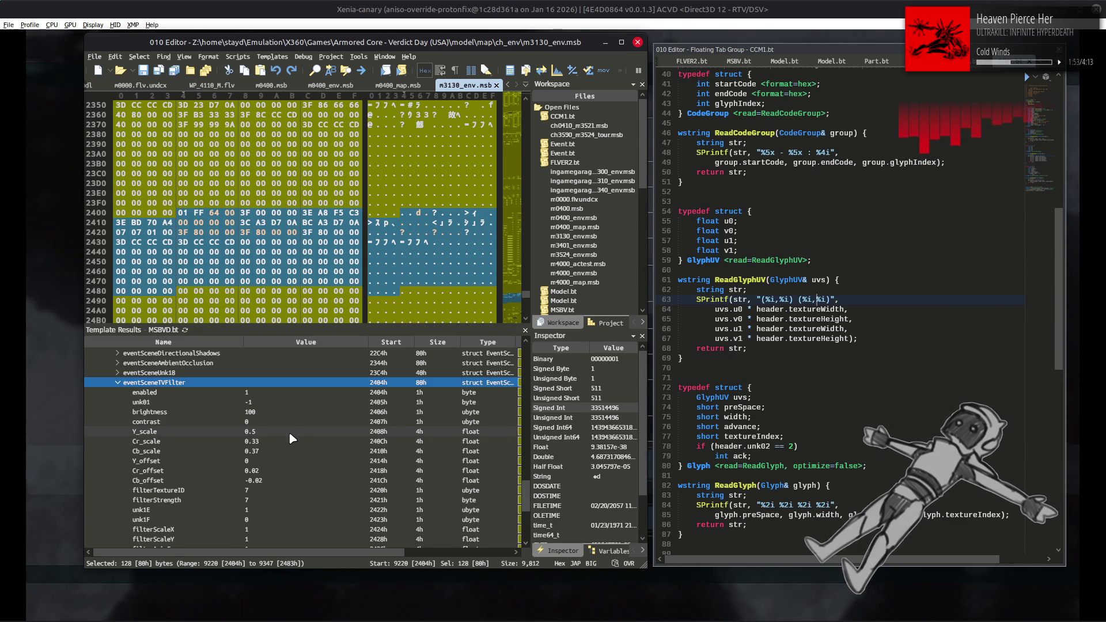
pyautogui.click(118, 383)
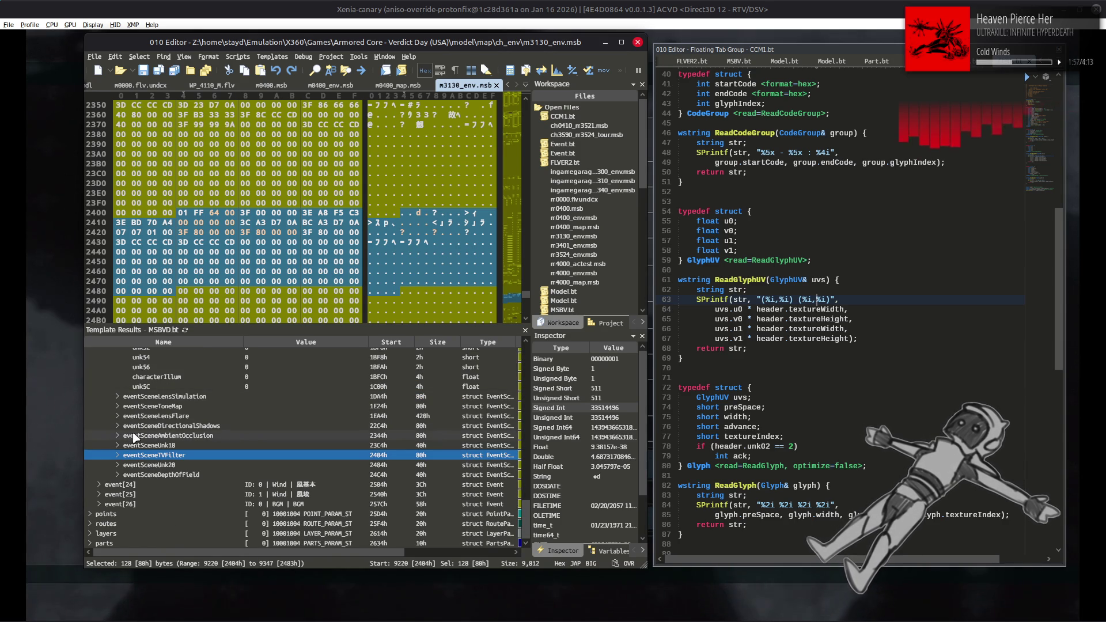
pyautogui.scroll(8, 136, 437)
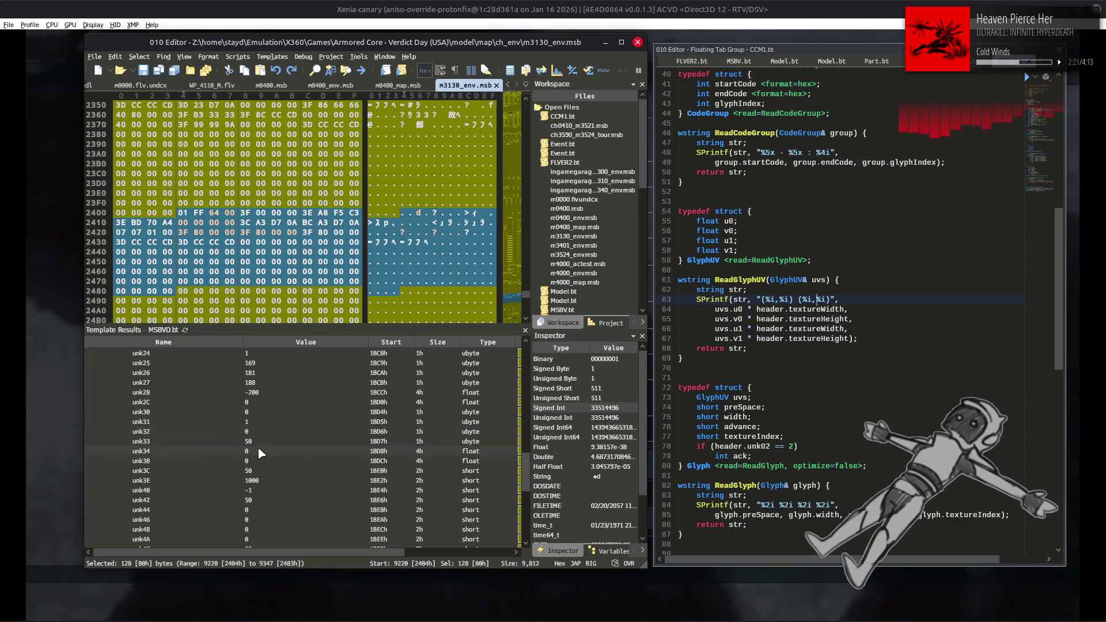
pyautogui.scroll(3, 257, 450)
pyautogui.scroll(3, 262, 451)
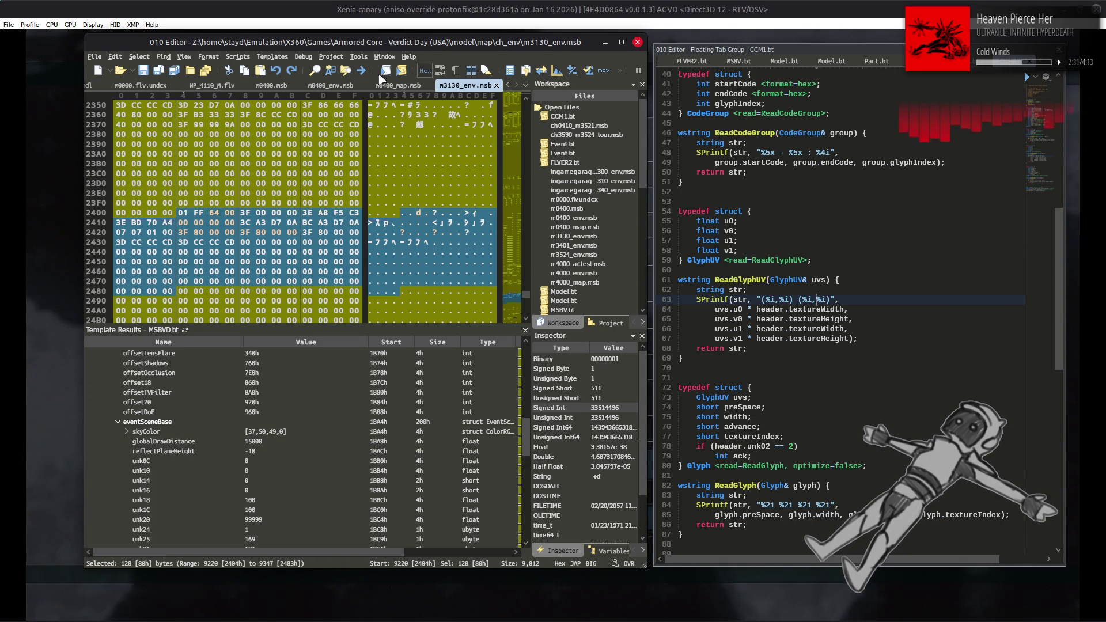
pyautogui.scroll(3, 394, 86)
pyautogui.scroll(6, 404, 87)
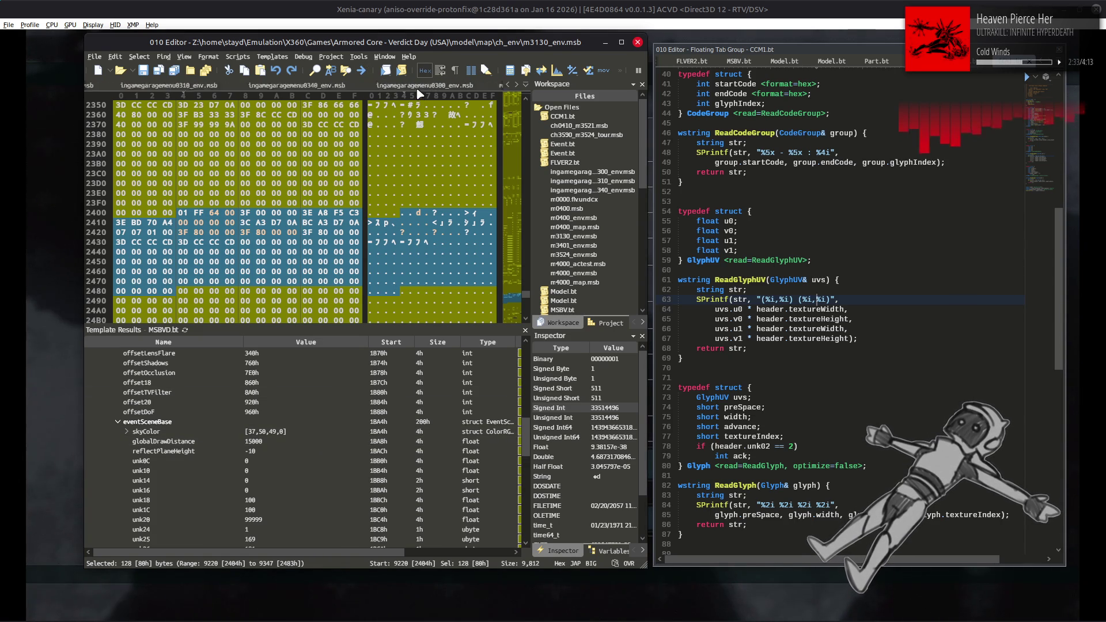
# Inspect m4000_env.msb's eventSceneBase block, including its skyColor channels.
pyautogui.click(443, 86)
pyautogui.scroll(3, 299, 397)
pyautogui.click(270, 452)
pyautogui.scroll(-3, 281, 394)
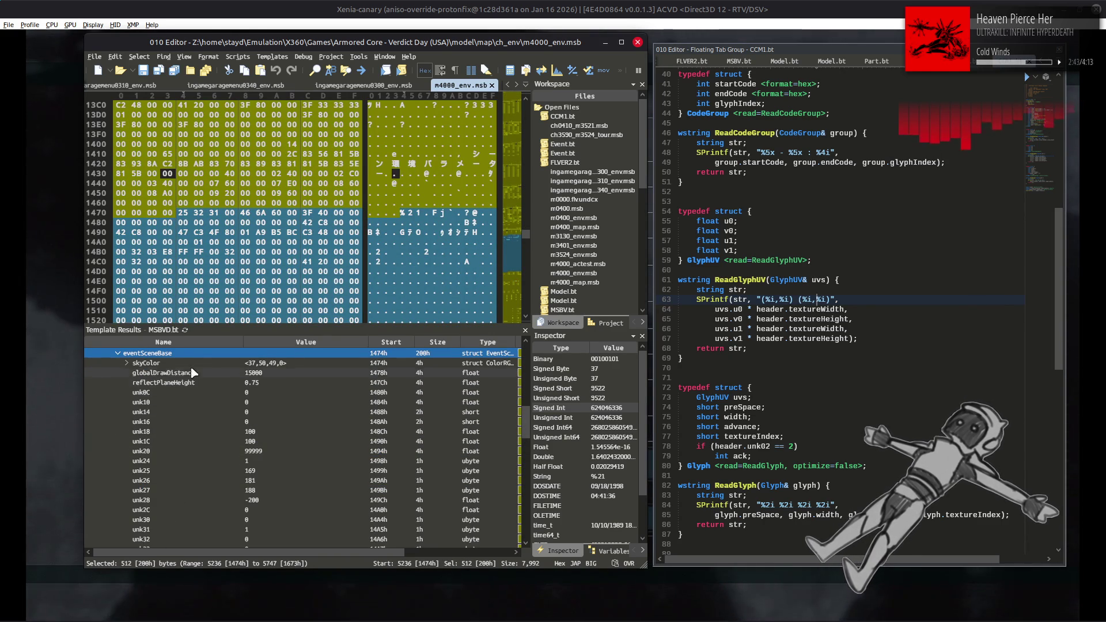
pyautogui.click(127, 363)
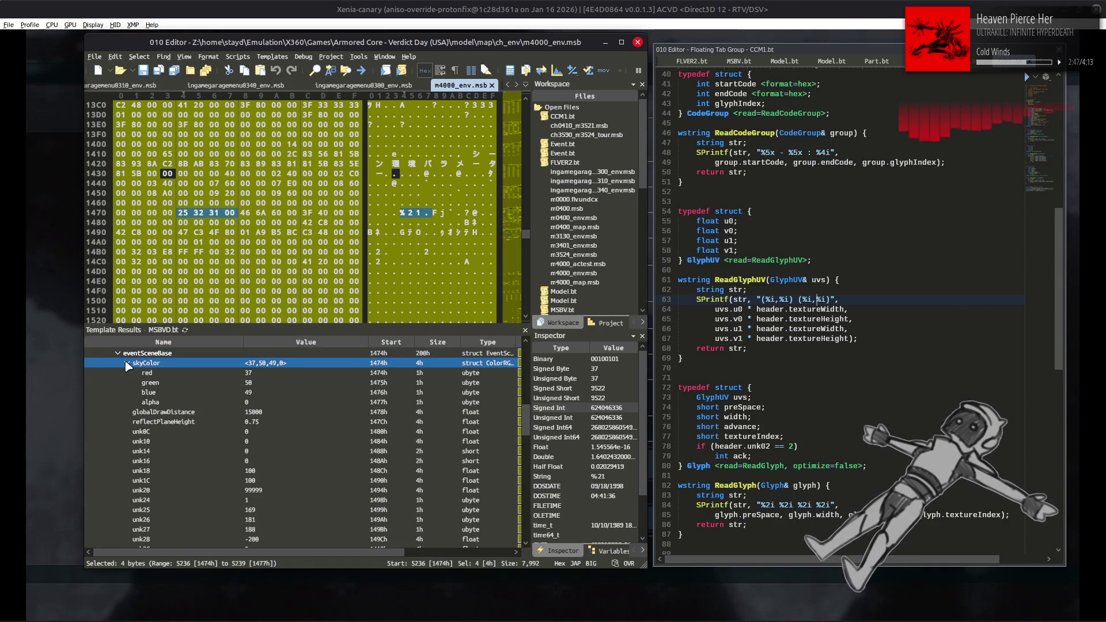
pyautogui.click(126, 363)
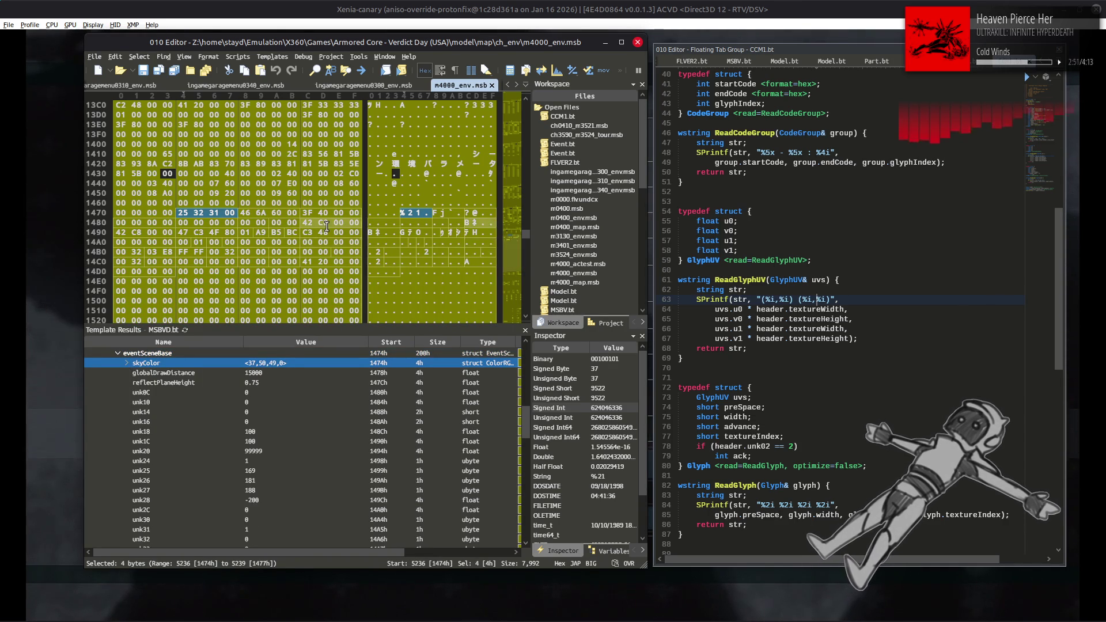
pyautogui.scroll(5, 392, 87)
pyautogui.scroll(-2, 392, 87)
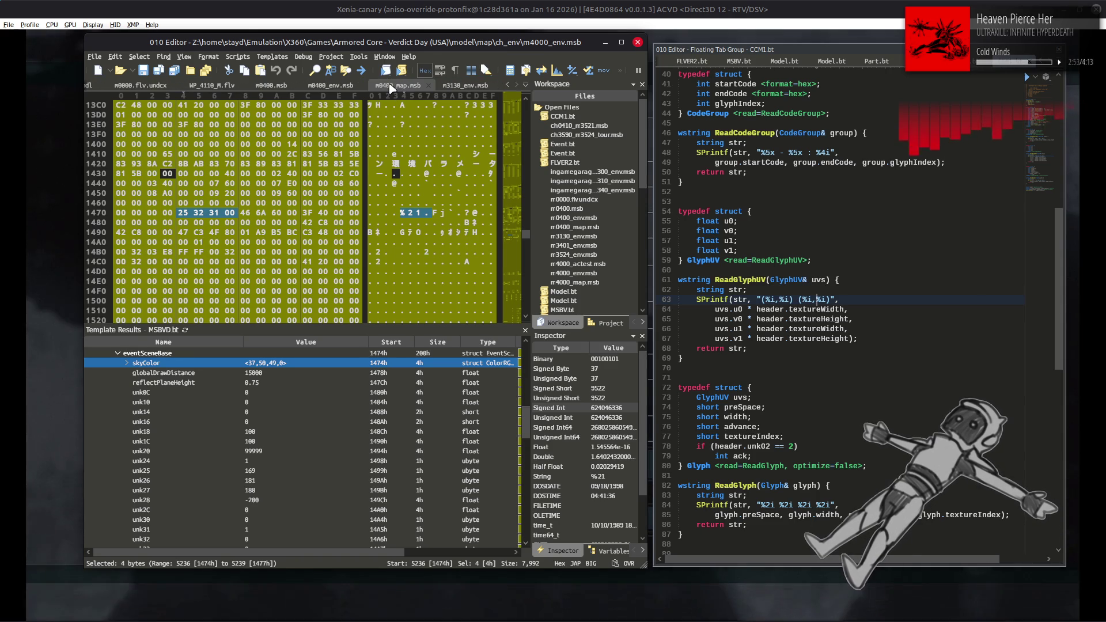
# Back in m3130_env.msb, show the offset18 value in the hex data.
pyautogui.click(465, 85)
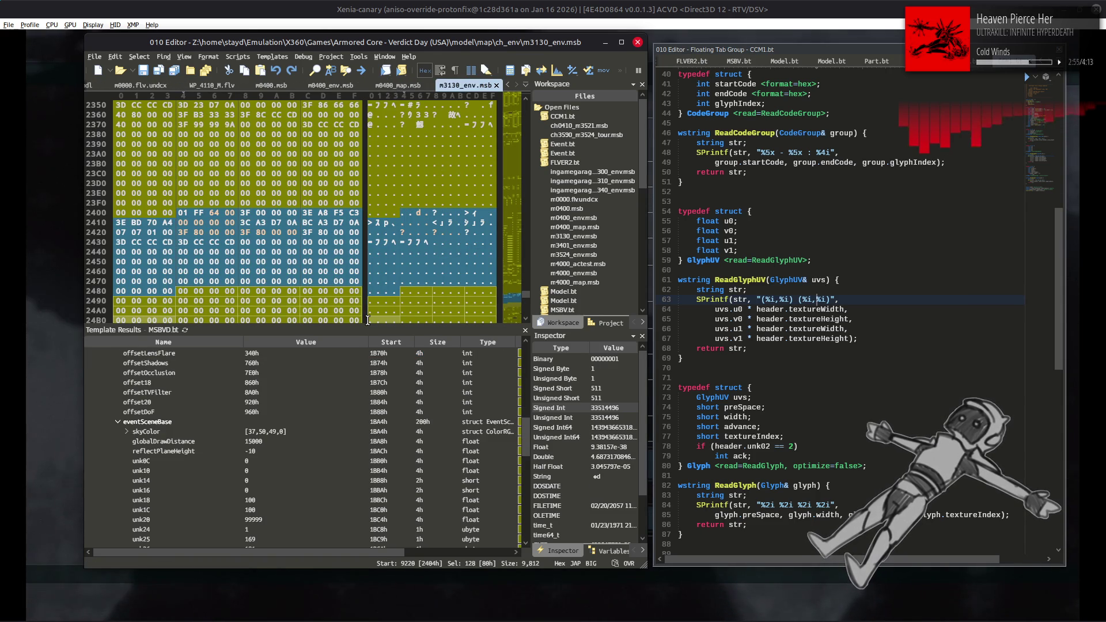
pyautogui.moveTo(372, 319)
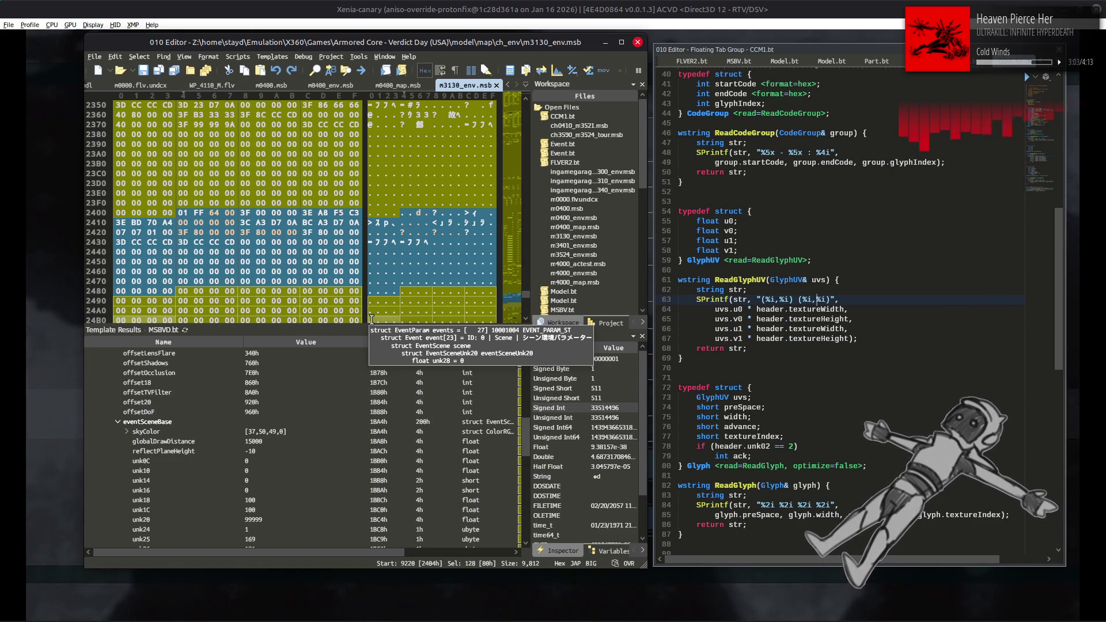
pyautogui.click(349, 384)
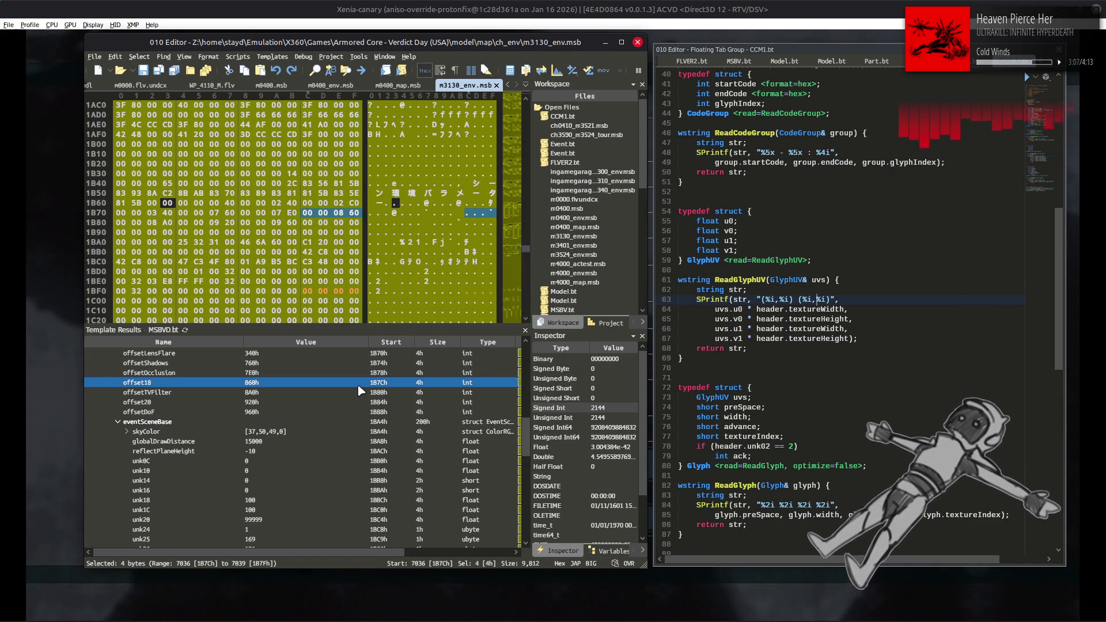
pyautogui.hotkey('alt', 'Tab')
pyautogui.hotkey('alt', 'Tab')
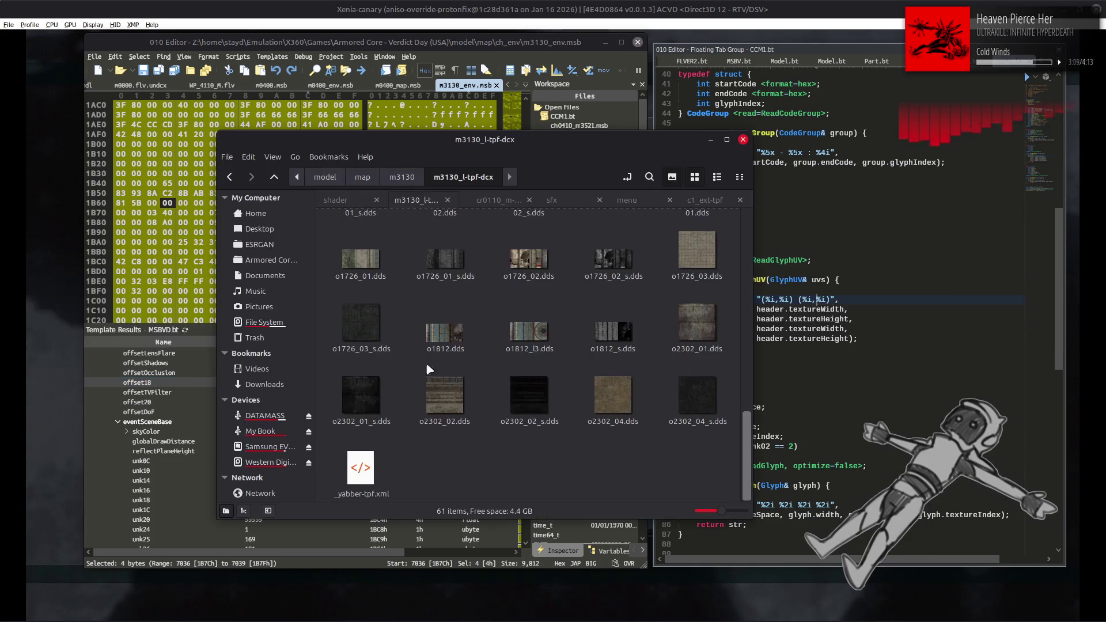
# Go up to m3130 and extract m3130_htdcx.bnd with Yabber.
pyautogui.hotkey('alt', 'Up')
pyautogui.rightClick(401, 258)
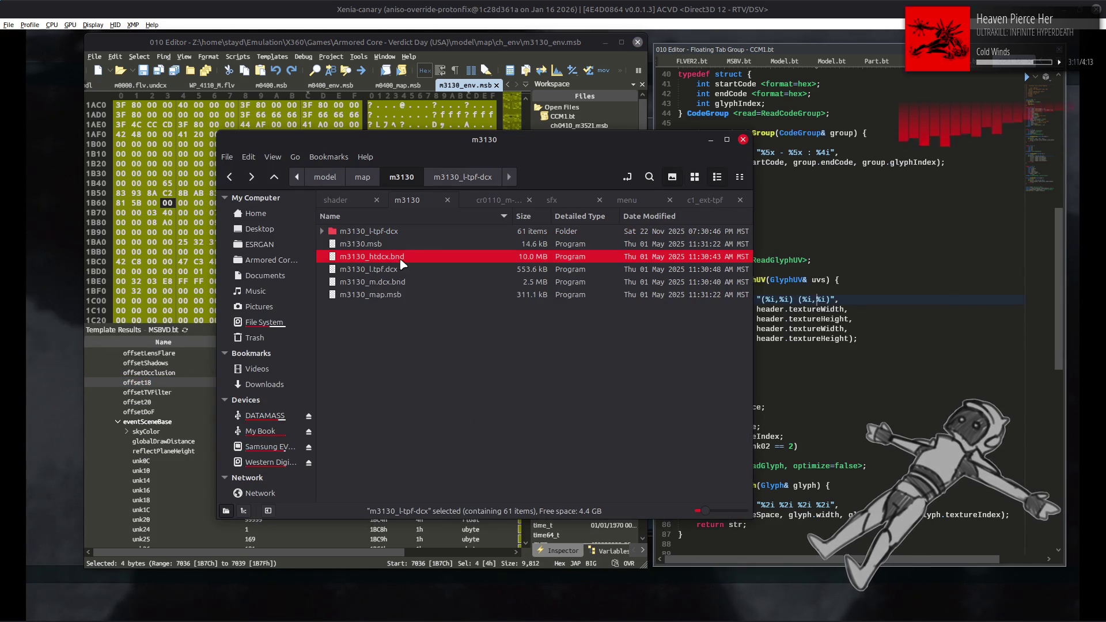
pyautogui.click(412, 266)
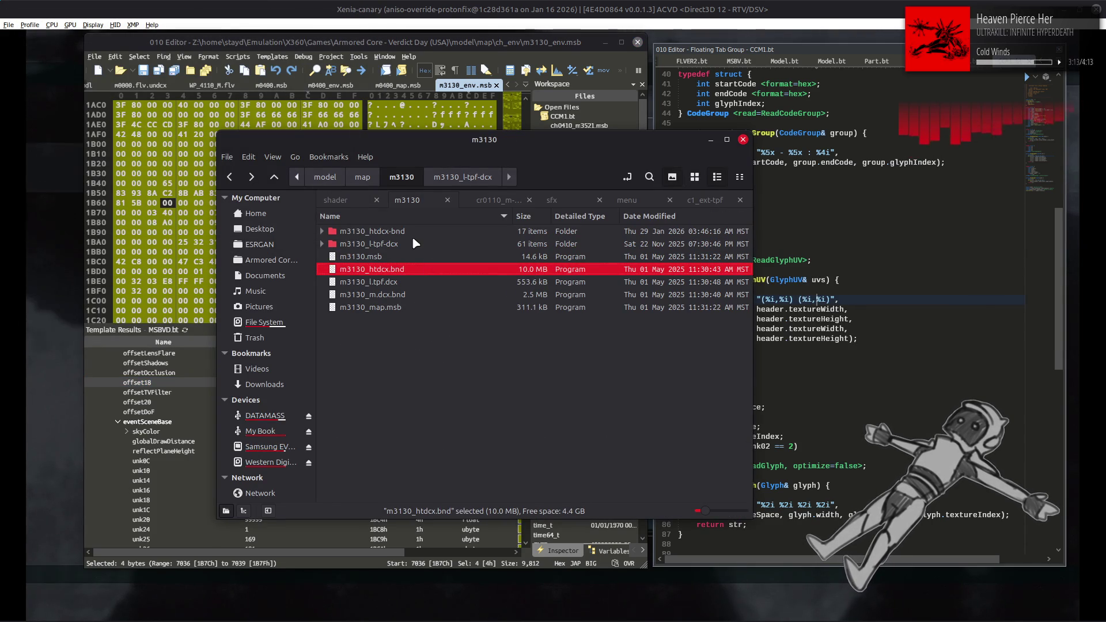
# Browse the new 61-item m3130_htdcx-bnd texture folder, then go back up to the map folder.
pyautogui.doubleClick(410, 230)
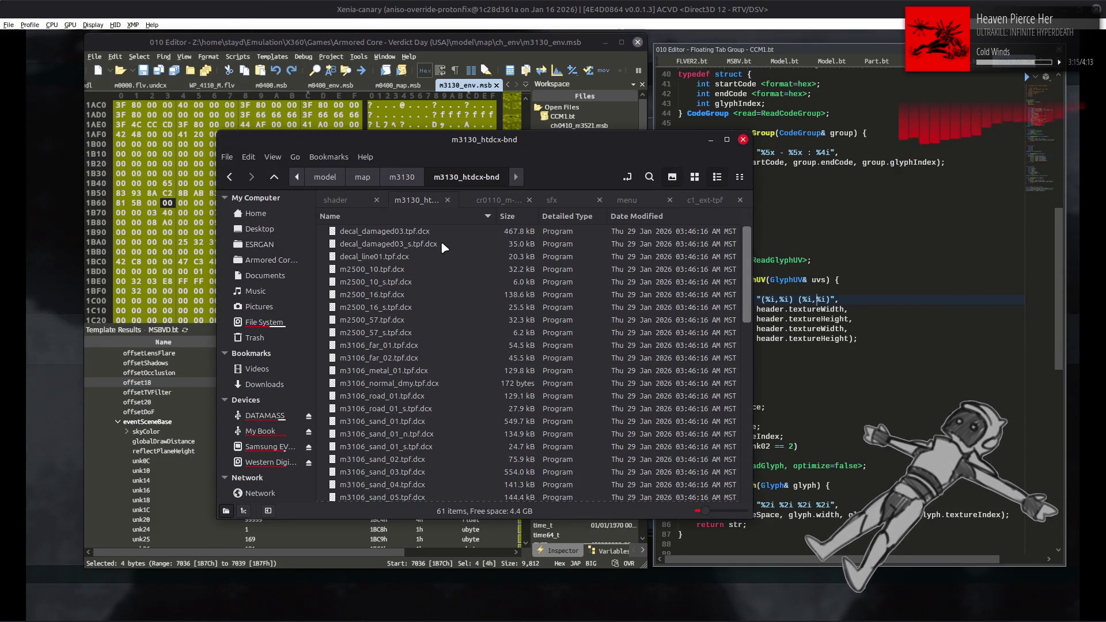
pyautogui.scroll(-3, 462, 255)
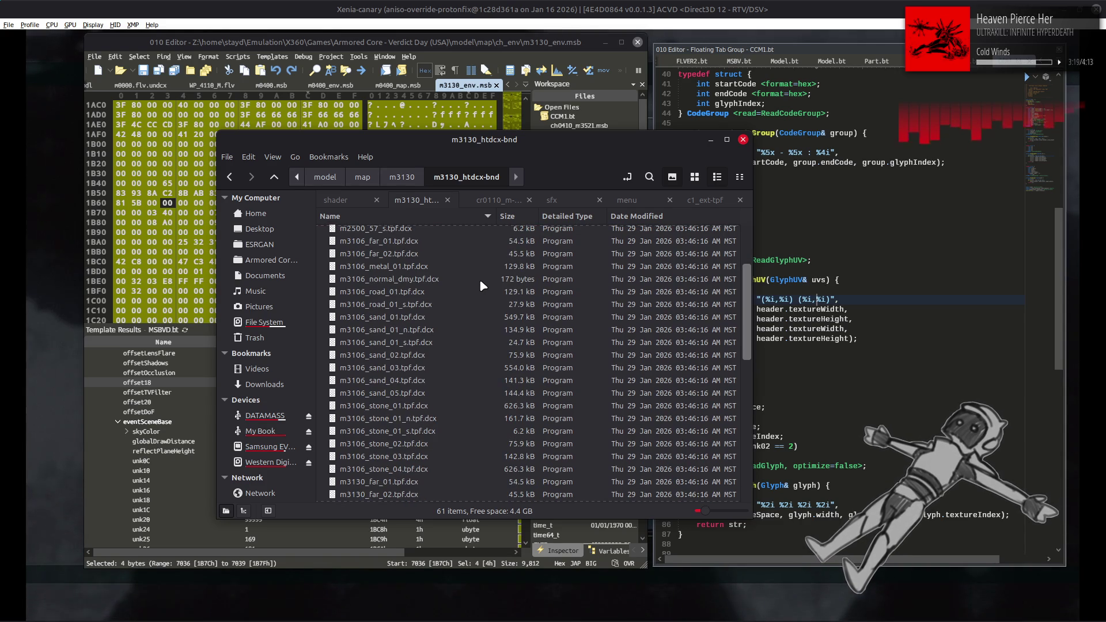
pyautogui.scroll(-10, 480, 281)
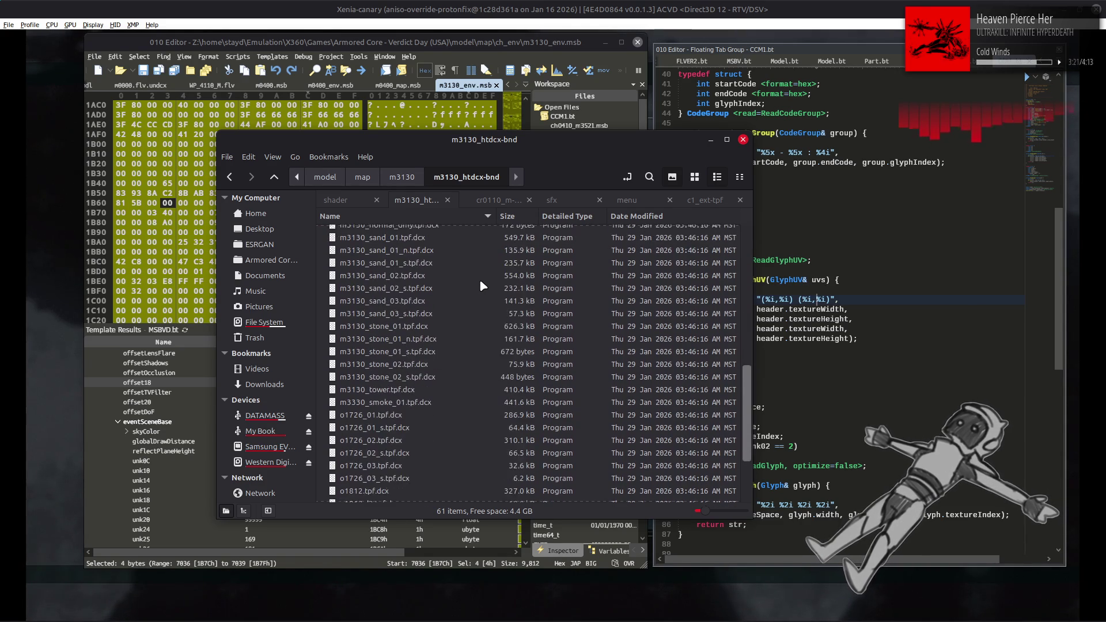
pyautogui.scroll(-3, 480, 282)
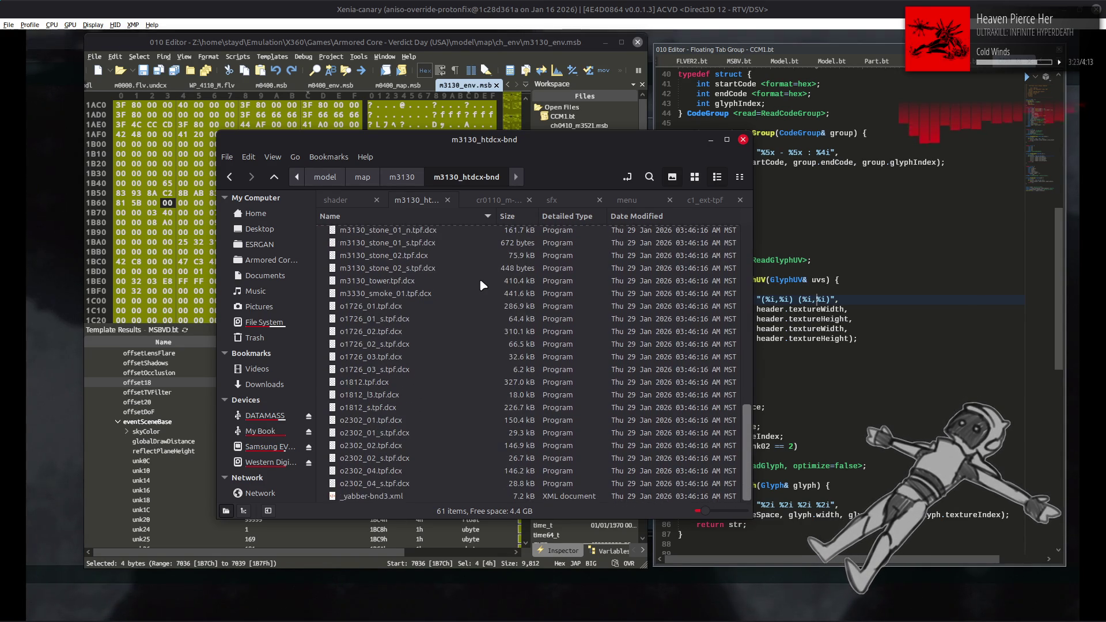
pyautogui.scroll(10, 478, 278)
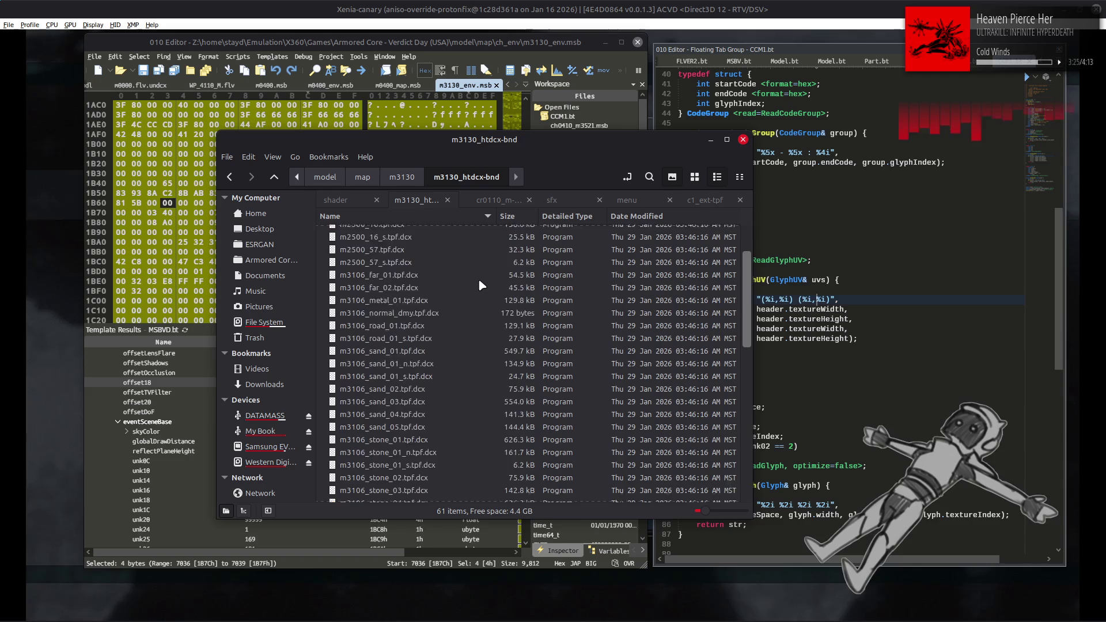
pyautogui.hotkey('alt', 'Up')
pyautogui.hotkey('alt', 'Up')
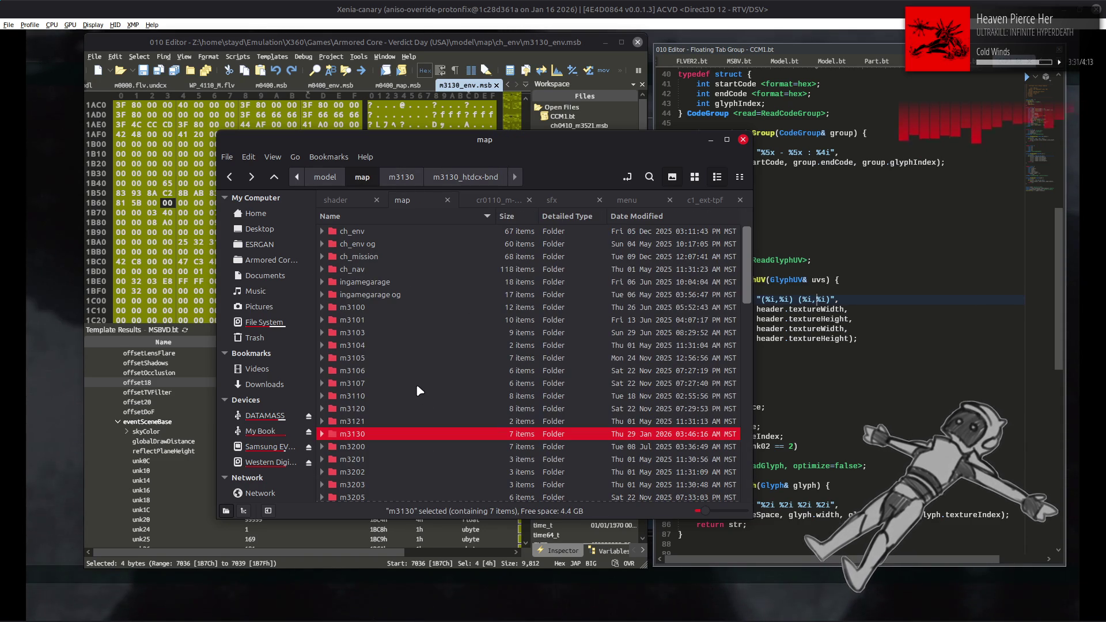
# Browse m3106's m3106_l-tpf-dcx textures, selecting decal_damaged03.dds.
pyautogui.doubleClick(381, 372)
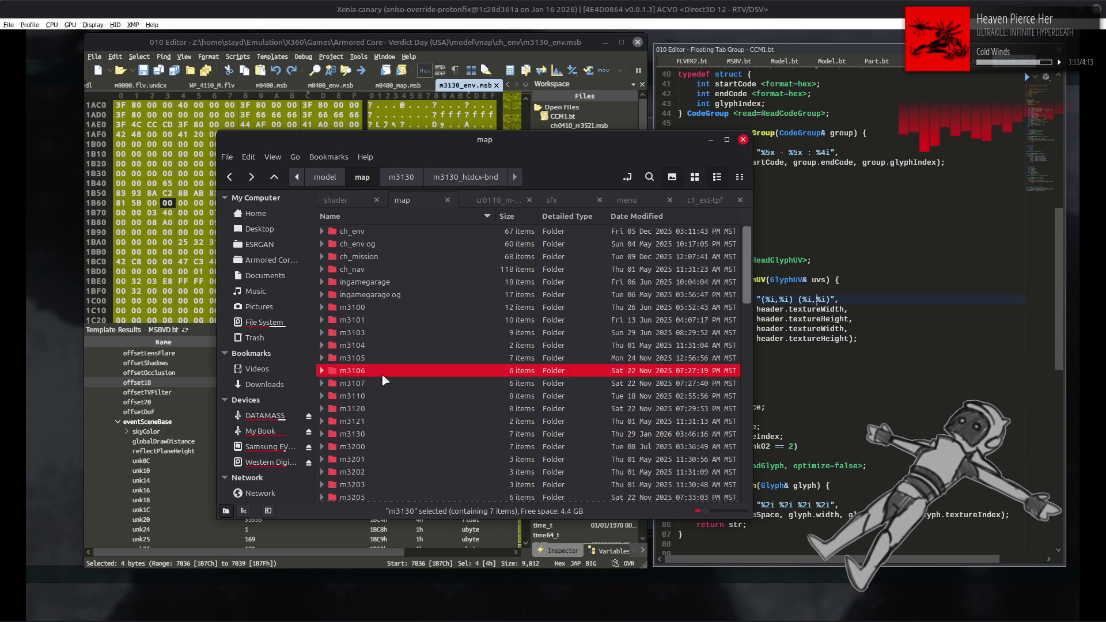
pyautogui.doubleClick(405, 232)
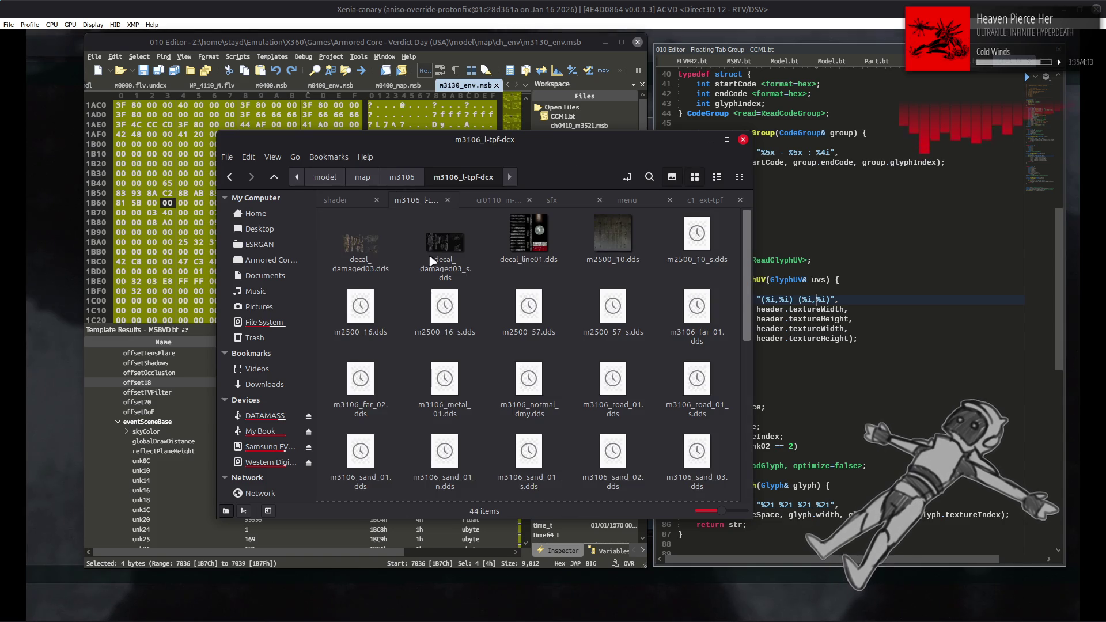
pyautogui.click(389, 265)
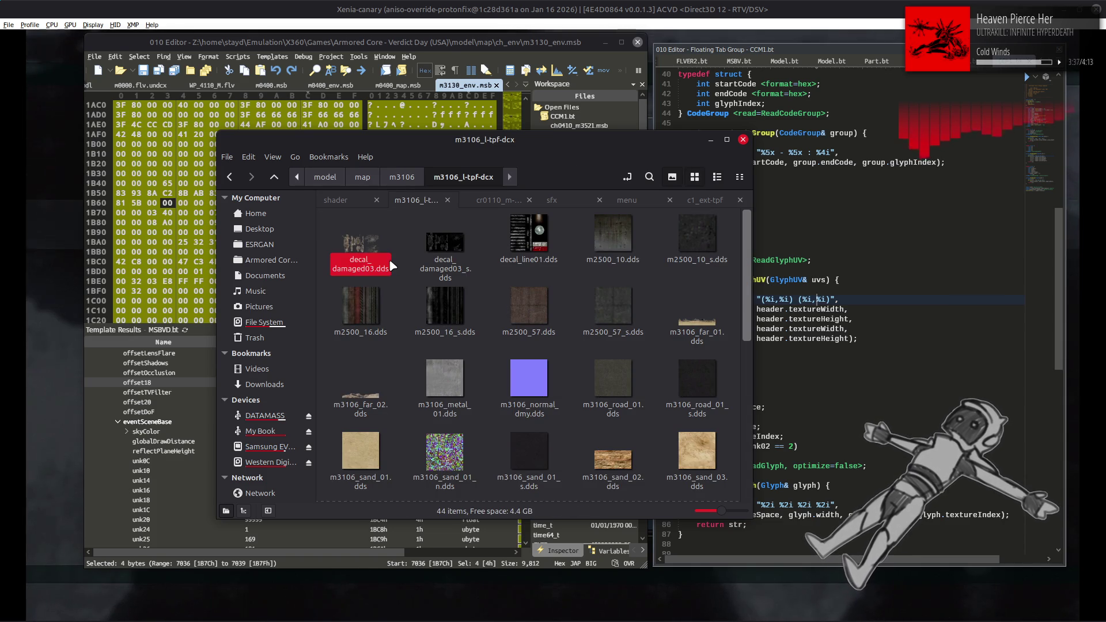
pyautogui.scroll(-5, 389, 265)
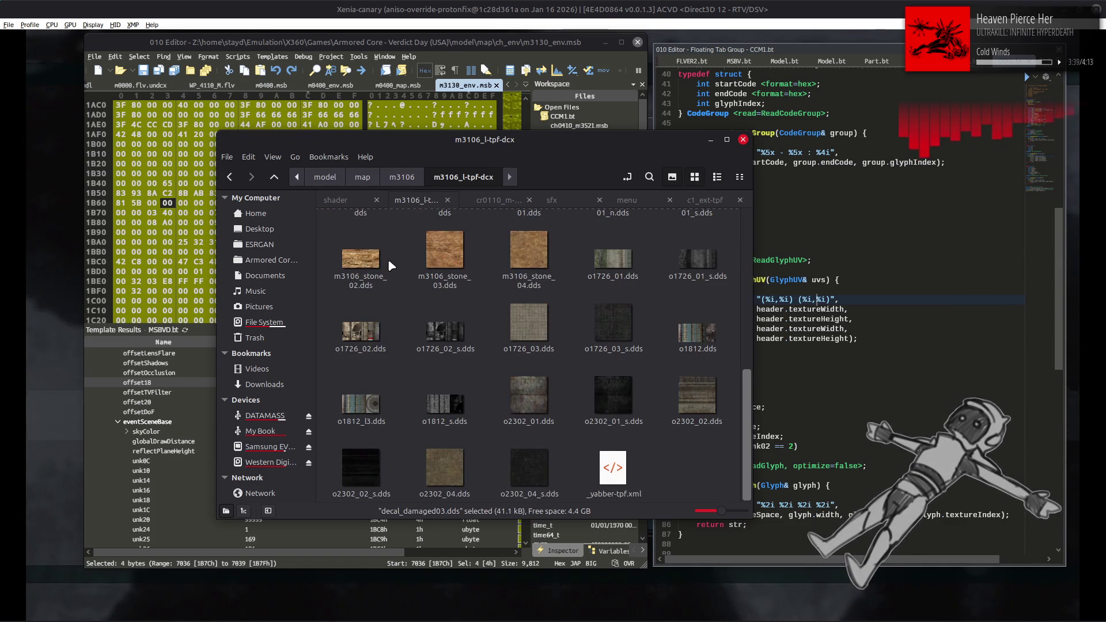
pyautogui.press('BackSpace')
# Extract m3106_htdcx.bnd with YabberExtended, view its 44 texture files, and return to map.
pyautogui.rightClick(403, 260)
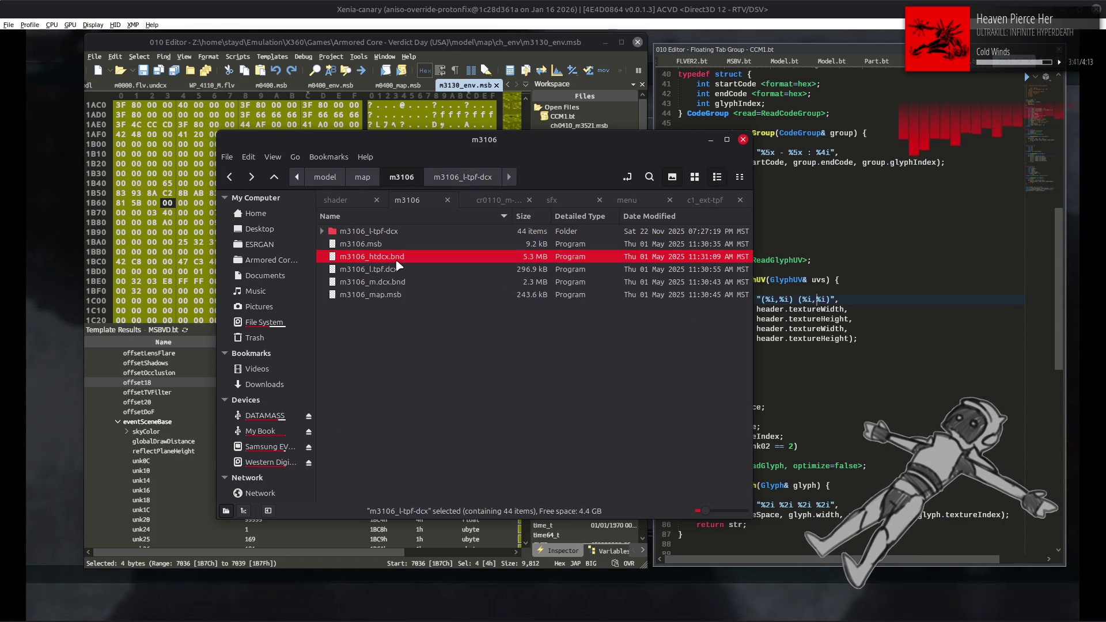
pyautogui.click(412, 270)
pyautogui.doubleClick(438, 232)
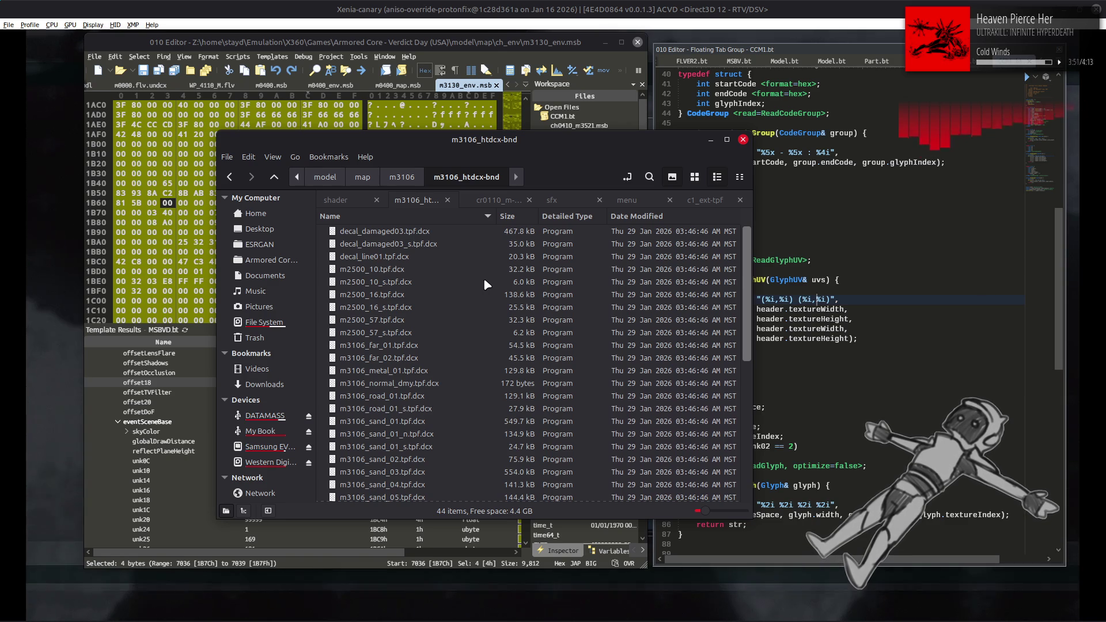
pyautogui.scroll(-5, 483, 277)
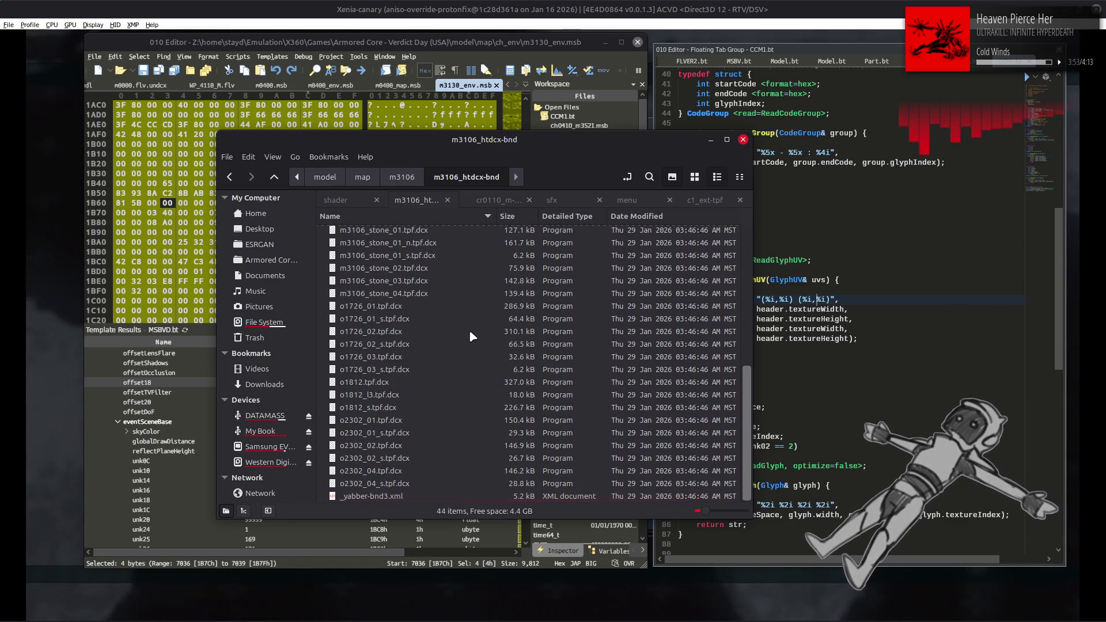
pyautogui.press('BackSpace')
pyautogui.press('BackSpace')
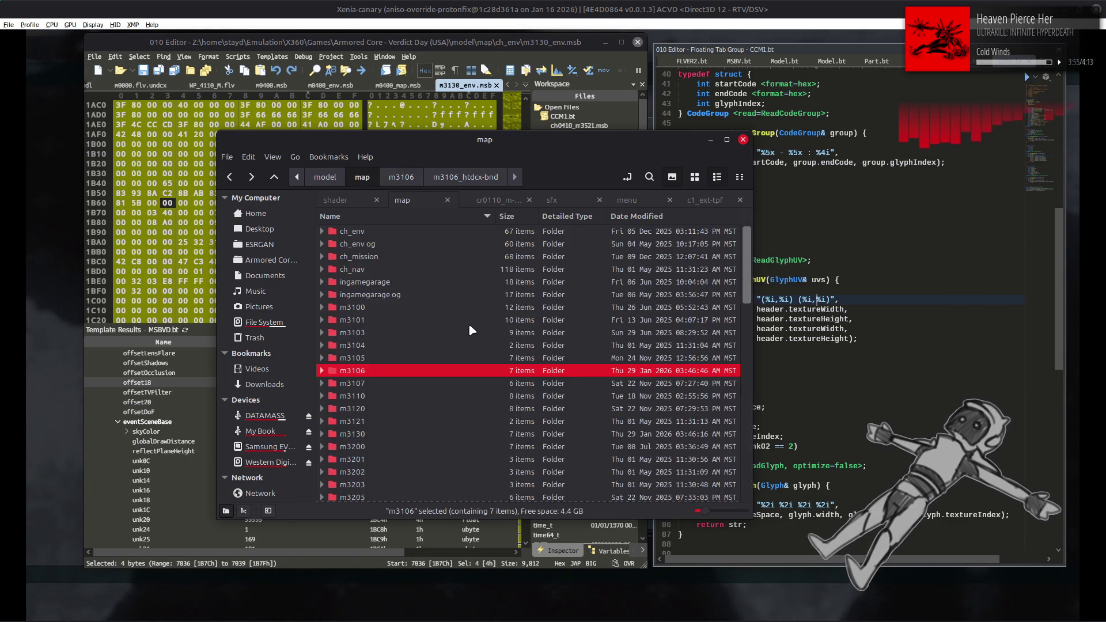
# Open the m3130_l-tpf-dcx texture folder inside m3130.
pyautogui.doubleClick(469, 328)
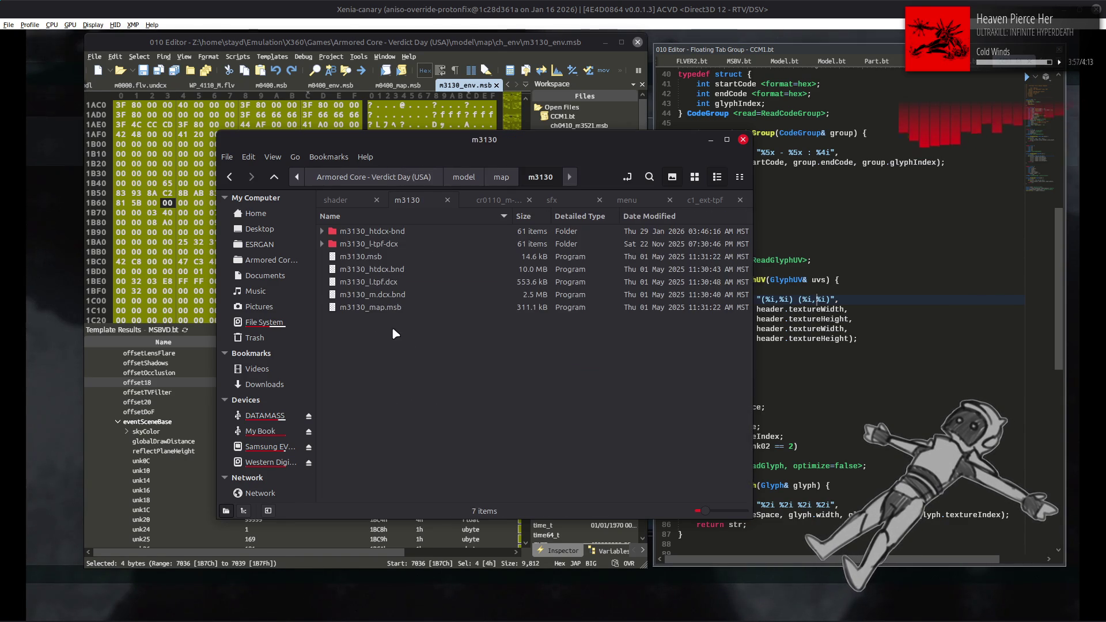
pyautogui.doubleClick(426, 234)
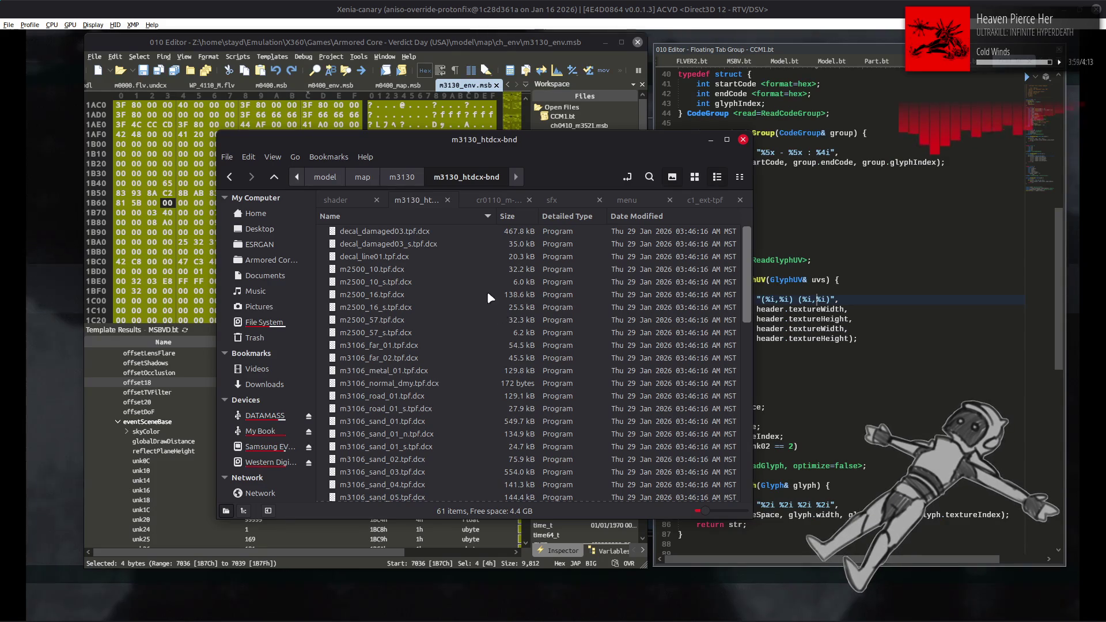
pyautogui.press('BackSpace')
pyautogui.doubleClick(421, 244)
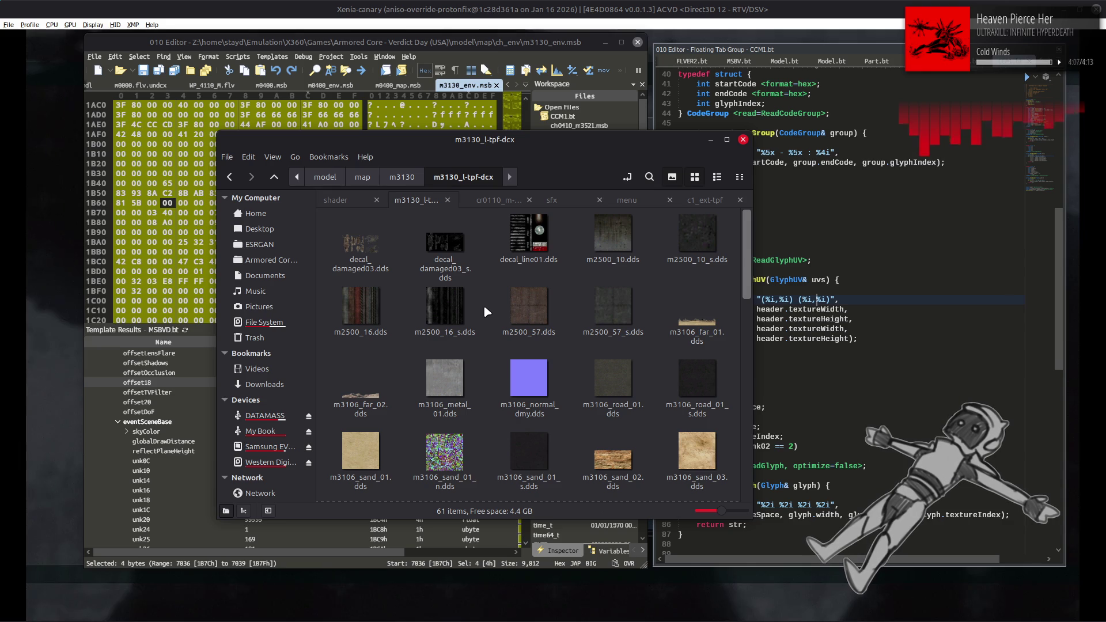
# Look through the folder's 61 .dds thumbnails, then bring GIMP forward.
pyautogui.scroll(-2, 484, 311)
pyautogui.scroll(-5, 483, 312)
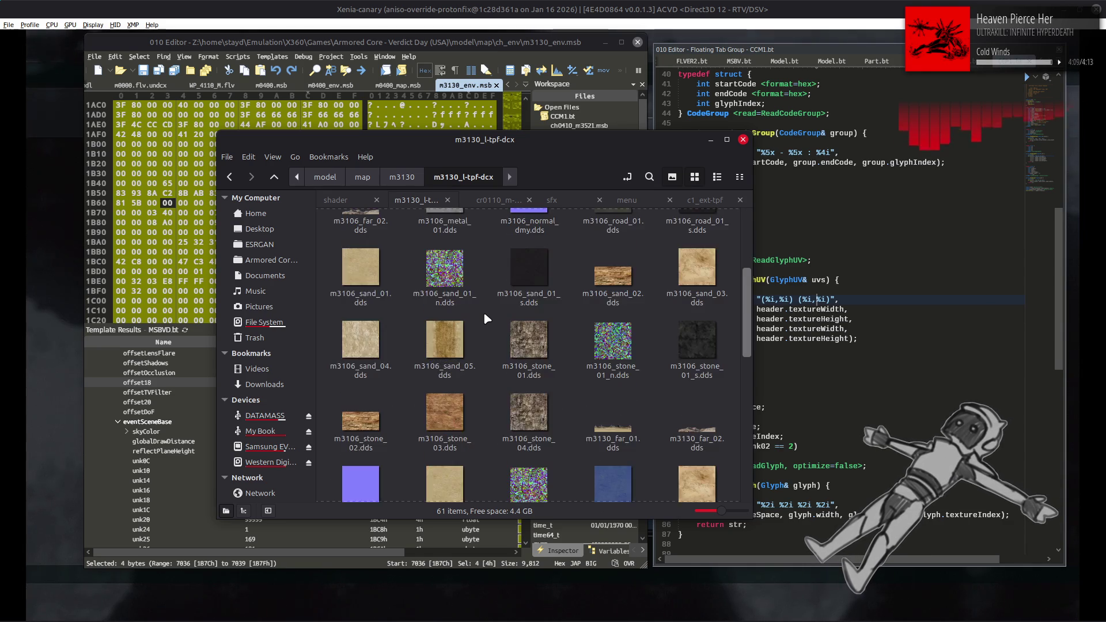
pyautogui.scroll(-2, 506, 328)
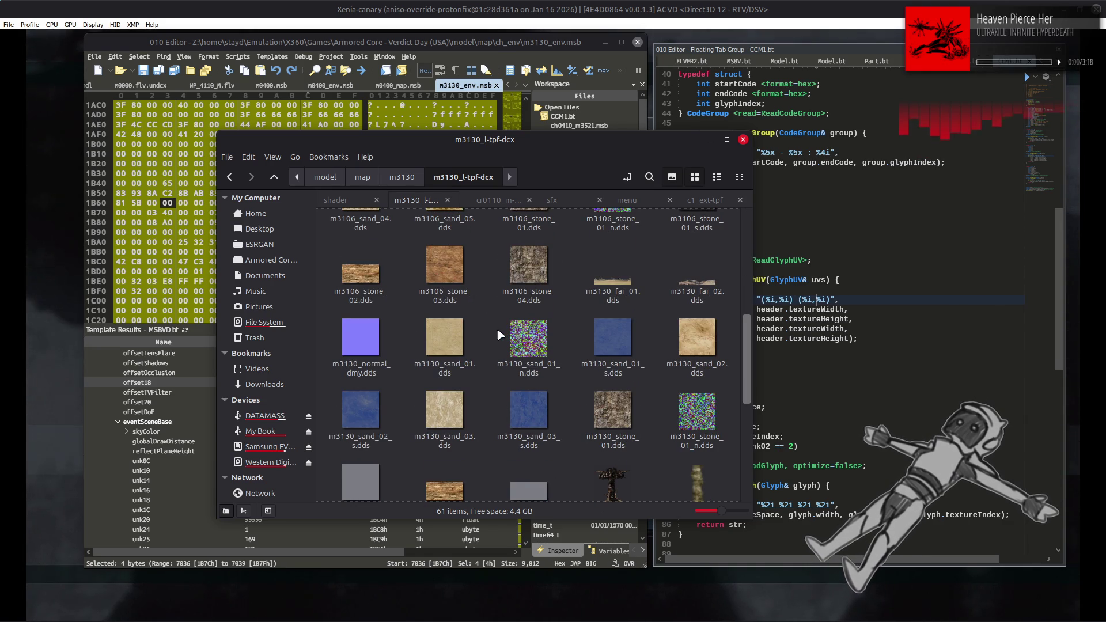
pyautogui.scroll(-2, 496, 327)
pyautogui.scroll(-3, 498, 331)
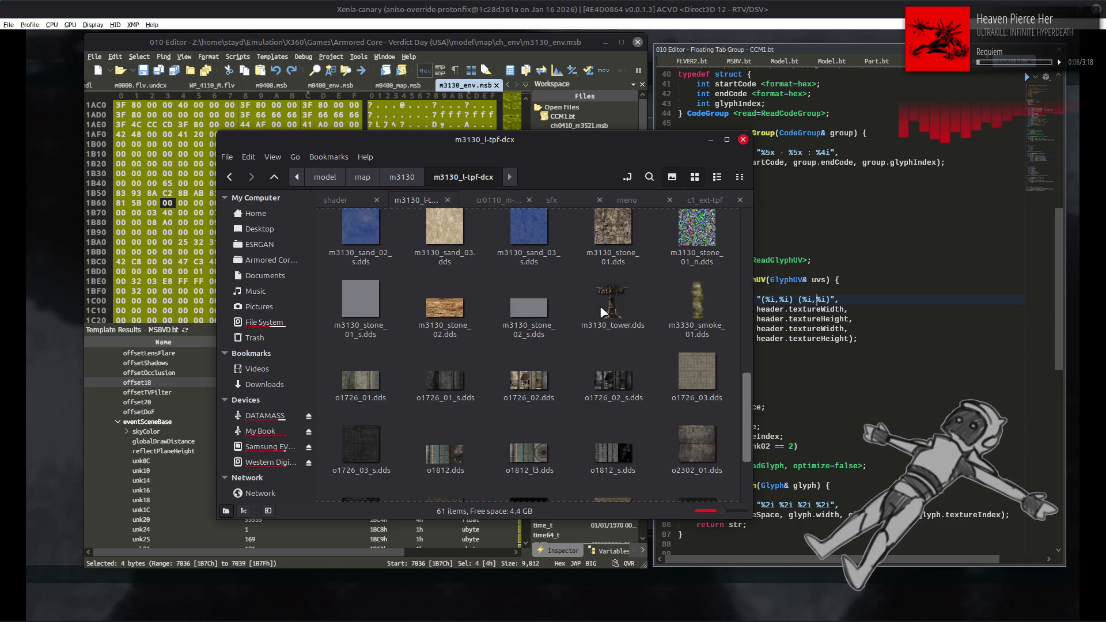
pyautogui.scroll(-2, 599, 309)
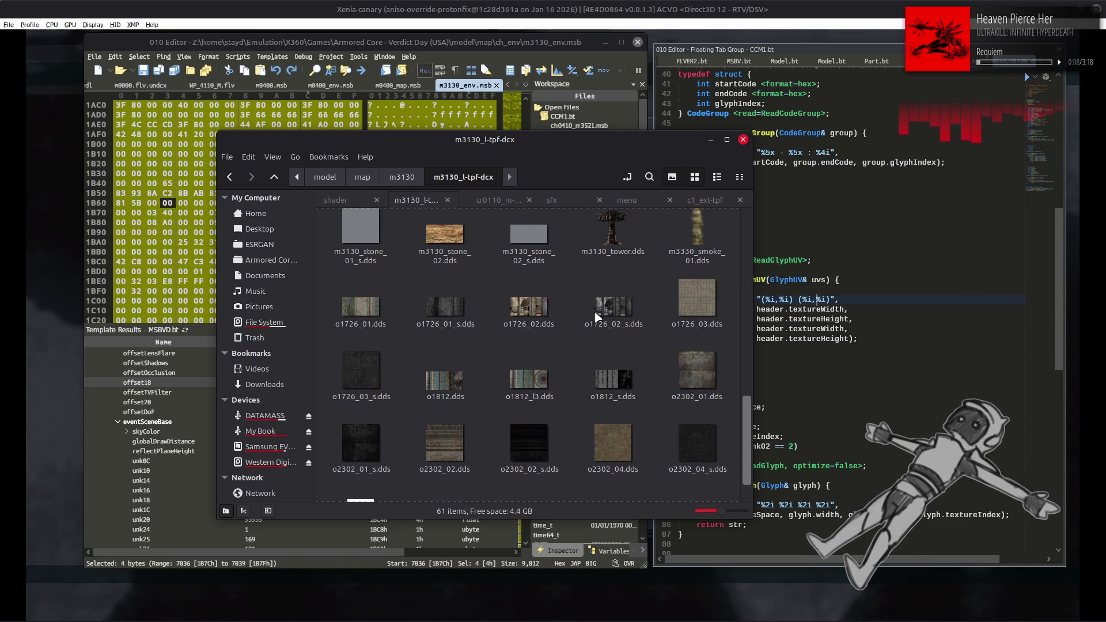
pyautogui.scroll(-1, 569, 341)
pyautogui.scroll(-1, 568, 344)
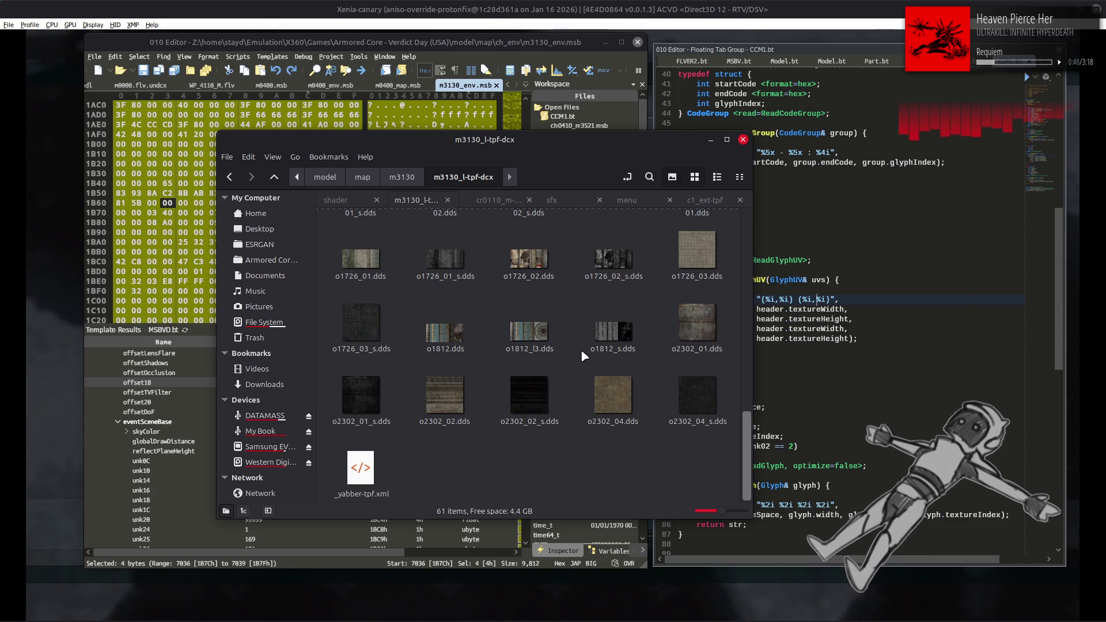
pyautogui.scroll(3, 582, 354)
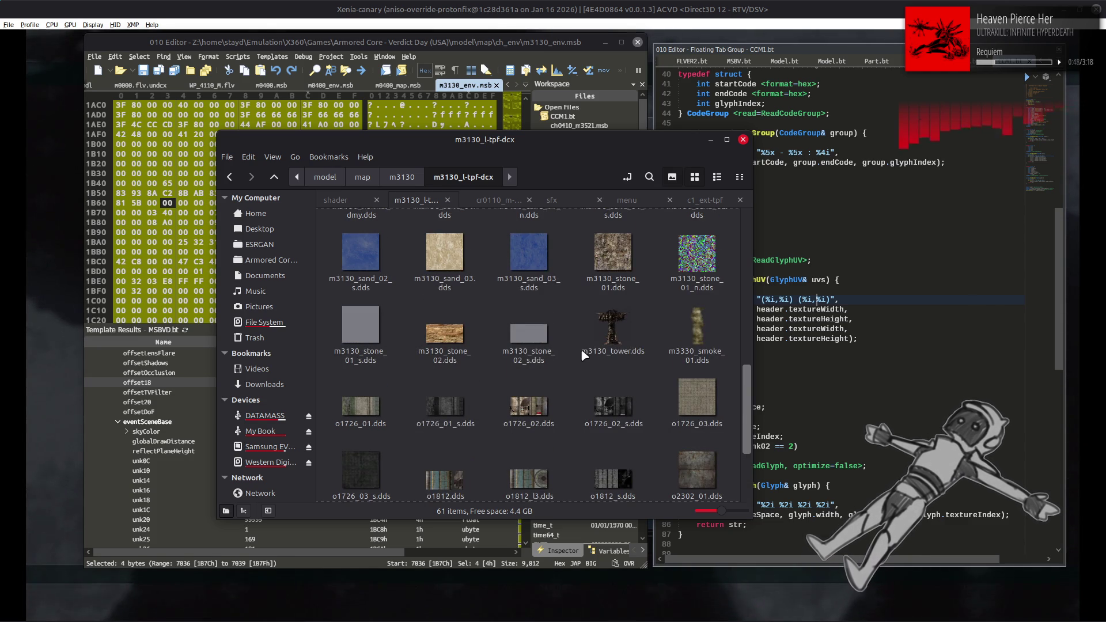
pyautogui.scroll(5, 582, 360)
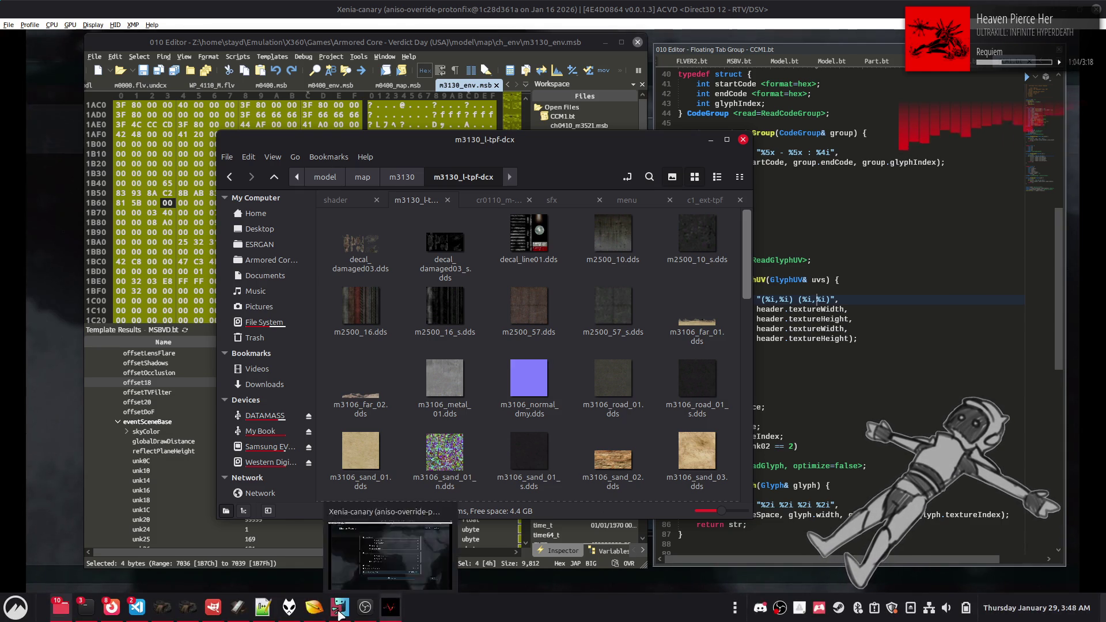
pyautogui.moveTo(266, 608)
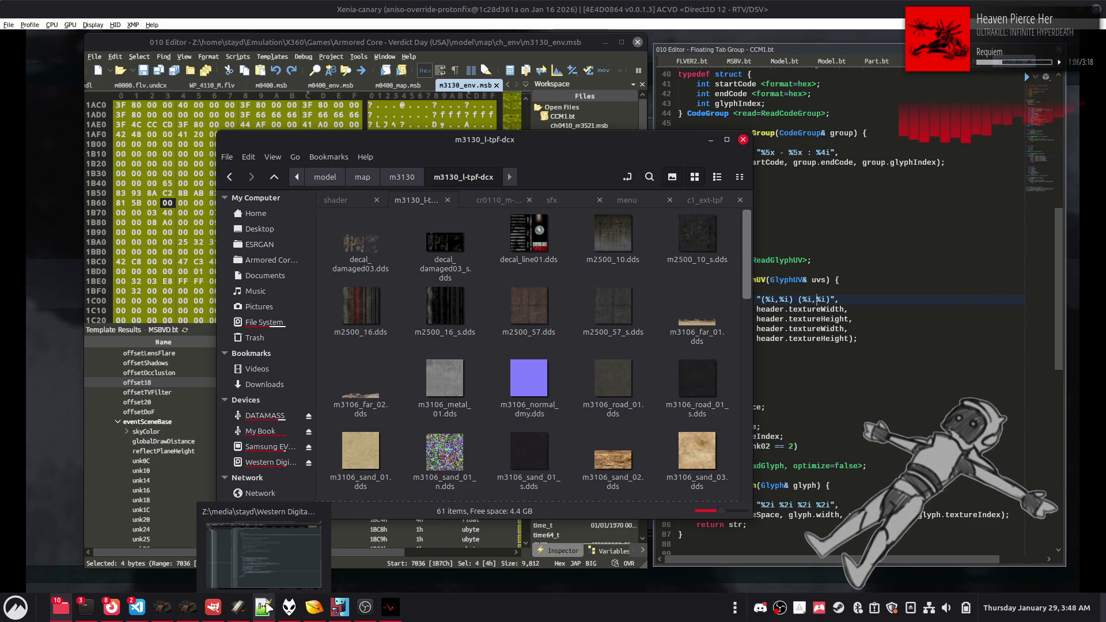
pyautogui.click(225, 610)
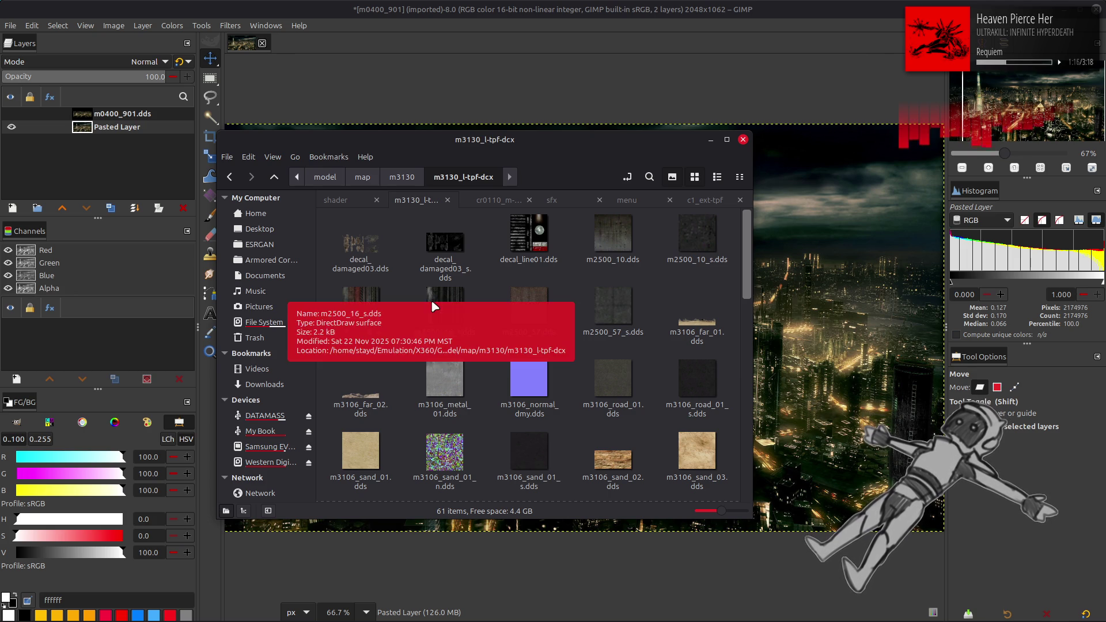
# Load the small m3106_far_01.dds texture in GIMP briefly, then close it.
pyautogui.doubleClick(698, 320)
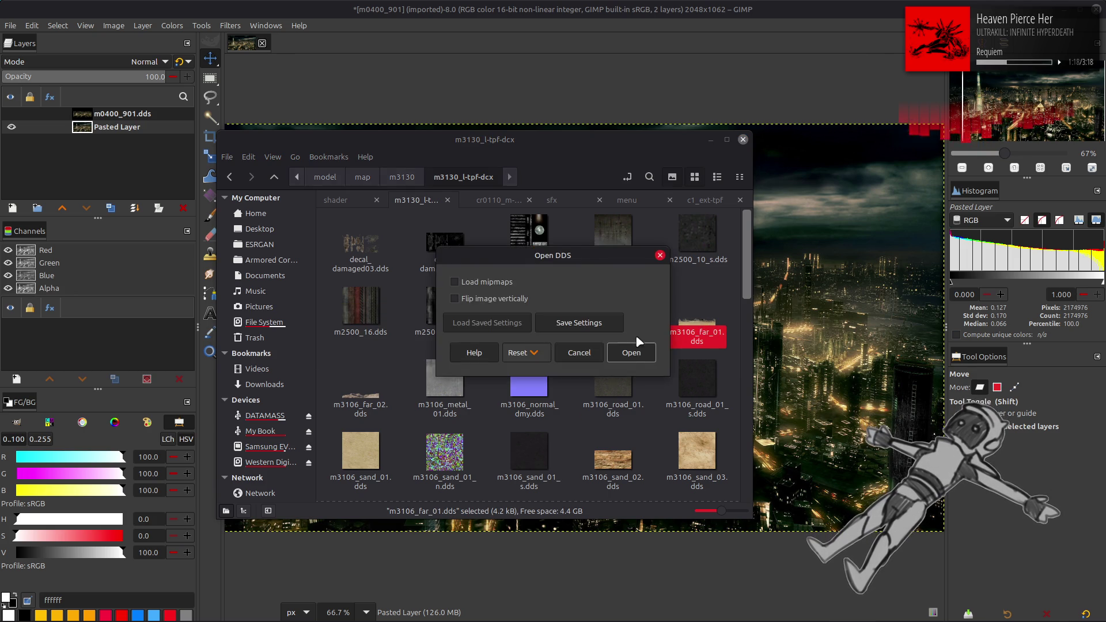
pyautogui.click(632, 351)
pyautogui.keyDown('ctrl'); pyautogui.scroll(6, 629, 348); pyautogui.keyUp('ctrl')
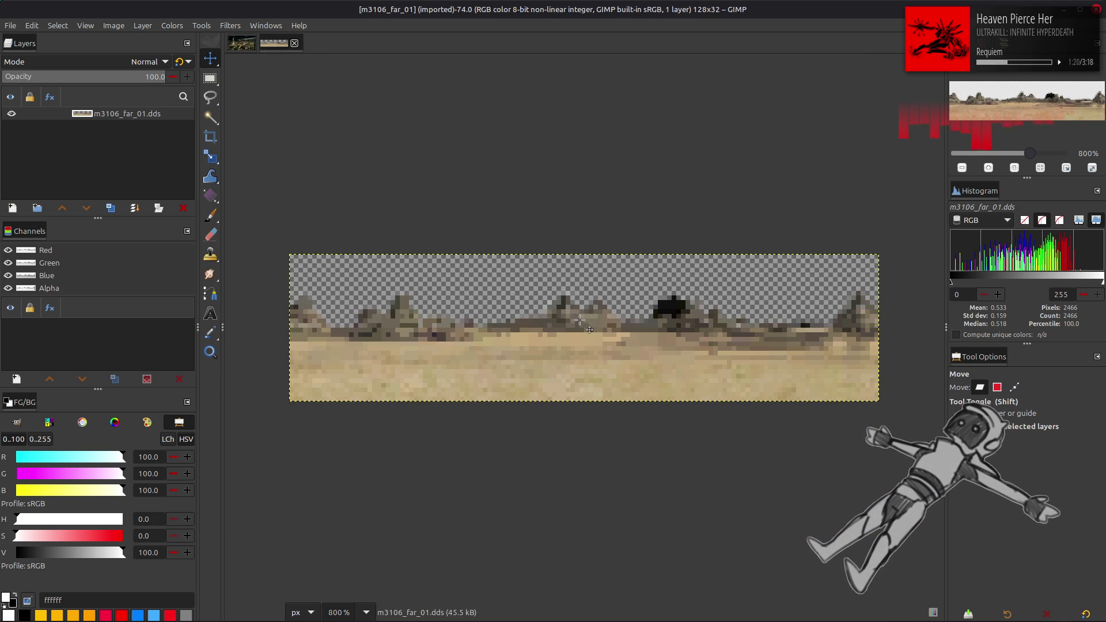
pyautogui.click(294, 43)
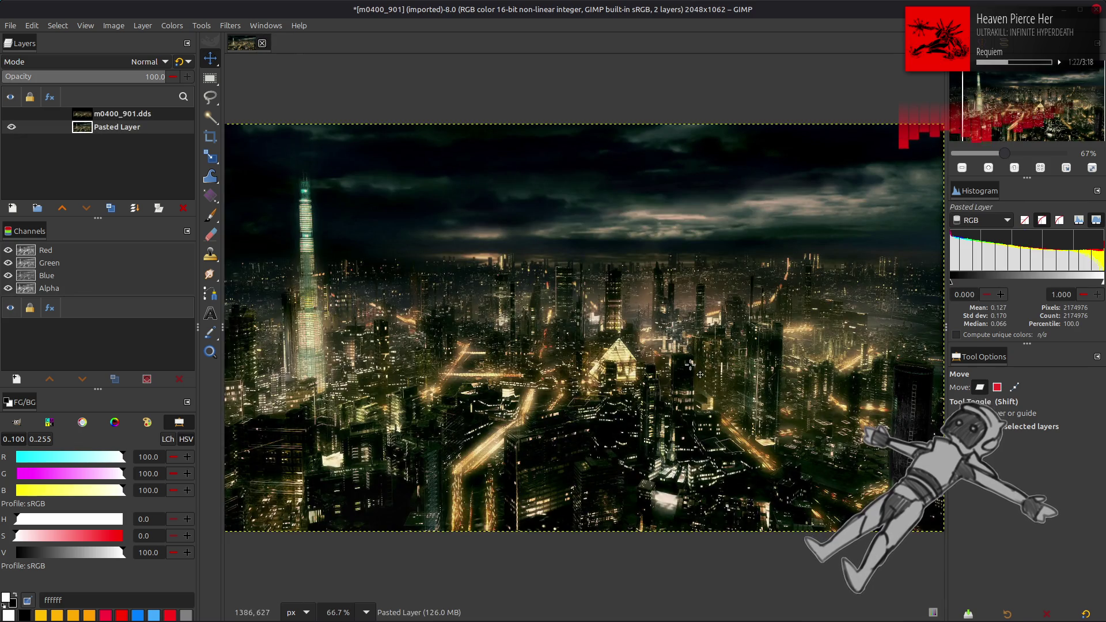
# Unpack m3106_far_01.tpf.dcx and m3106_far_02.tpf.dcx from m3130_htdcx-bnd with YabberExtended.
pyautogui.hotkey('alt', 'Tab')
pyautogui.hotkey('alt', 'Up')
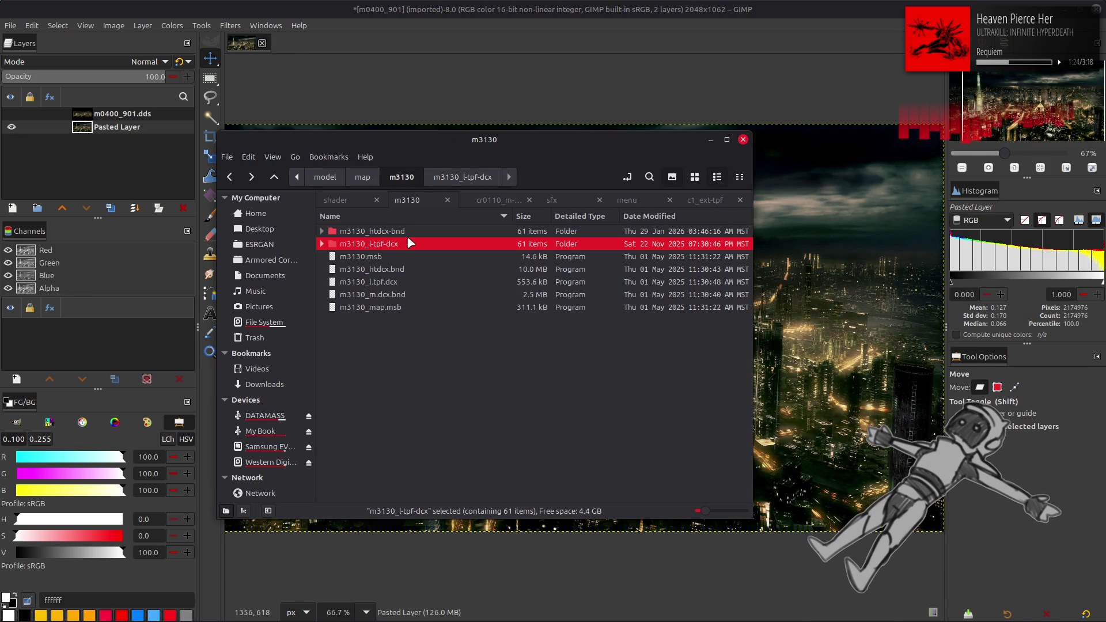
pyautogui.doubleClick(410, 230)
pyautogui.click(412, 345)
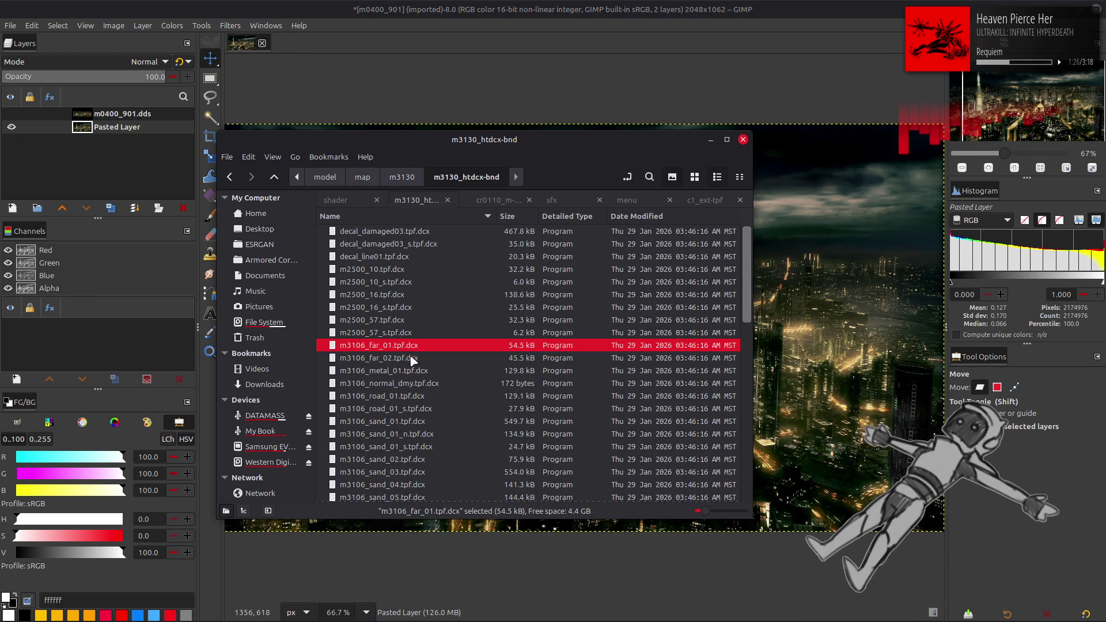
pyautogui.keyDown('ctrl'); pyautogui.click(412, 358); pyautogui.keyUp('ctrl')
pyautogui.rightClick(412, 358)
pyautogui.click(444, 366)
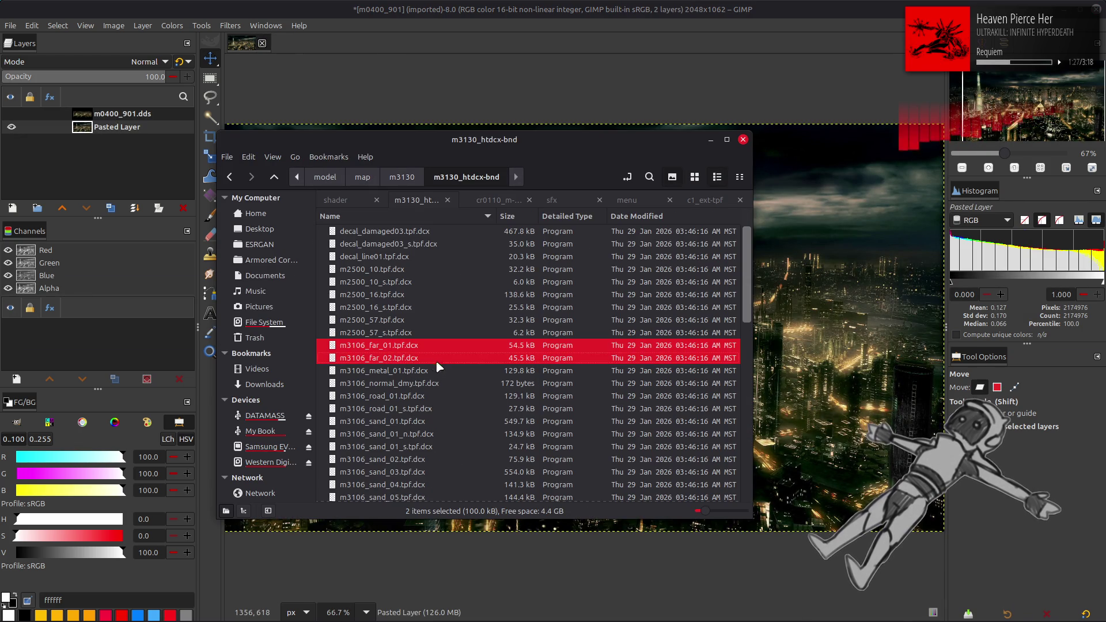
# Open the extracted 512×128 m3106_far_01.dds desert backdrop in GIMP, inspect it, and close it.
pyautogui.doubleClick(410, 232)
pyautogui.click(406, 232)
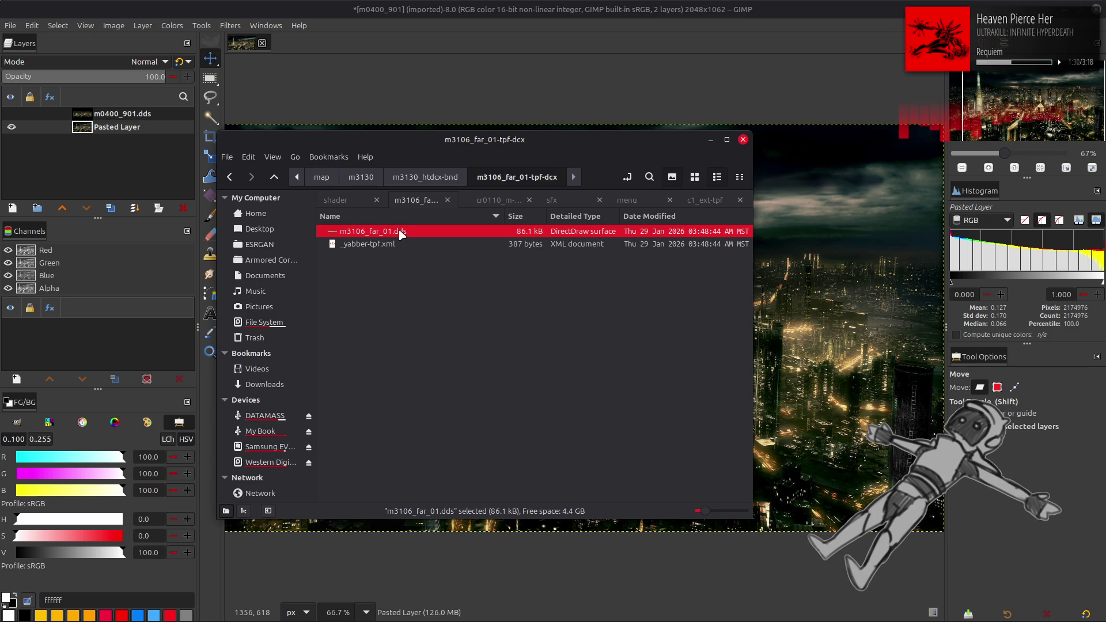
pyautogui.press('Return')
pyautogui.click(628, 352)
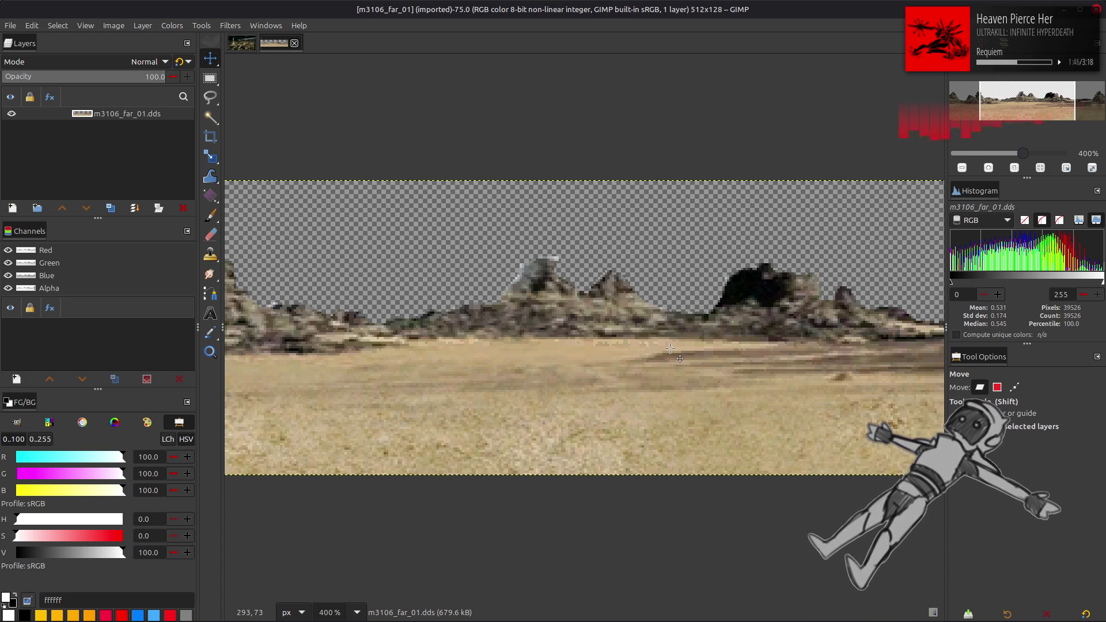
pyautogui.keyDown('ctrl'); pyautogui.scroll(-2, 670, 348); pyautogui.keyUp('ctrl')
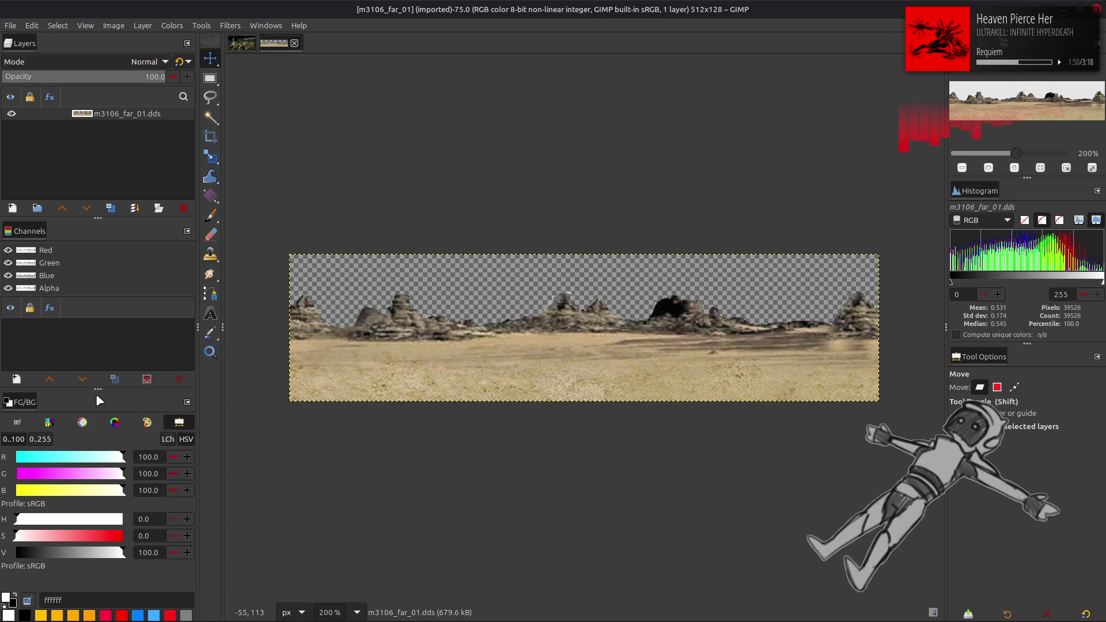
pyautogui.moveTo(98, 390); pyautogui.dragTo(98, 410)
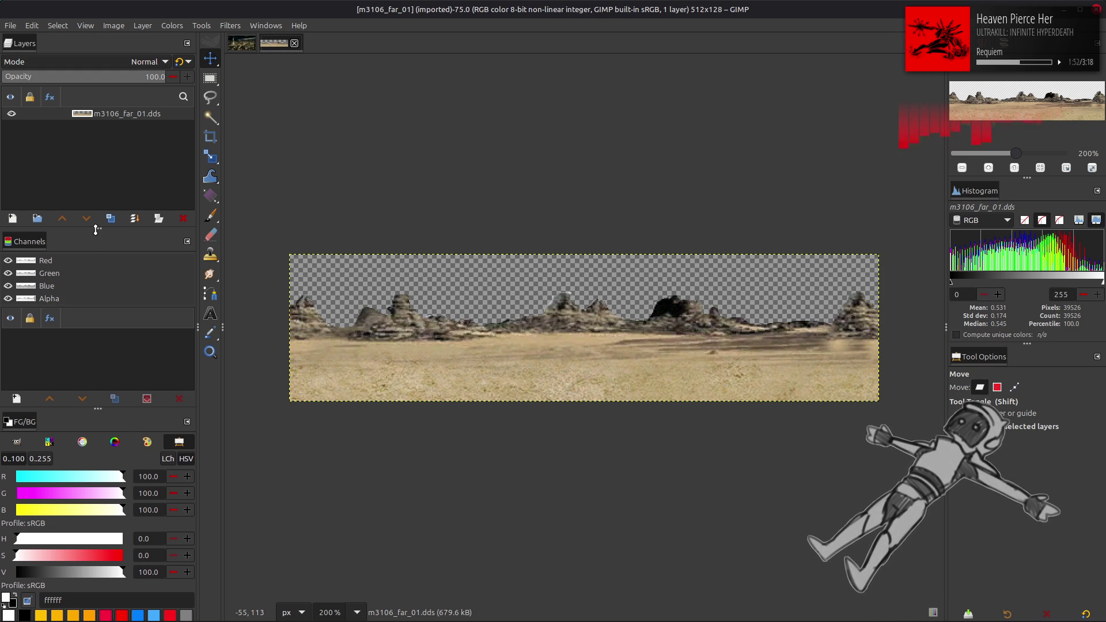
pyautogui.moveTo(97, 230); pyautogui.dragTo(97, 271)
pyautogui.click(294, 43)
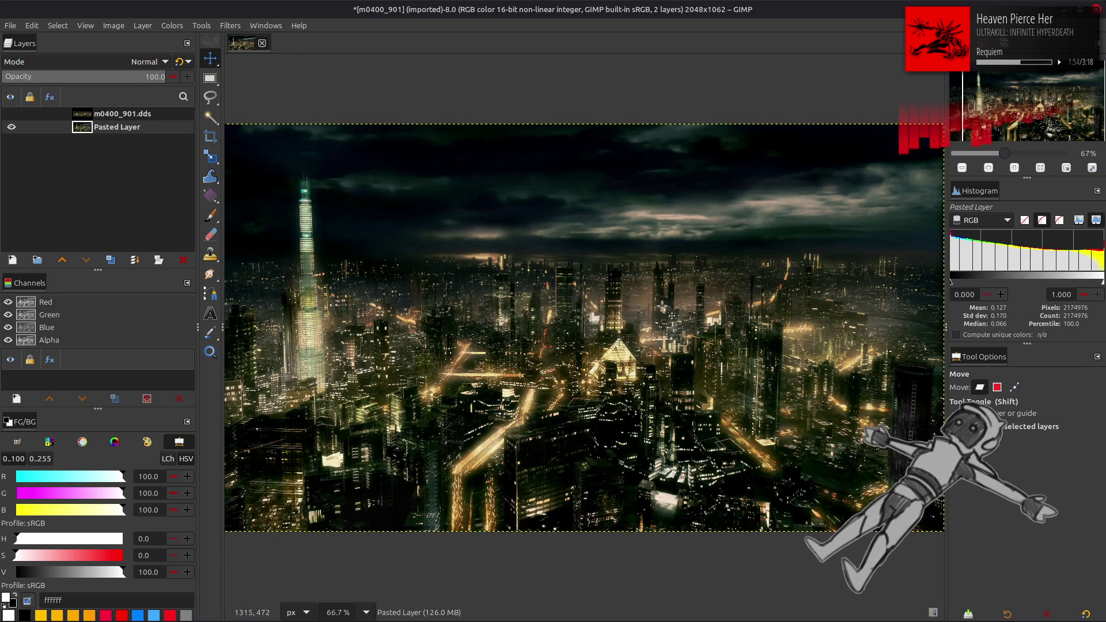
pyautogui.hotkey('alt', 'Tab')
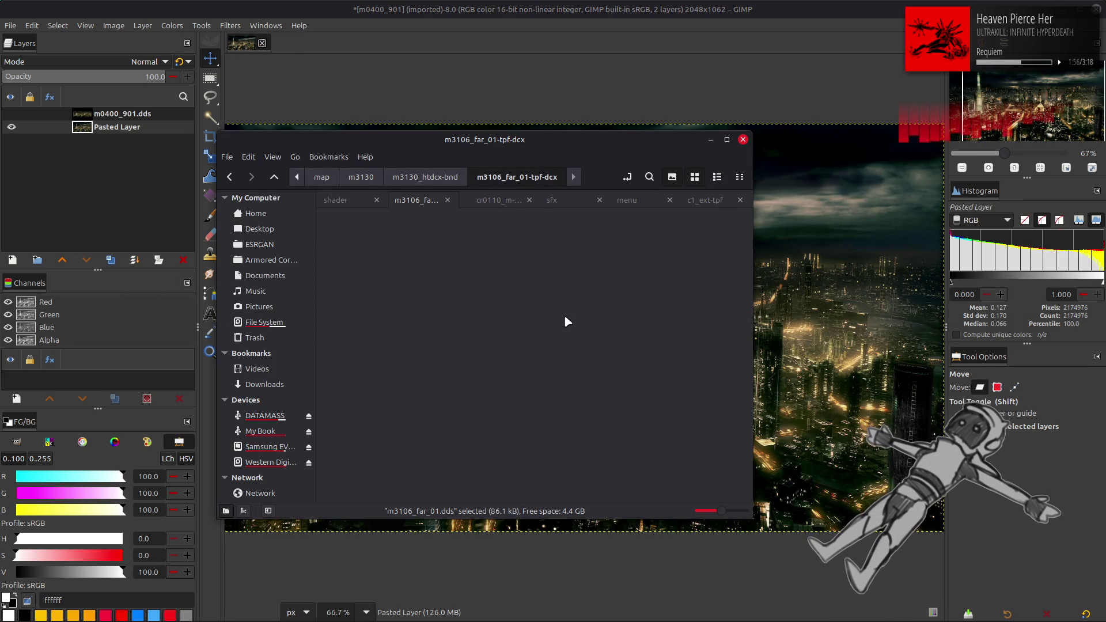
# Open m3106_far_02.dds from the m3106_far_02-tpf-dcx folder, inspect the mountain backdrop, and close it.
pyautogui.press('BackSpace')
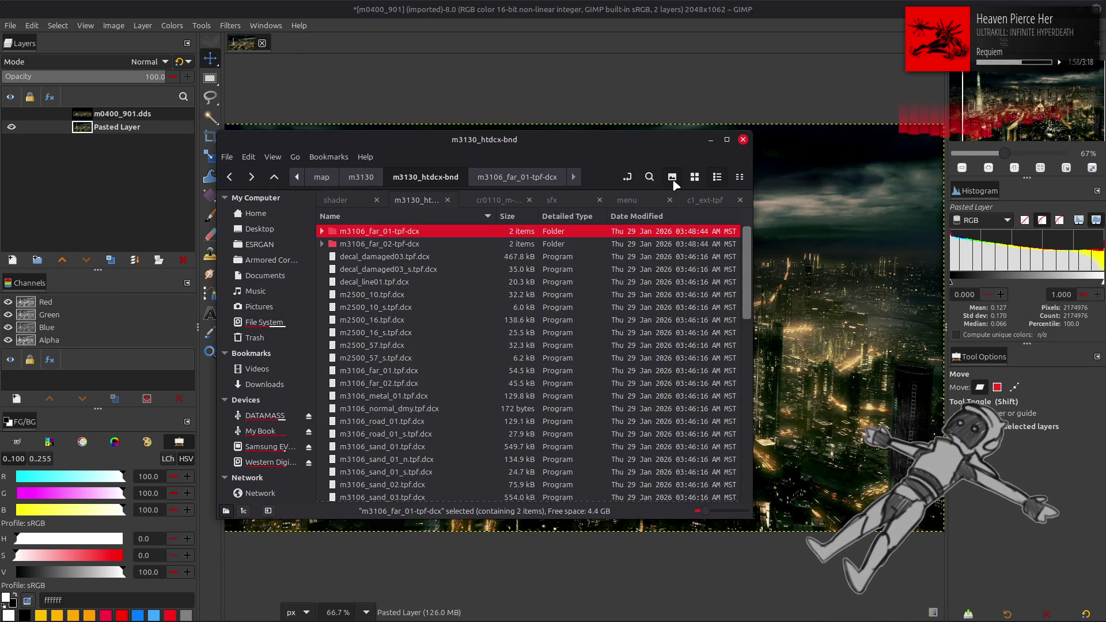
pyautogui.doubleClick(426, 245)
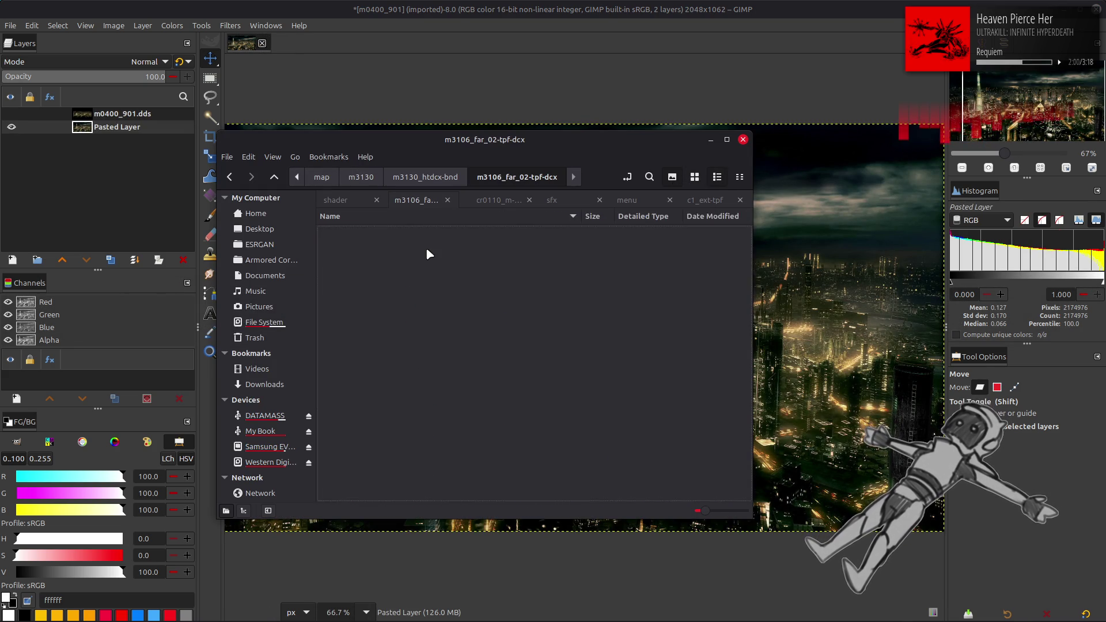
pyautogui.click(694, 177)
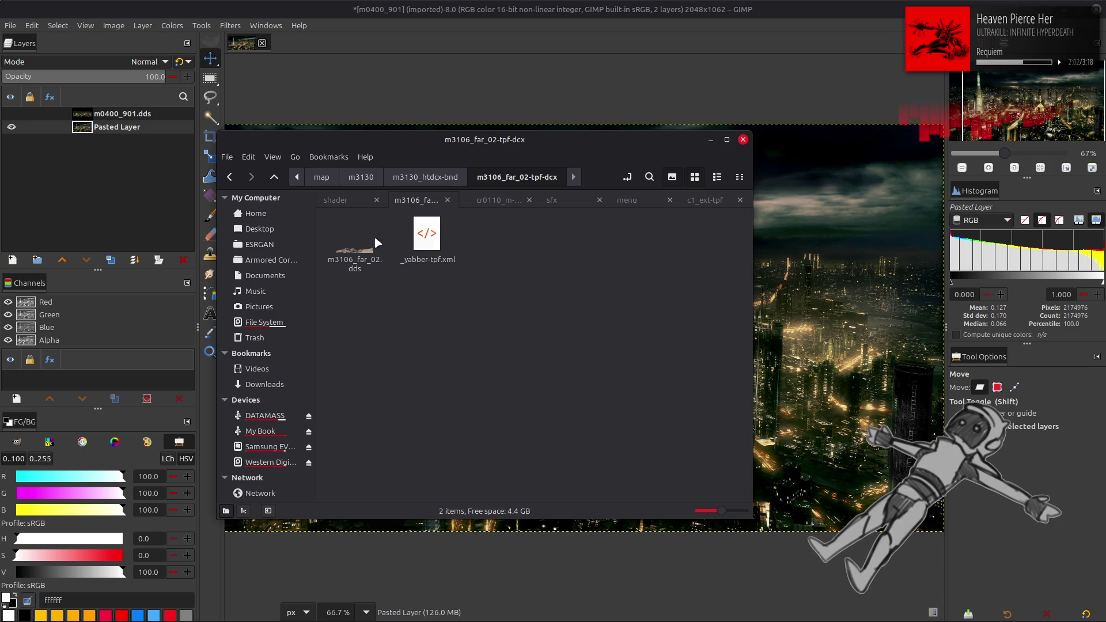
pyautogui.doubleClick(357, 258)
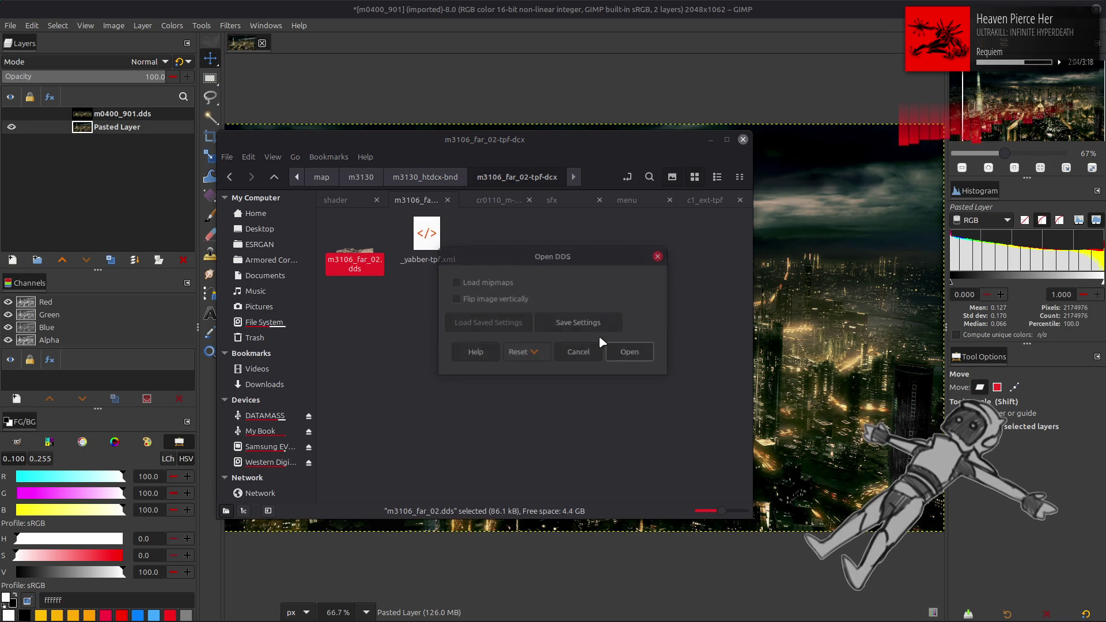
pyautogui.click(632, 353)
pyautogui.keyDown('ctrl'); pyautogui.scroll(4, 599, 346); pyautogui.keyUp('ctrl')
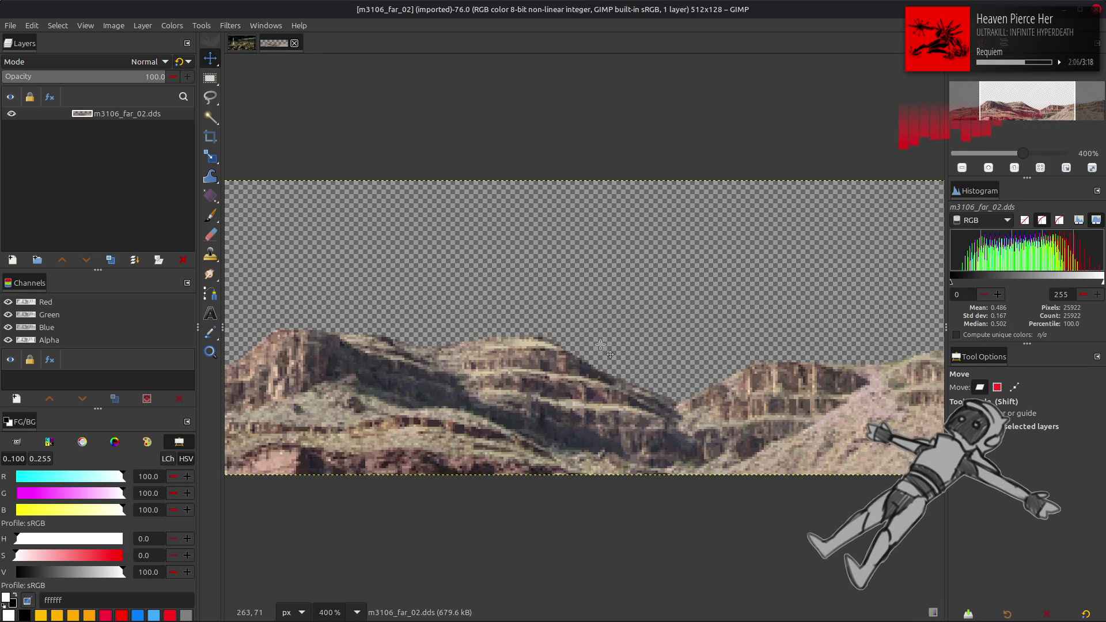
pyautogui.keyDown('ctrl'); pyautogui.scroll(-2, 600, 344); pyautogui.keyUp('ctrl')
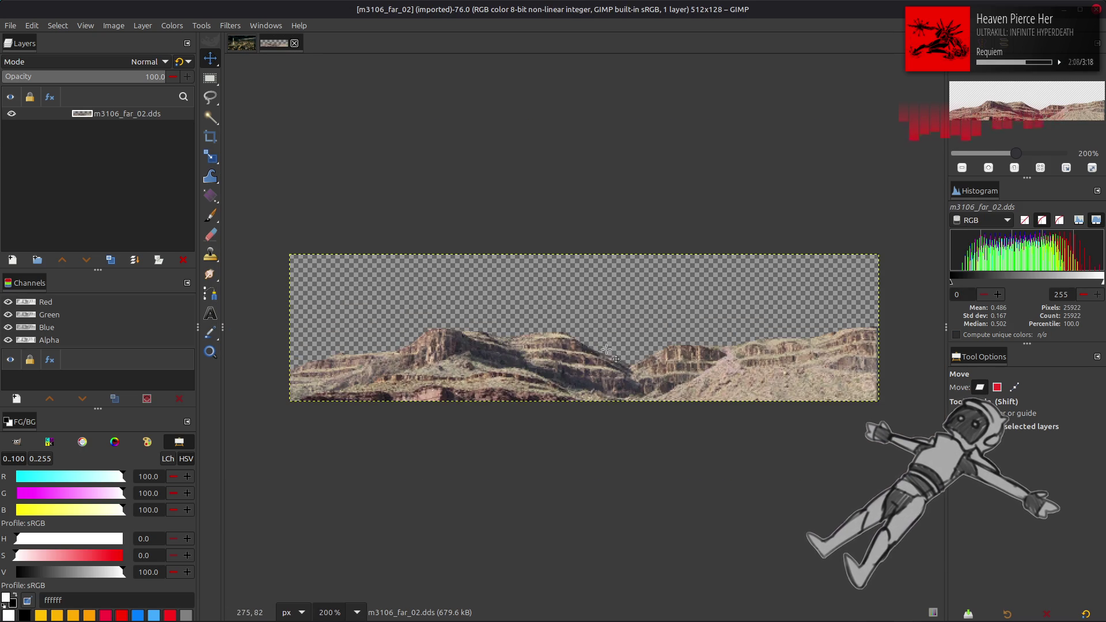
pyautogui.click(294, 43)
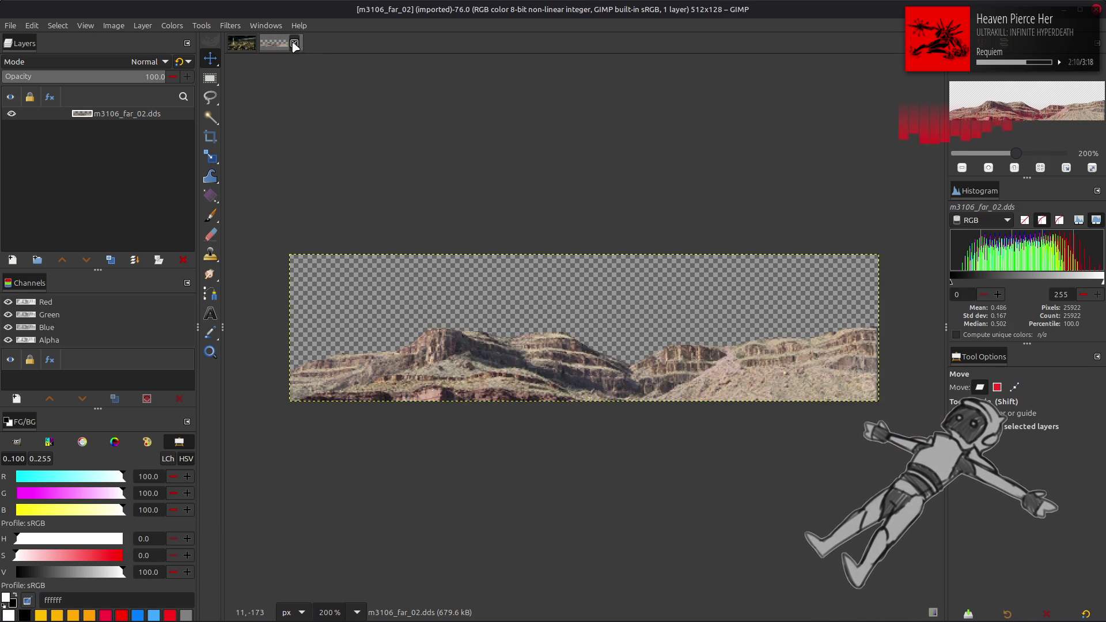
pyautogui.moveTo(728, 617)
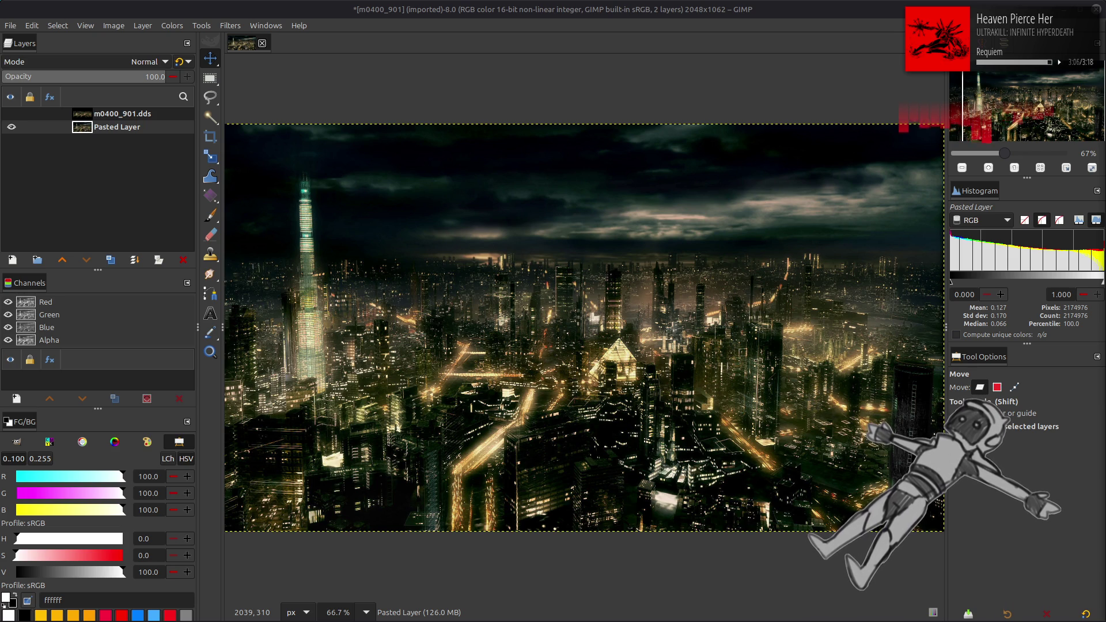
# Minimize GIMP, unpack m3130_m.dcx.bnd with YabberExtended, and open the new m3130_m-dcx-bnd folder.
pyautogui.click(1062, 10)
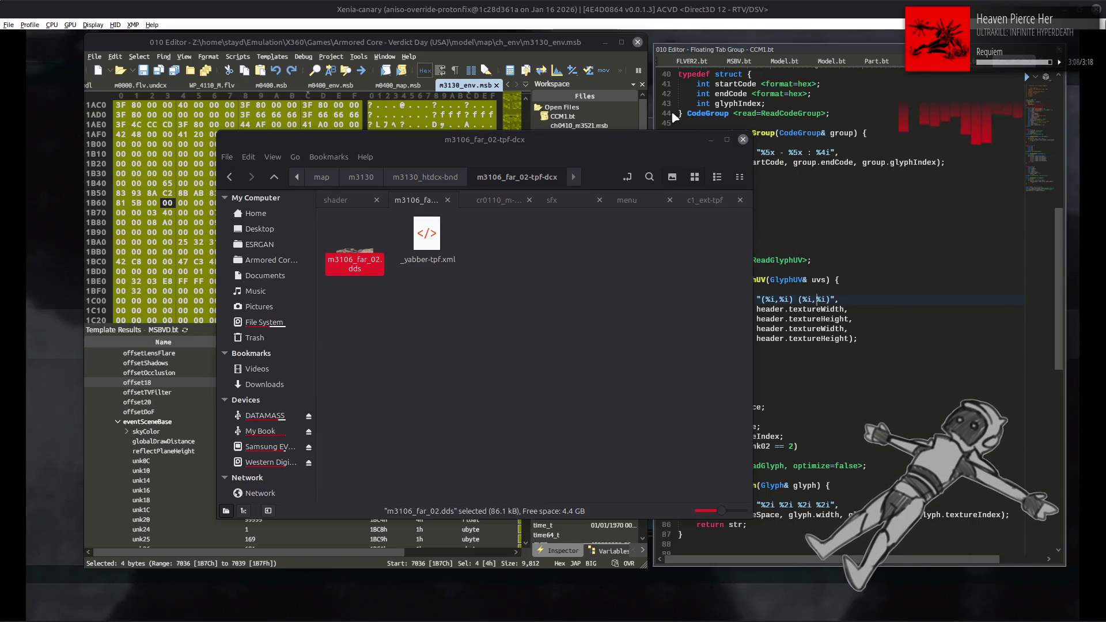
pyautogui.click(590, 318)
pyautogui.hotkey('alt', 'Left')
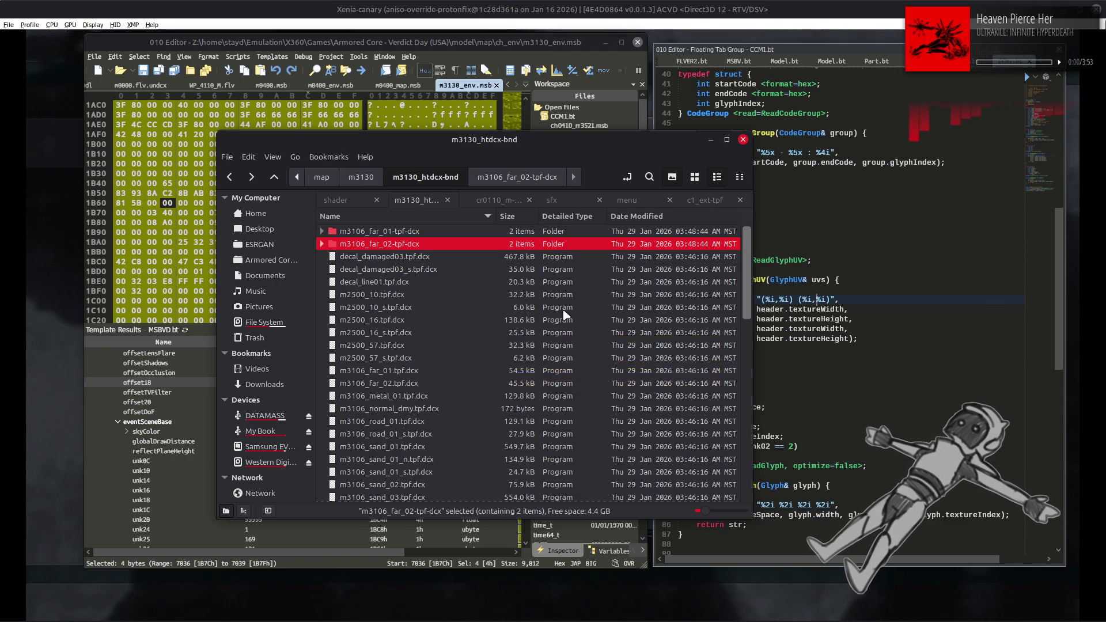
pyautogui.hotkey('alt', 'Up')
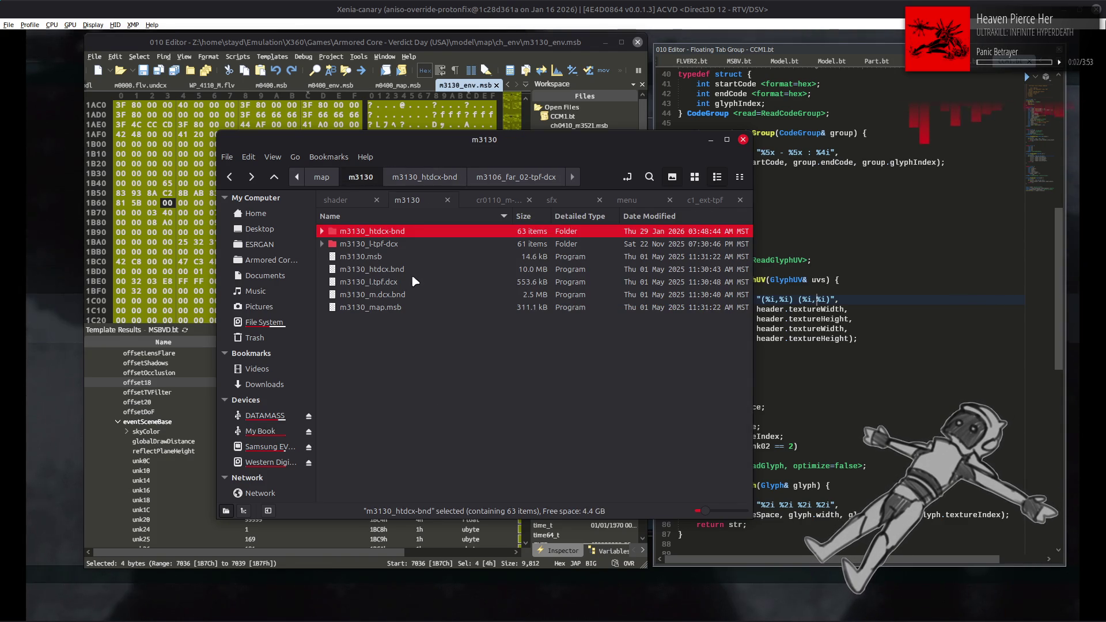
pyautogui.click(410, 294)
pyautogui.rightClick(411, 293)
pyautogui.click(436, 309)
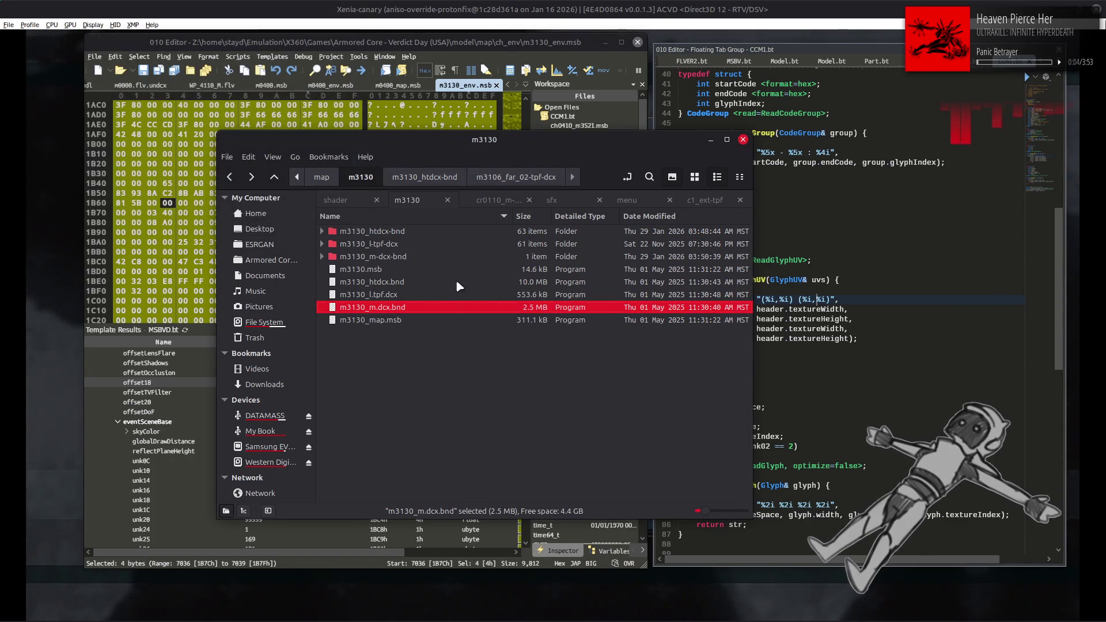
pyautogui.doubleClick(440, 257)
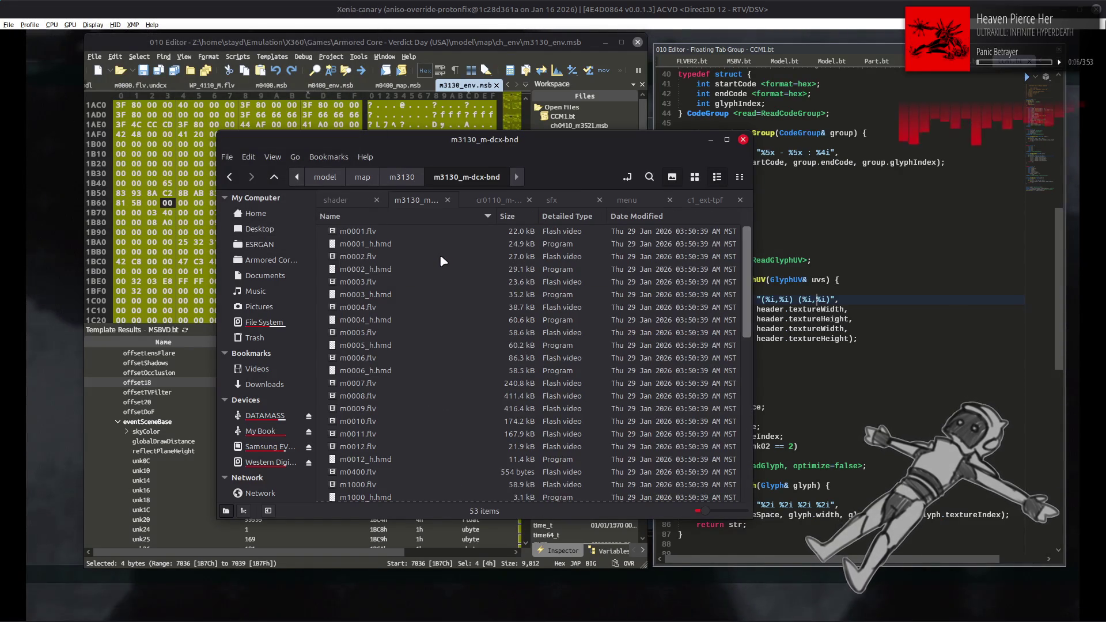
# Launch Blender from the application launcher.
pyautogui.press('super')
pyautogui.write('bl')
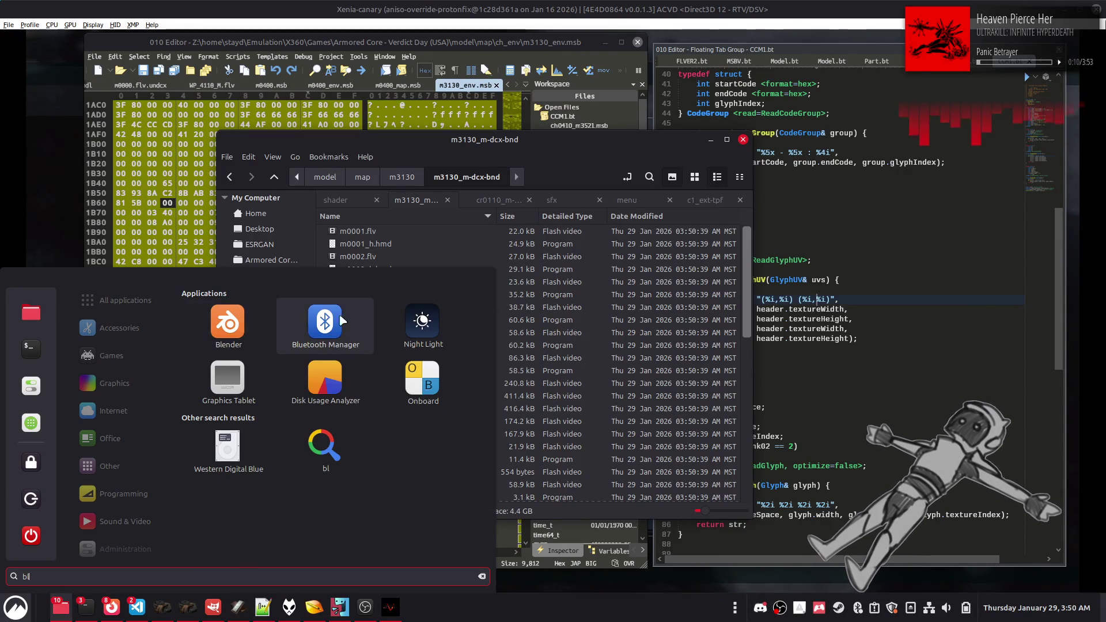
pyautogui.press('Return')
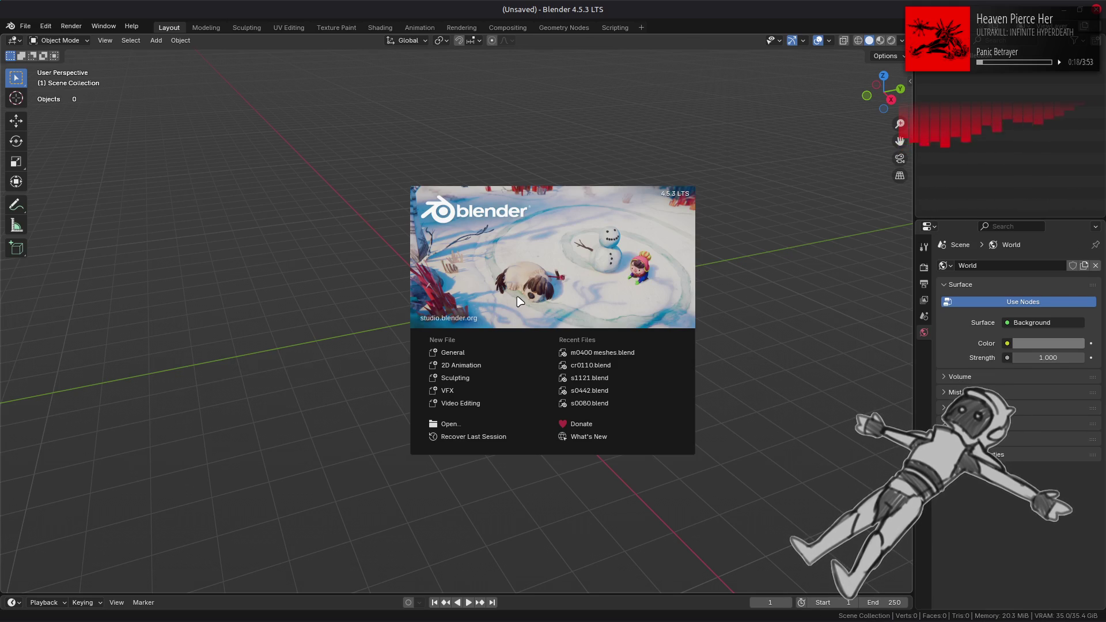
# Dismiss the Blender splash screen and switch back to the GIMP city image.
pyautogui.click(866, 252)
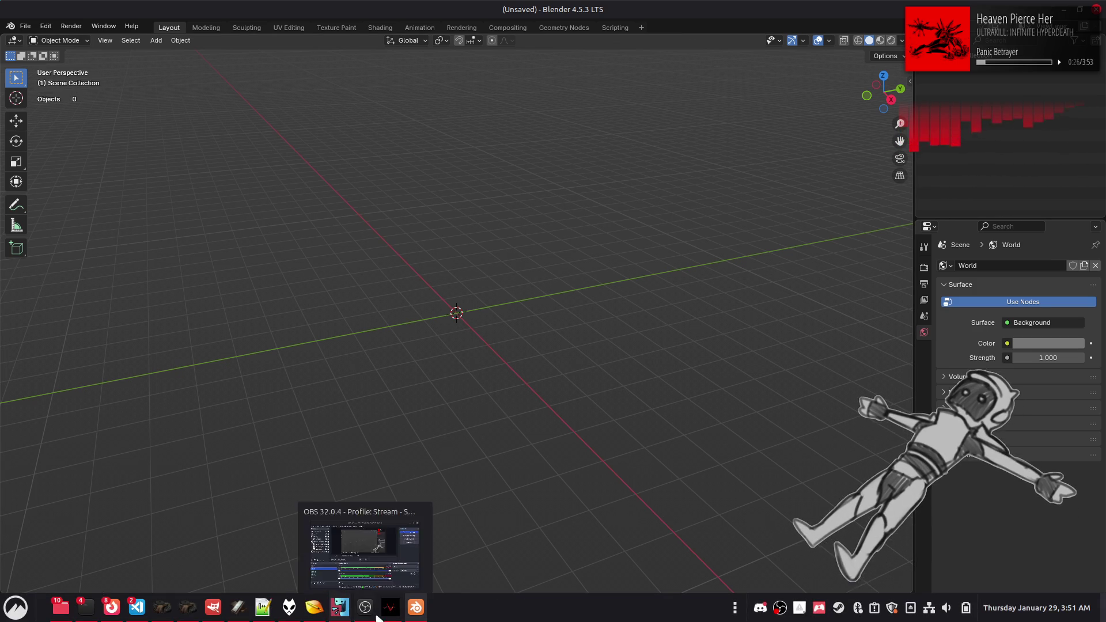
pyautogui.click(253, 615)
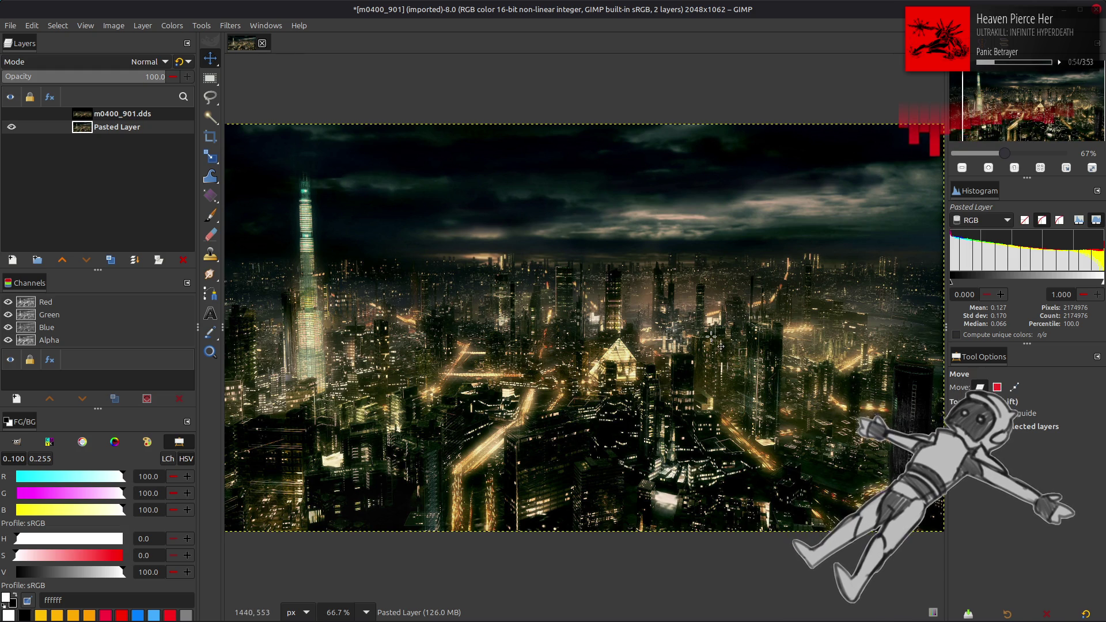
# Undo the last layer change, zoom and pan around the night-city Pasted Layer, then return to Blender.
pyautogui.hotkey('ctrl', 'z')
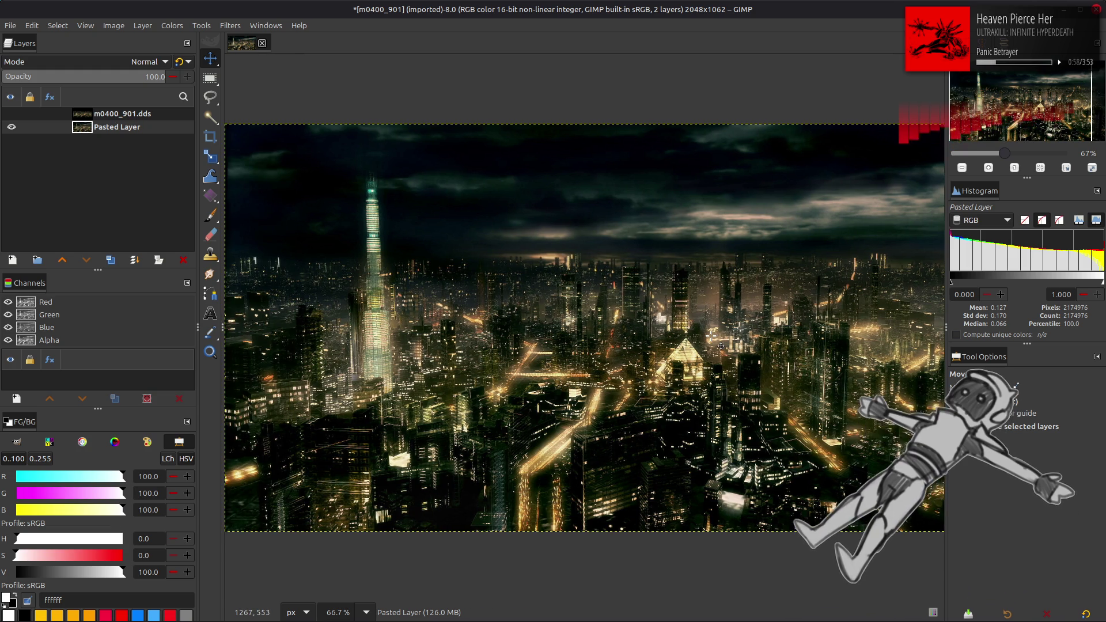
pyautogui.keyDown('ctrl'); pyautogui.scroll(7, 710, 335); pyautogui.keyUp('ctrl')
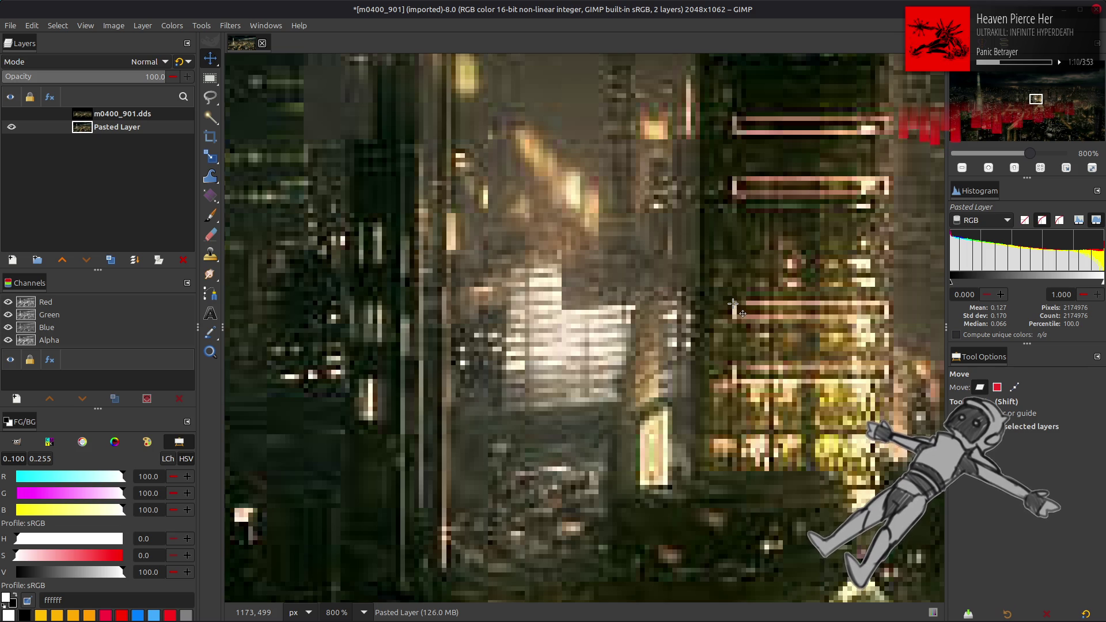
pyautogui.keyDown('ctrl'); pyautogui.scroll(-2, 734, 302); pyautogui.keyUp('ctrl')
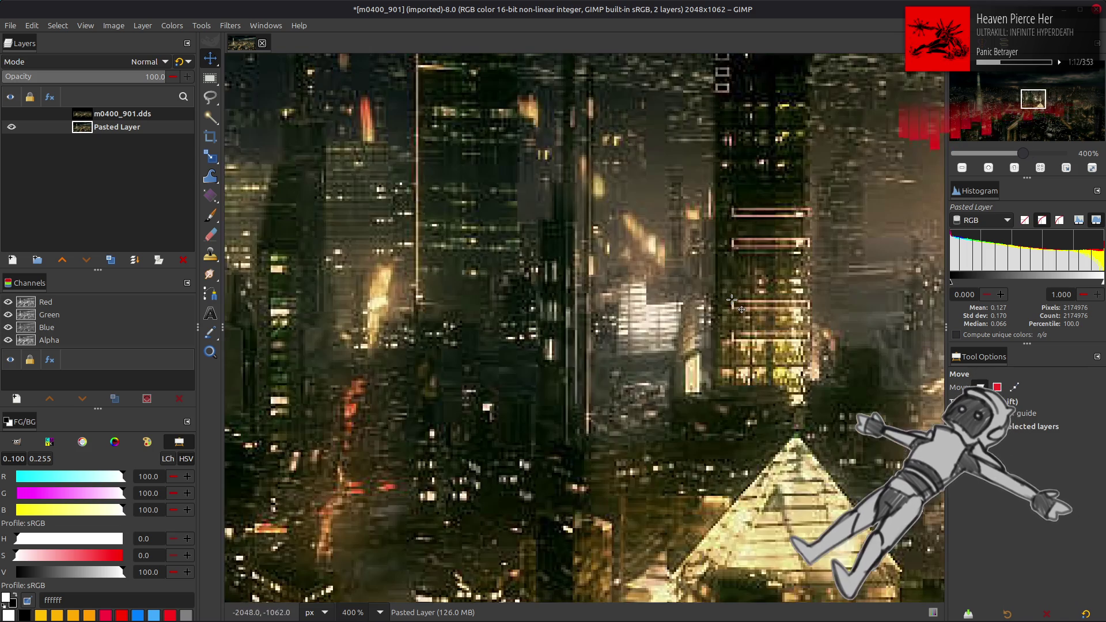
pyautogui.keyDown('ctrl'); pyautogui.scroll(-2, 733, 300); pyautogui.keyUp('ctrl')
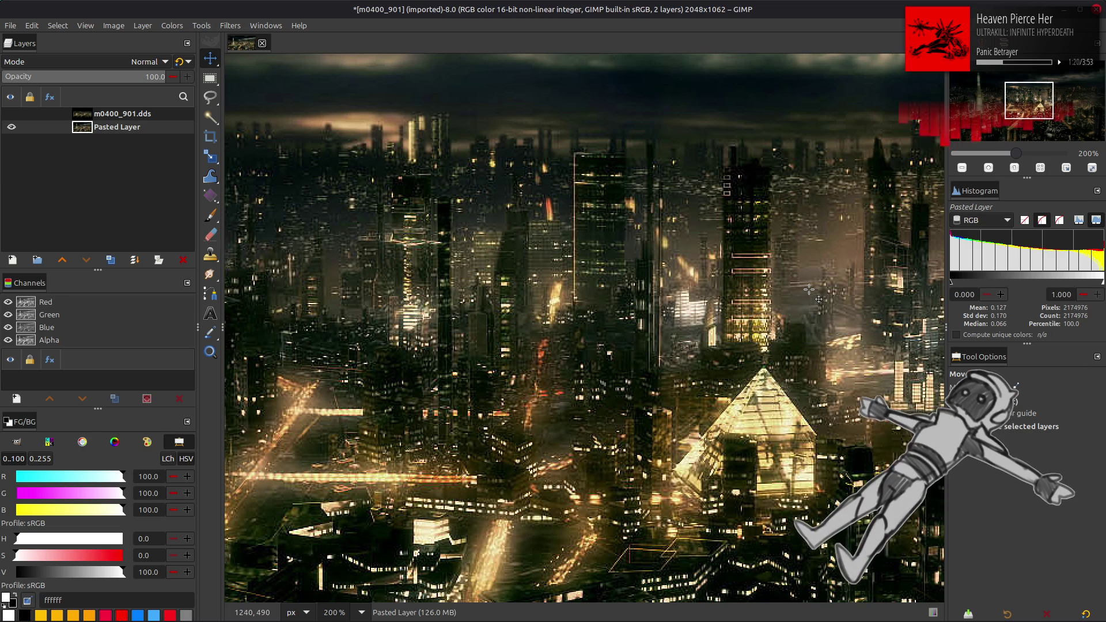
pyautogui.keyDown('ctrl'); pyautogui.scroll(-2, 809, 289); pyautogui.keyUp('ctrl')
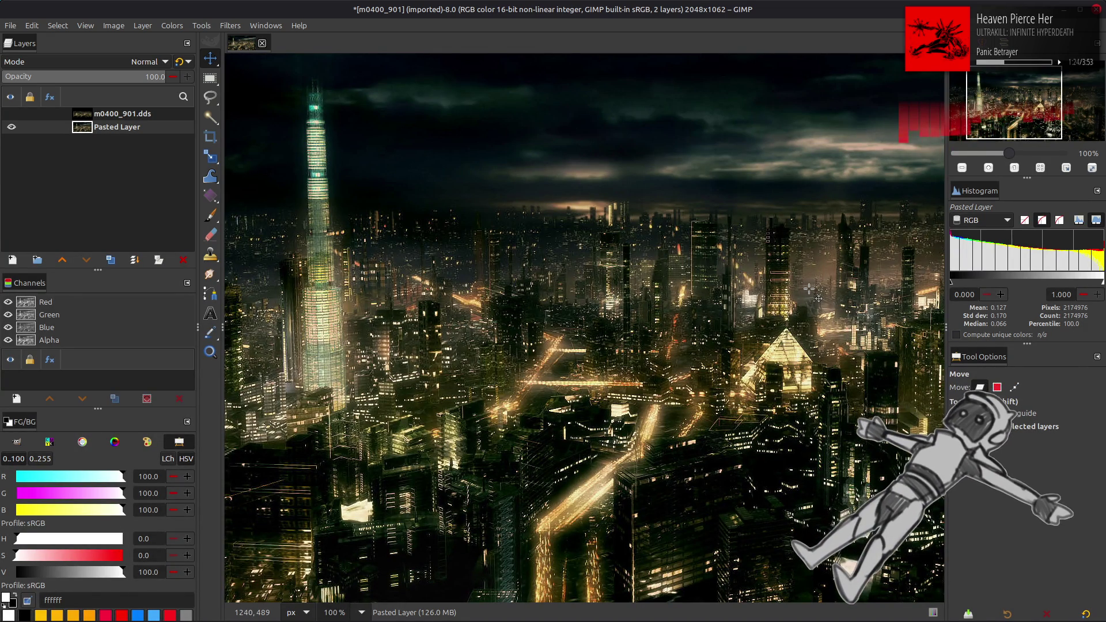
pyautogui.scroll(2, 809, 288)
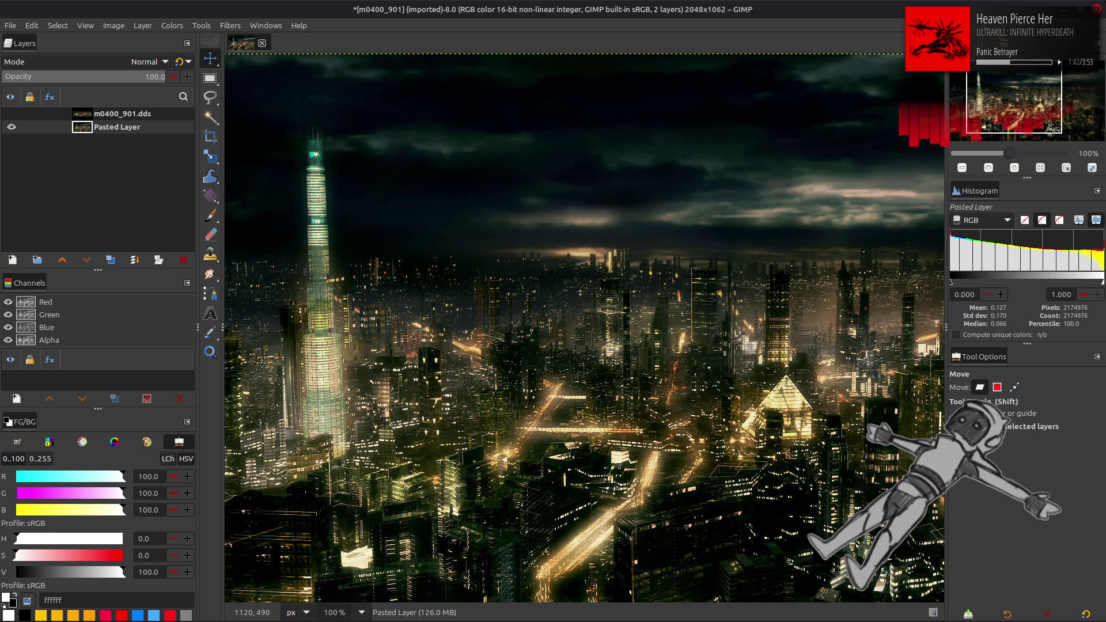
pyautogui.hscroll(8, 739, 336)
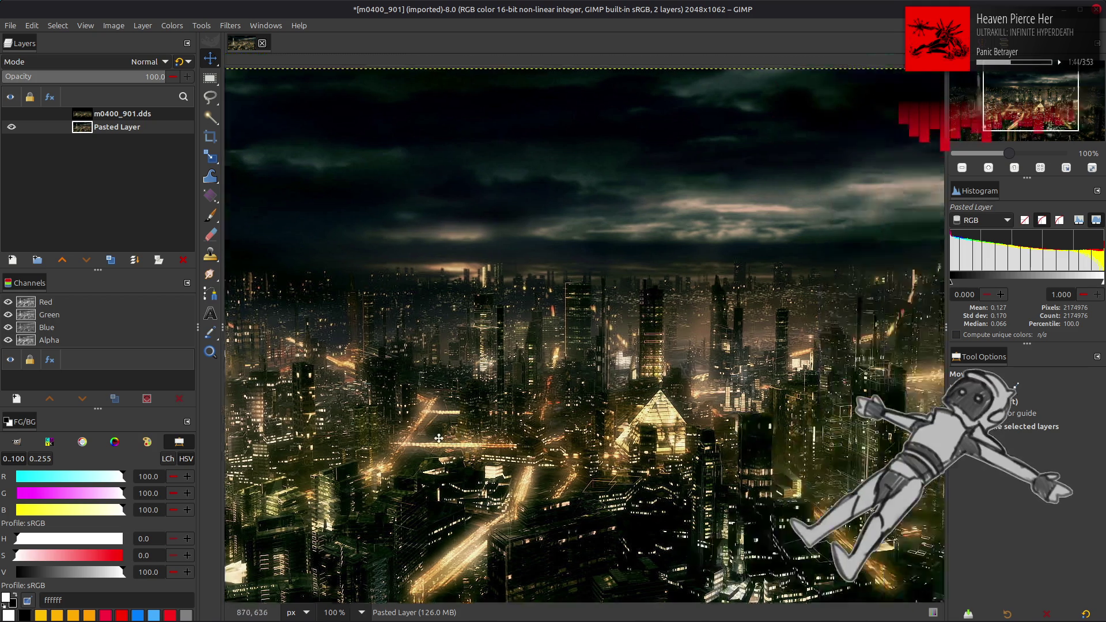
pyautogui.hscroll(-4, 319, 409)
pyautogui.scroll(-1, 318, 409)
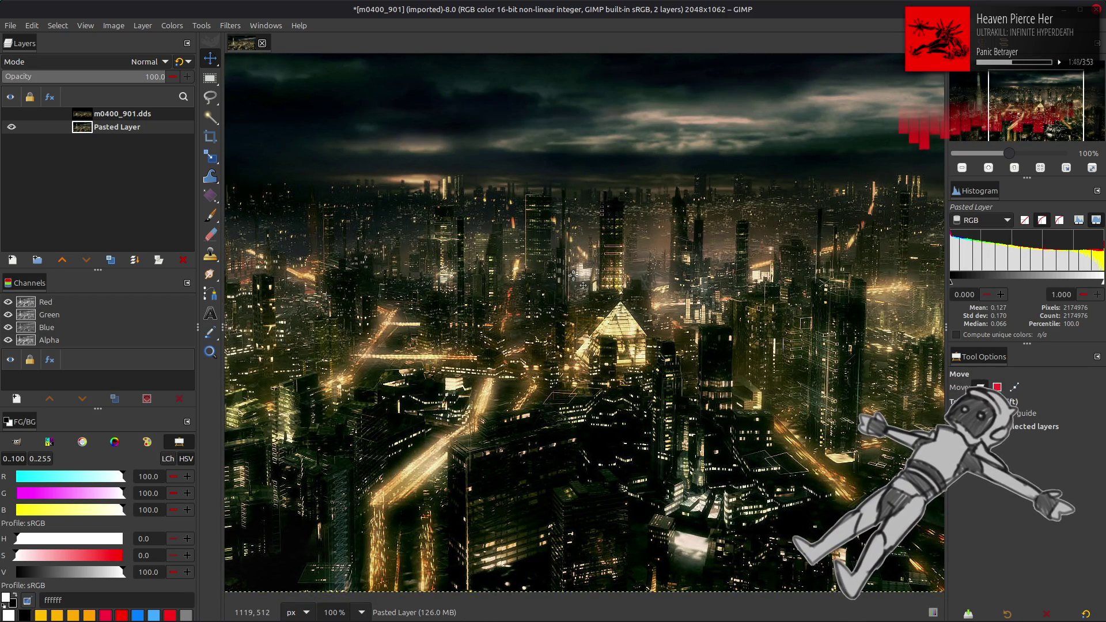
pyautogui.scroll(2, 573, 275)
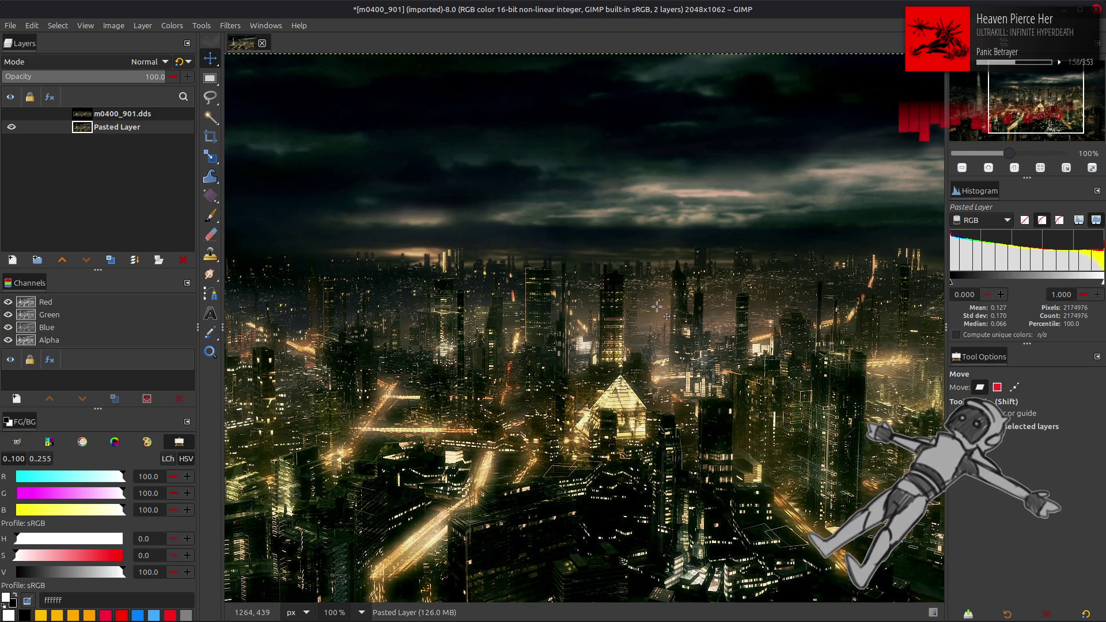
pyautogui.keyDown('ctrl'); pyautogui.scroll(6, 657, 306); pyautogui.keyUp('ctrl')
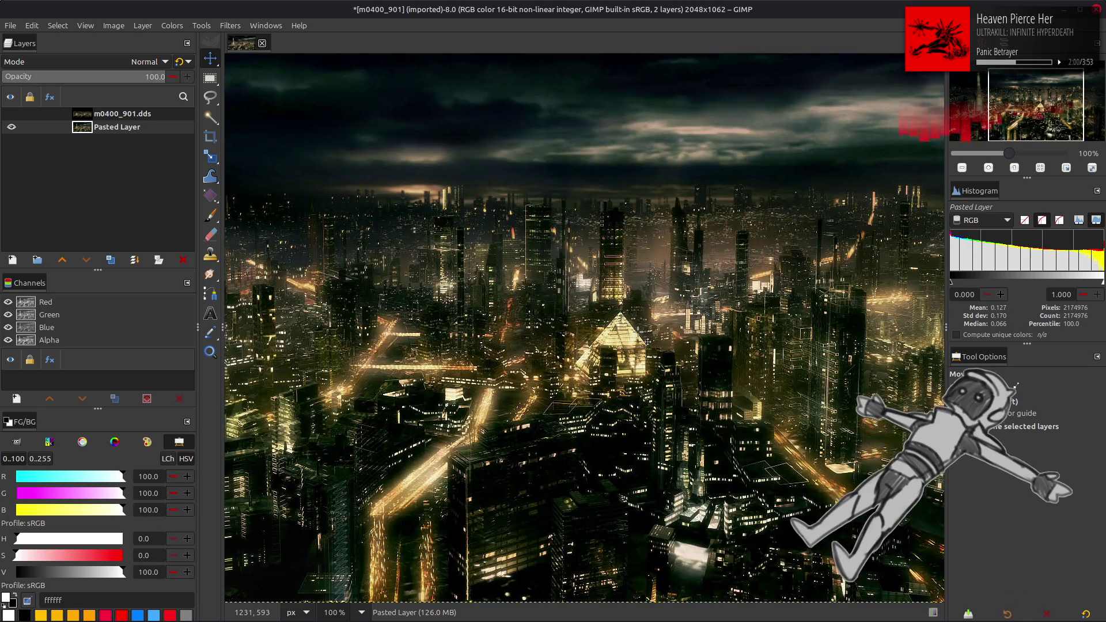
pyautogui.keyDown('ctrl'); pyautogui.scroll(-6, 620, 356); pyautogui.keyUp('ctrl')
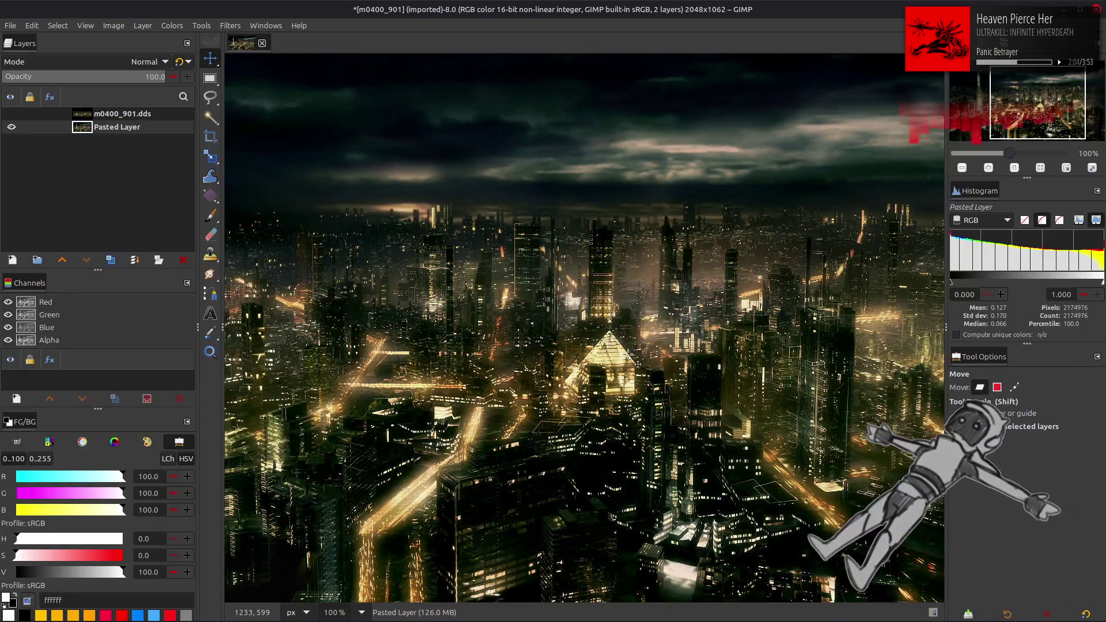
pyautogui.hscroll(-5, 684, 357)
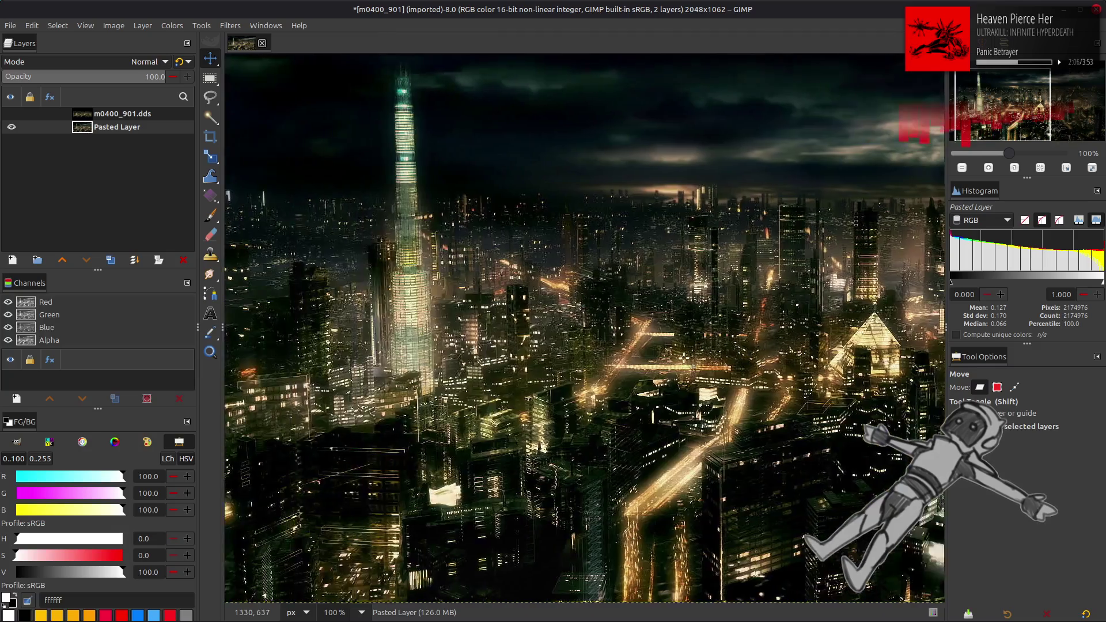
pyautogui.hscroll(-2, 684, 357)
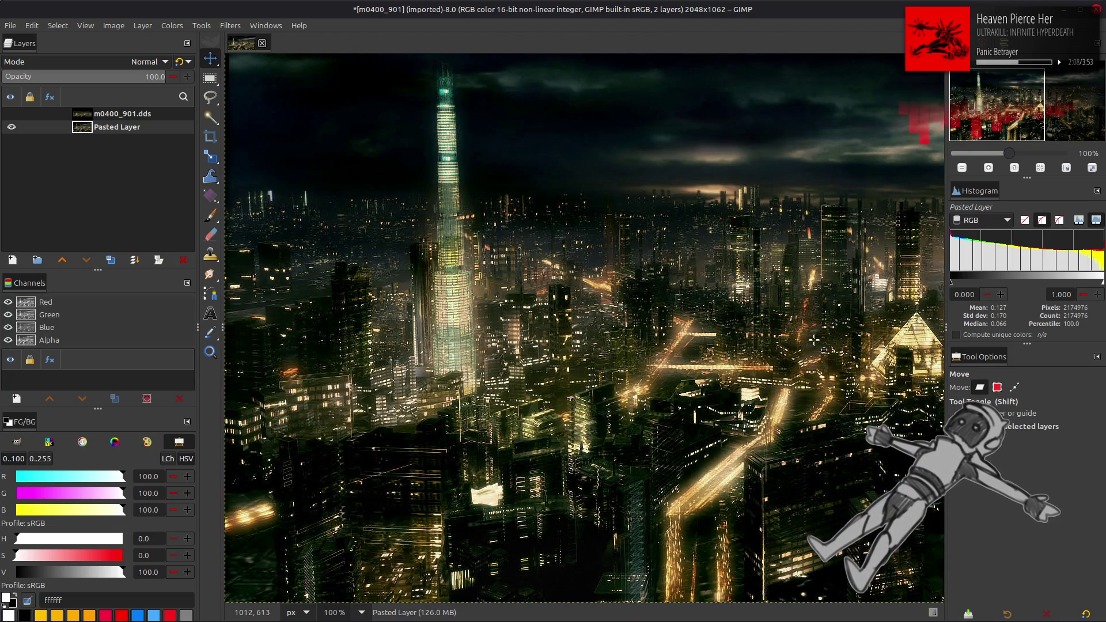
pyautogui.hscroll(3, 632, 421)
pyautogui.scroll(2, 632, 421)
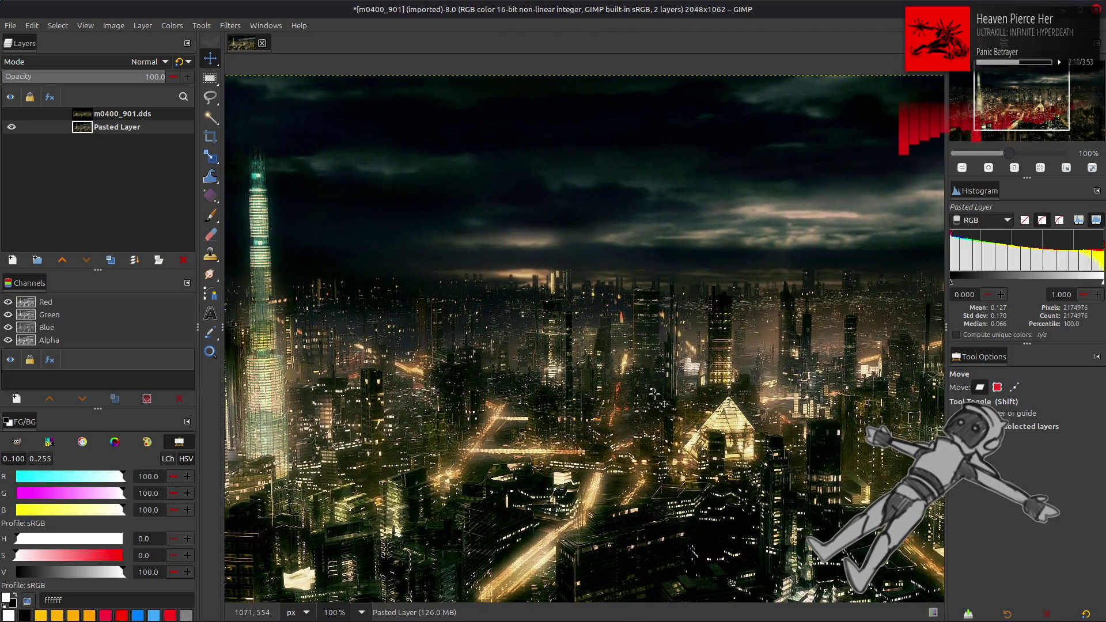
pyautogui.scroll(-3, 651, 397)
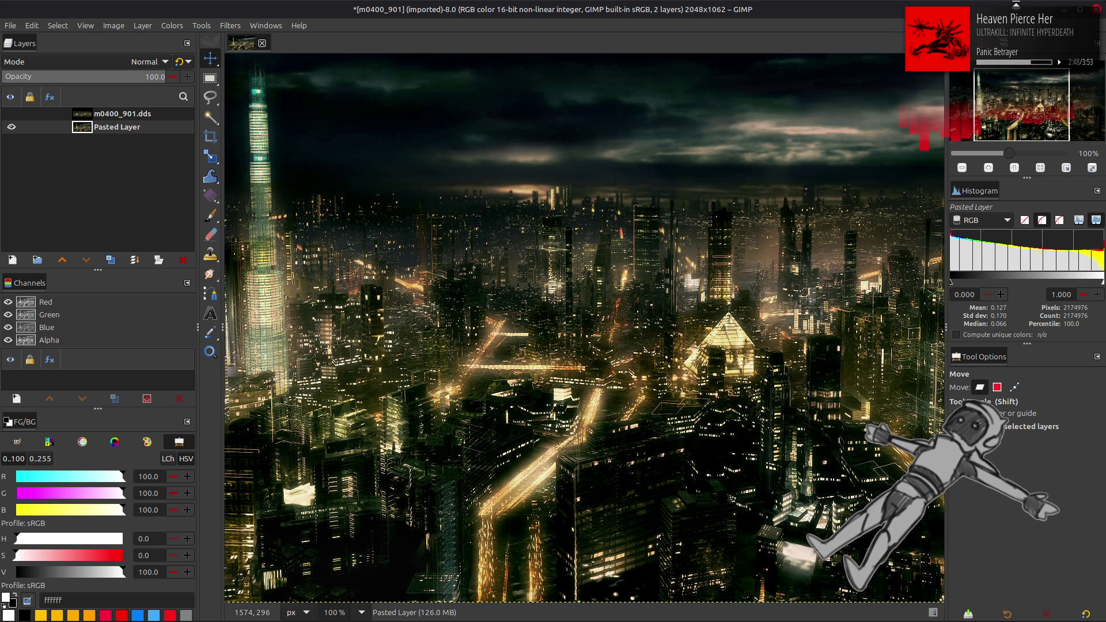
pyautogui.hotkey('alt', 'Tab')
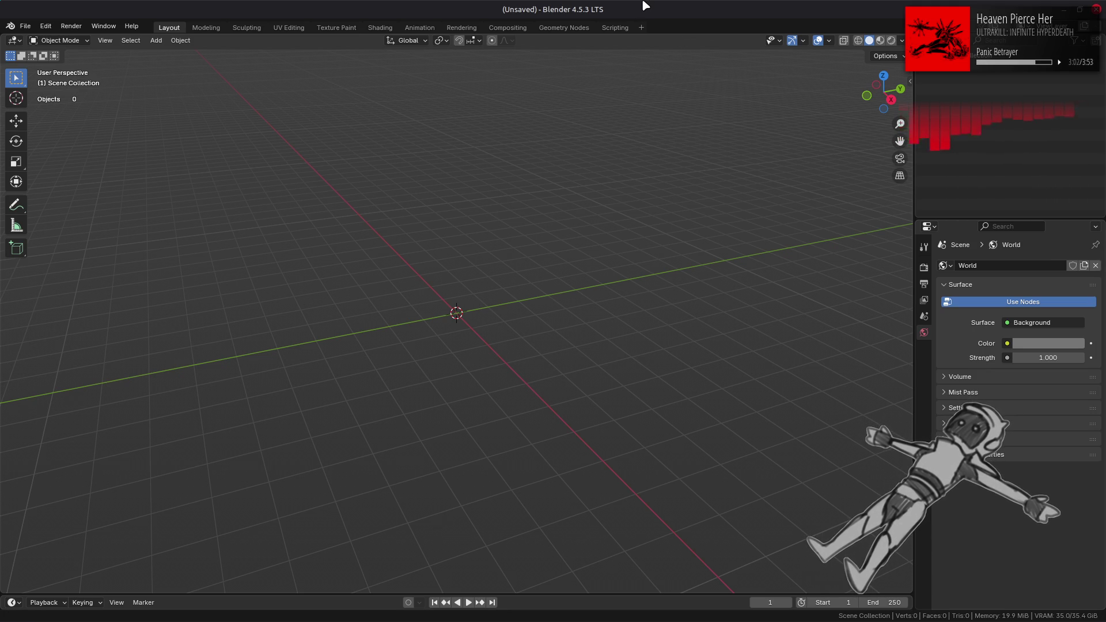
# Enable the DeepBump add-on in Blender's Preferences and review its details.
pyautogui.hotkey('alt', 'Tab')
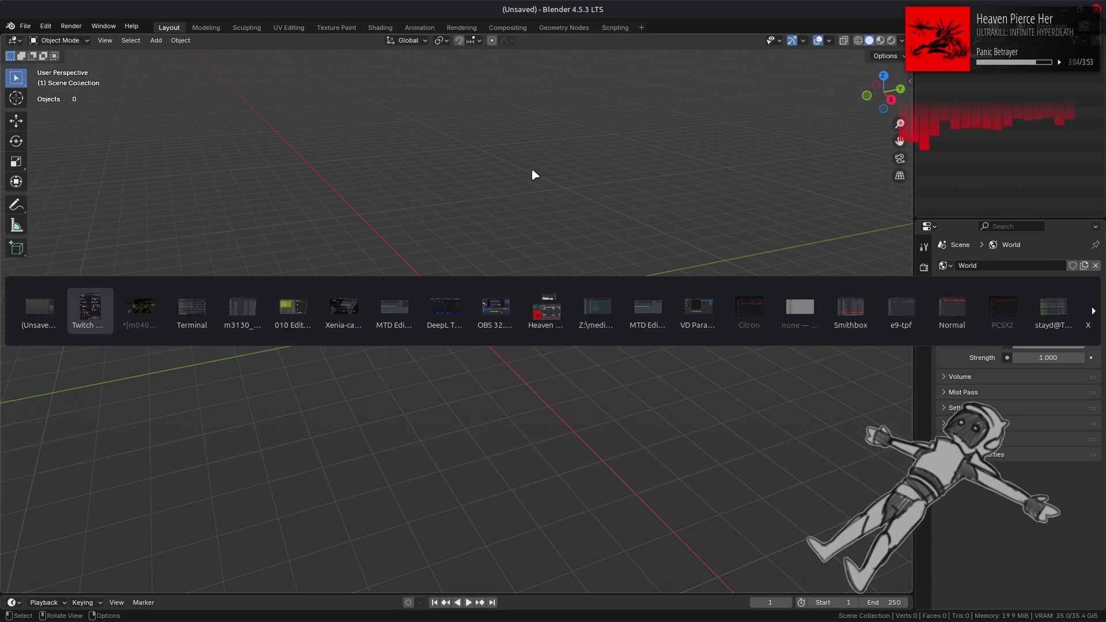
pyautogui.press('Tab')
pyautogui.press('Tab')
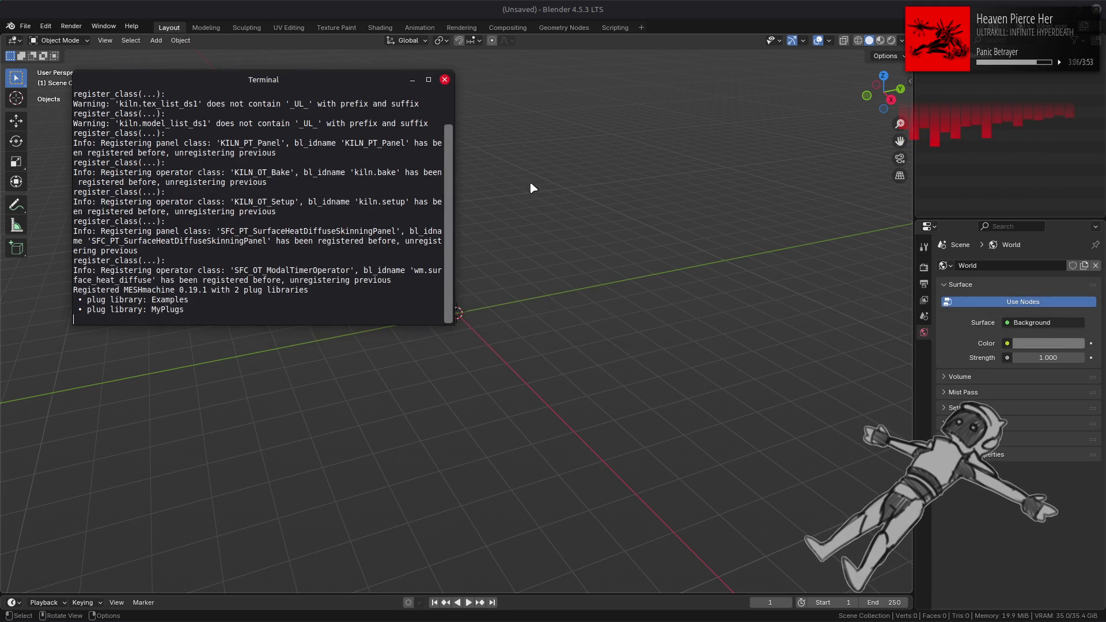
pyautogui.hotkey('alt', 'Tab')
pyautogui.press('Tab')
pyautogui.press('Tab')
pyautogui.press('Tab')
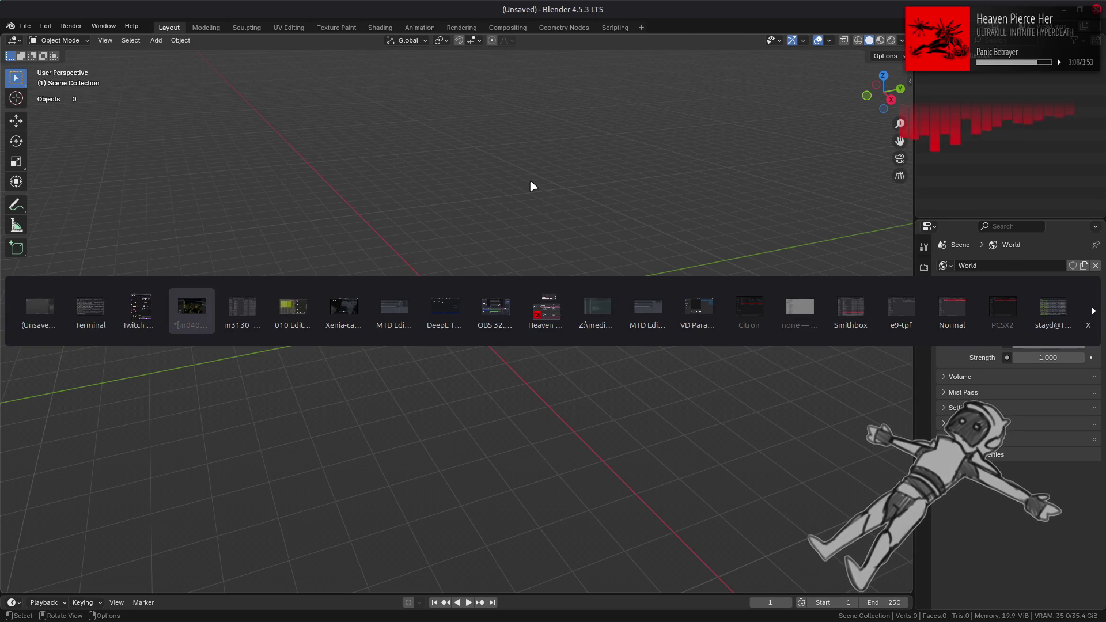
pyautogui.click(25, 26)
pyautogui.moveTo(46, 26)
pyautogui.click(106, 184)
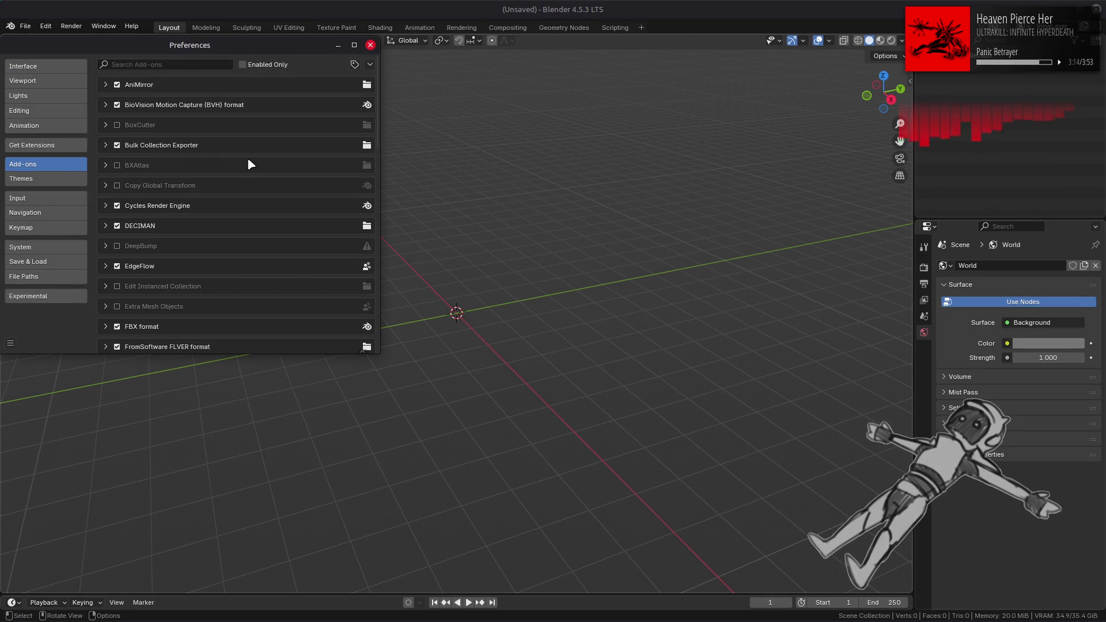
pyautogui.click(116, 246)
pyautogui.click(106, 247)
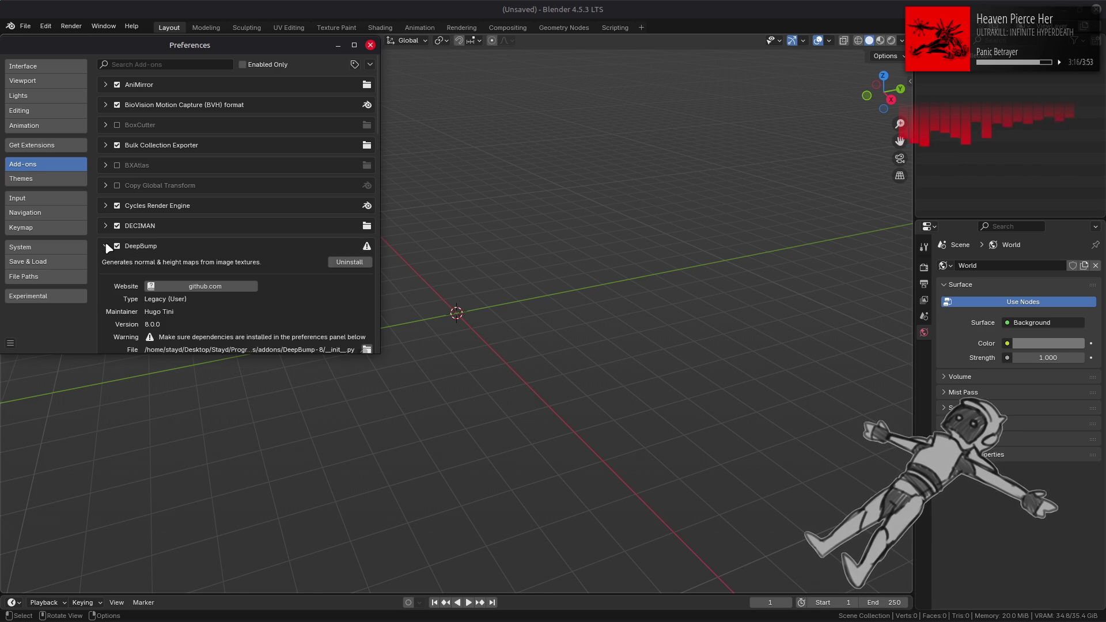
pyautogui.scroll(-2, 109, 249)
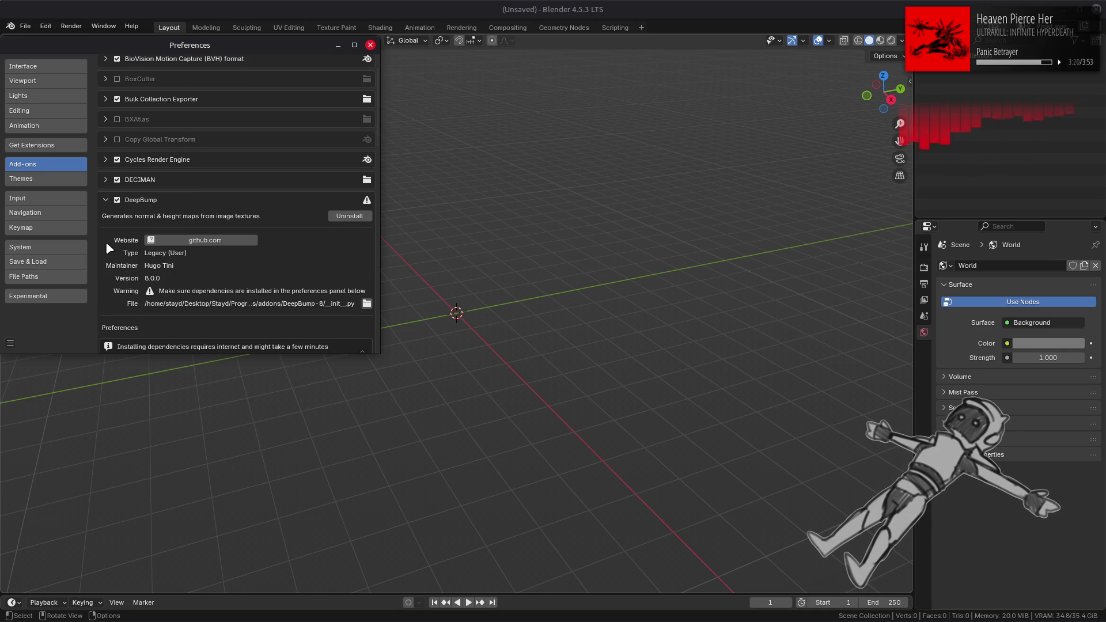
pyautogui.scroll(-2, 107, 245)
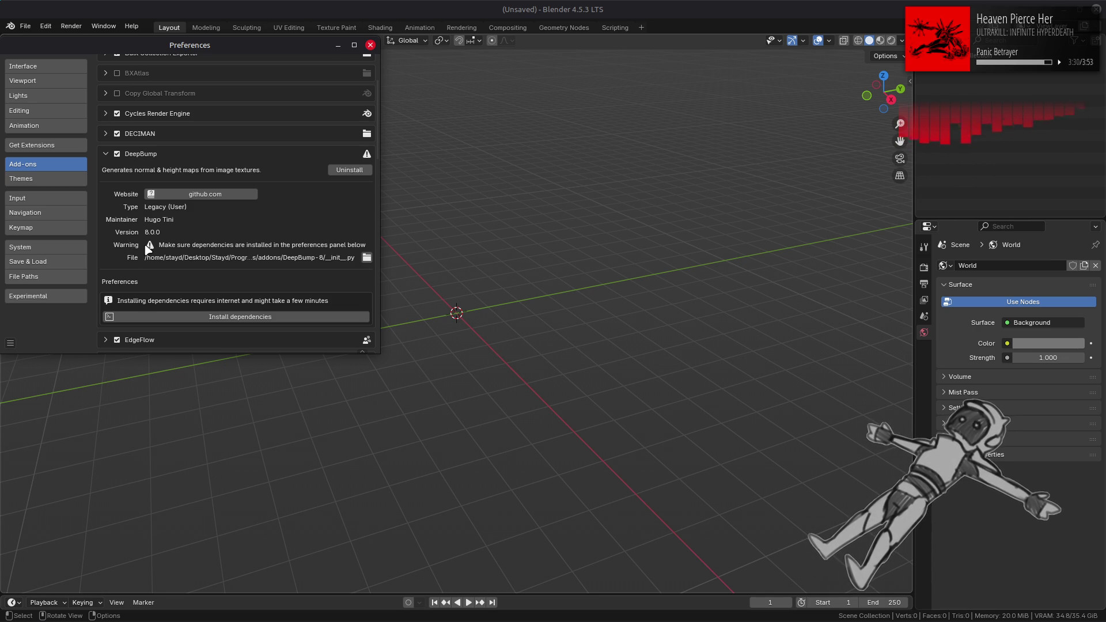
pyautogui.click(371, 45)
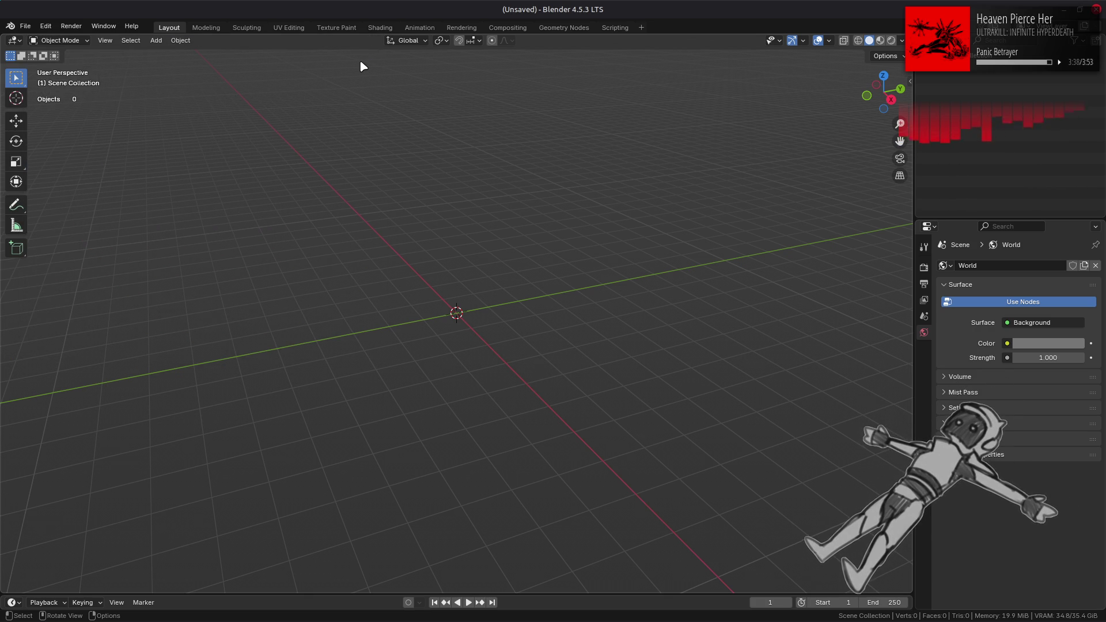
pyautogui.hotkey('alt', 'Tab')
pyautogui.hotkey('alt', 'Tab')
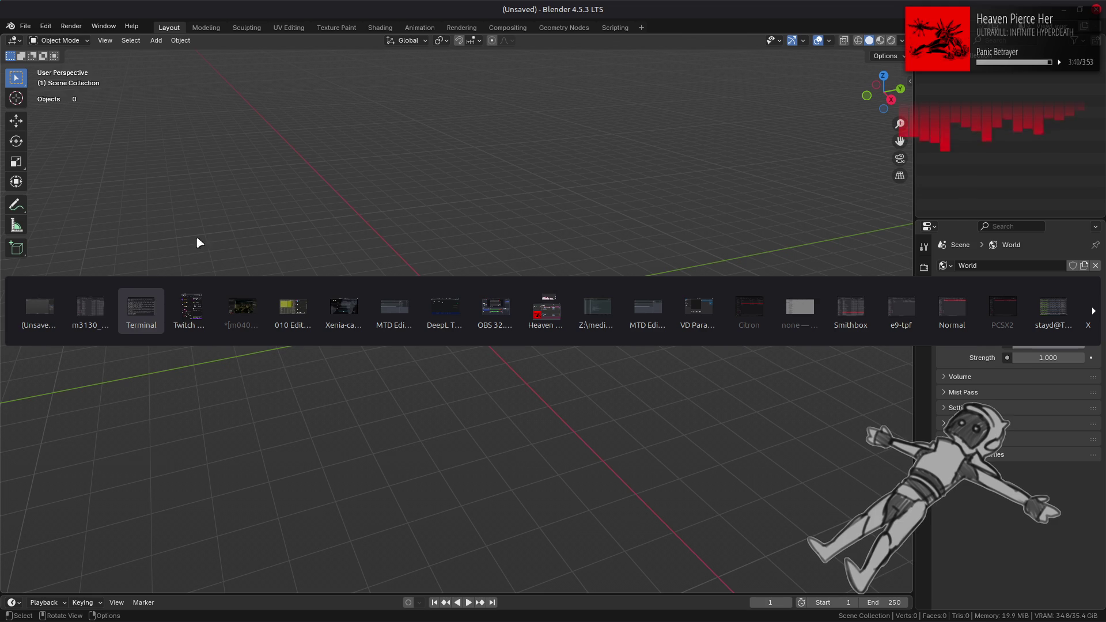
# Select the twelve map files m0001.flv through m0012.flv in m3130_m-dcx-bnd.
pyautogui.click(91, 308)
pyautogui.click(405, 234)
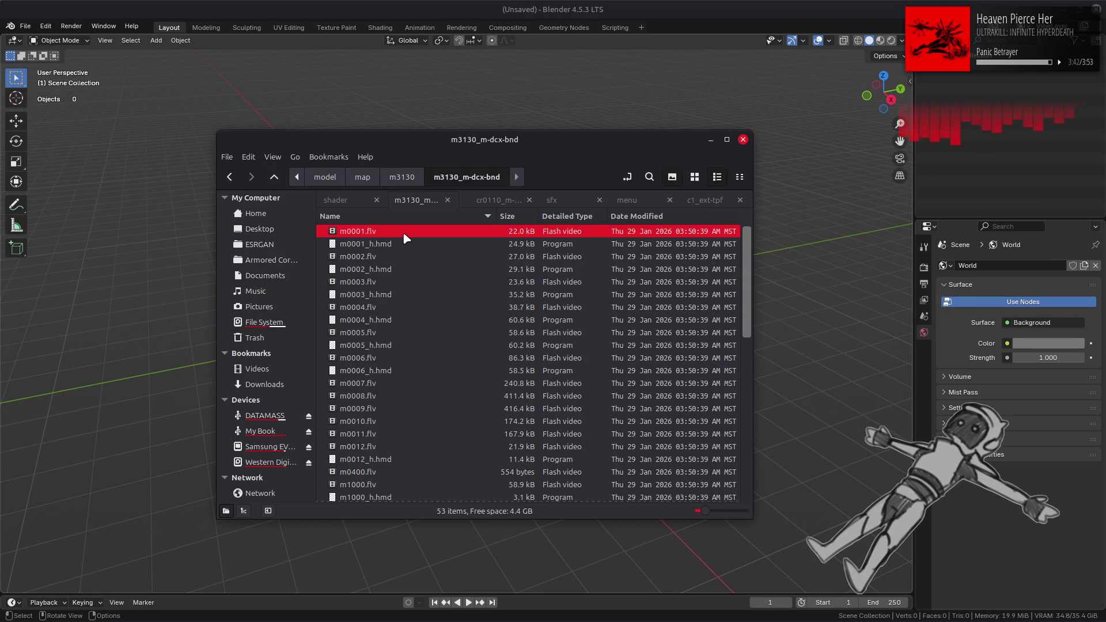
pyautogui.keyDown('ctrl'); pyautogui.click(382, 256); pyautogui.keyUp('ctrl')
pyautogui.keyDown('ctrl'); pyautogui.click(379, 281); pyautogui.keyUp('ctrl')
pyautogui.keyDown('ctrl'); pyautogui.click(381, 307); pyautogui.keyUp('ctrl')
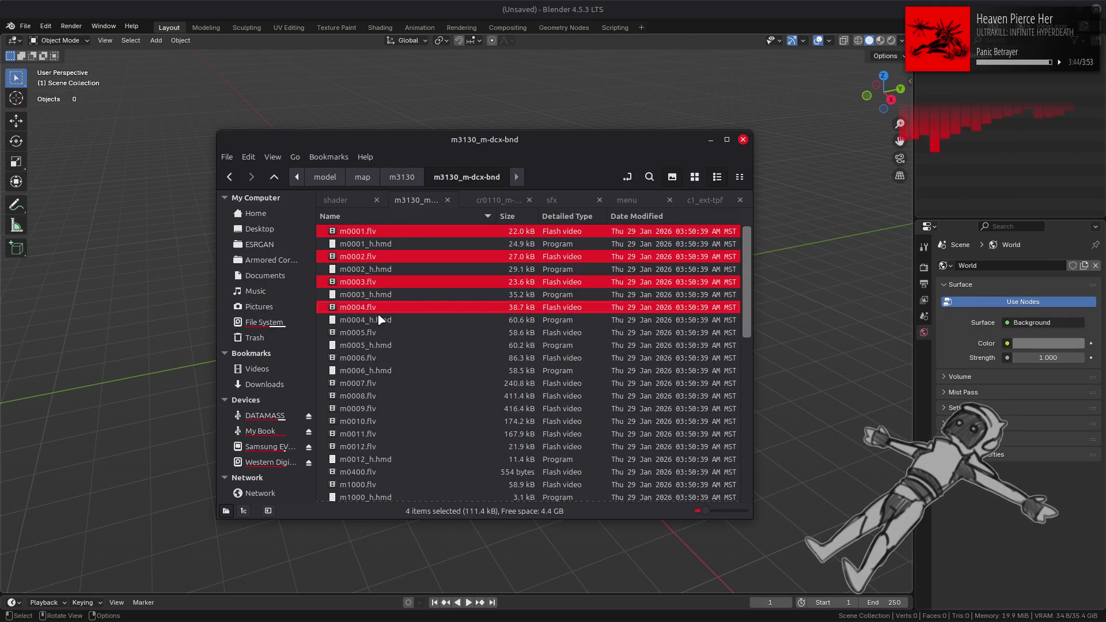
pyautogui.keyDown('ctrl'); pyautogui.click(379, 333); pyautogui.keyUp('ctrl')
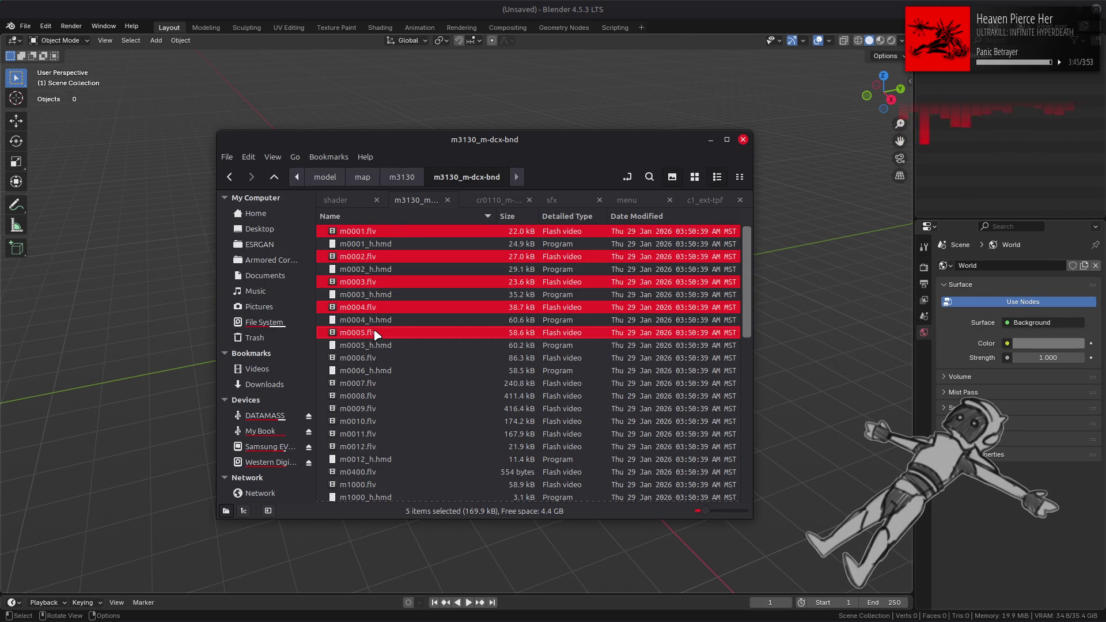
pyautogui.keyDown('ctrl'); pyautogui.click(358, 357); pyautogui.keyUp('ctrl')
pyautogui.keyDown('ctrl'); pyautogui.click(369, 383); pyautogui.keyUp('ctrl')
pyautogui.keyDown('ctrl'); pyautogui.click(376, 396); pyautogui.keyUp('ctrl')
pyautogui.keyDown('ctrl'); pyautogui.click(377, 409); pyautogui.keyUp('ctrl')
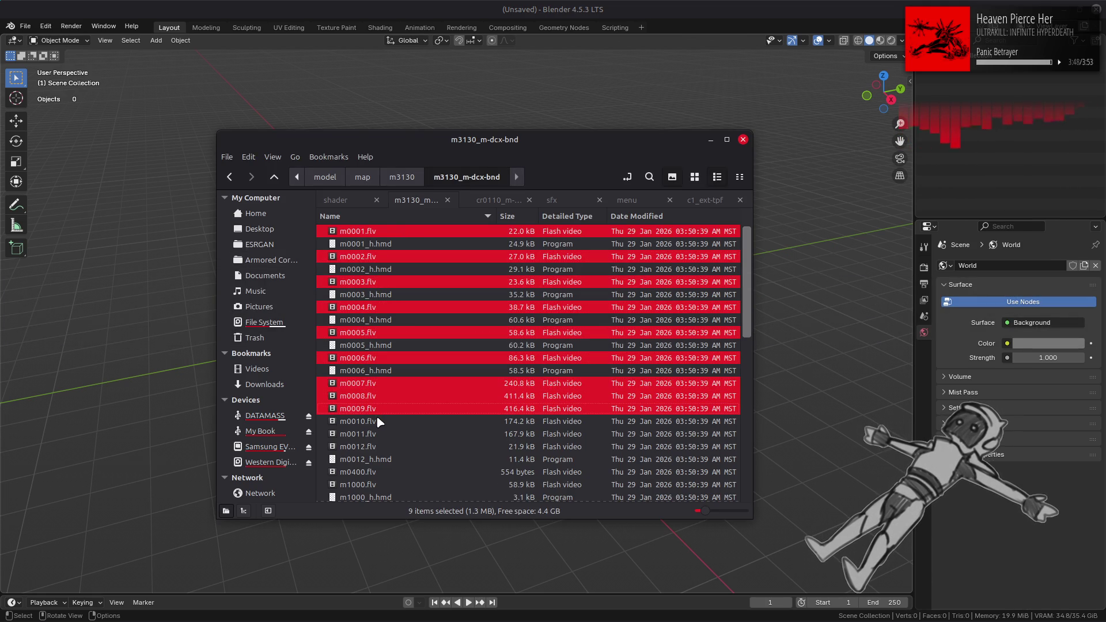
pyautogui.keyDown('ctrl'); pyautogui.click(377, 421); pyautogui.keyUp('ctrl')
pyautogui.keyDown('ctrl'); pyautogui.click(376, 434); pyautogui.keyUp('ctrl')
pyautogui.keyDown('ctrl'); pyautogui.click(374, 447); pyautogui.keyUp('ctrl')
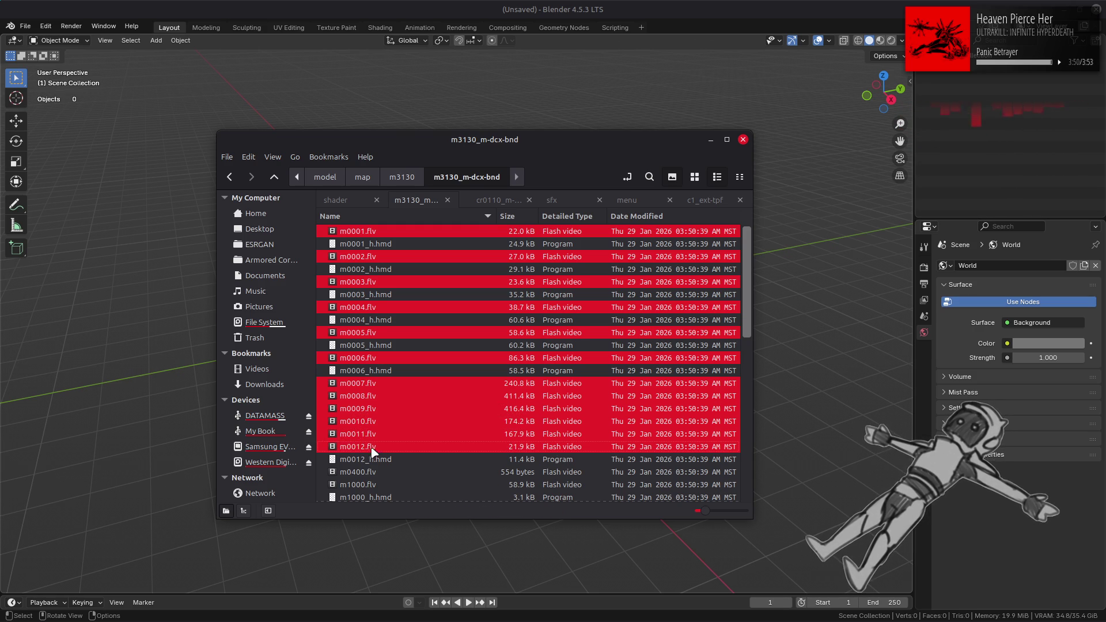
# Drop them into Blender and import as FLVER with textures off, split-vertex merging and shared materials on.
pyautogui.moveTo(364, 456); pyautogui.dragTo(158, 397)
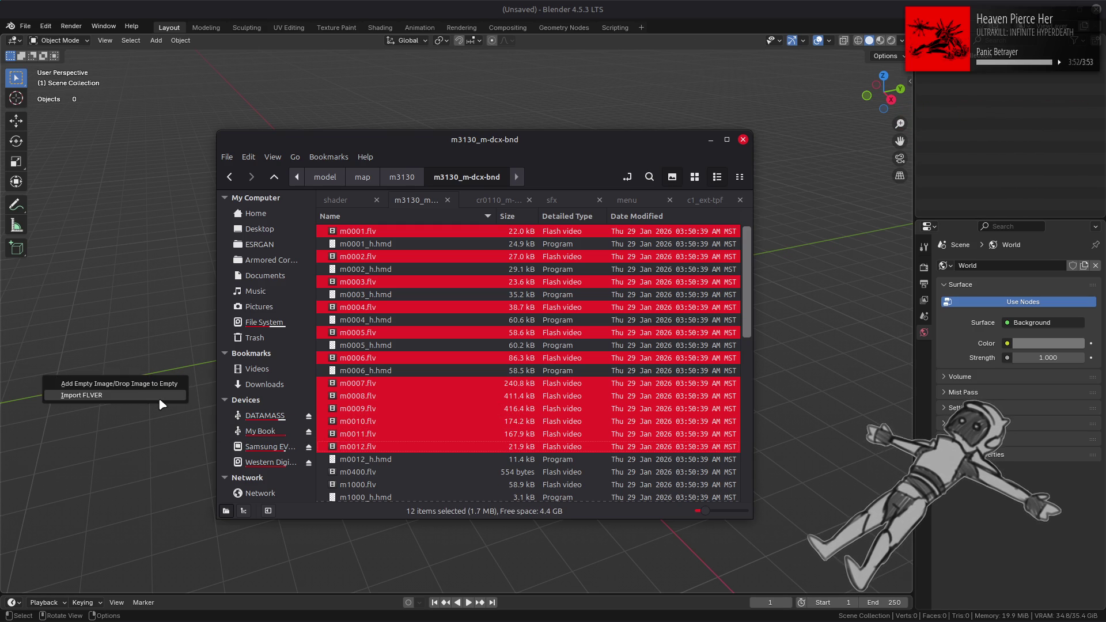
pyautogui.click(159, 399)
pyautogui.click(127, 405)
pyautogui.click(126, 417)
pyautogui.click(122, 423)
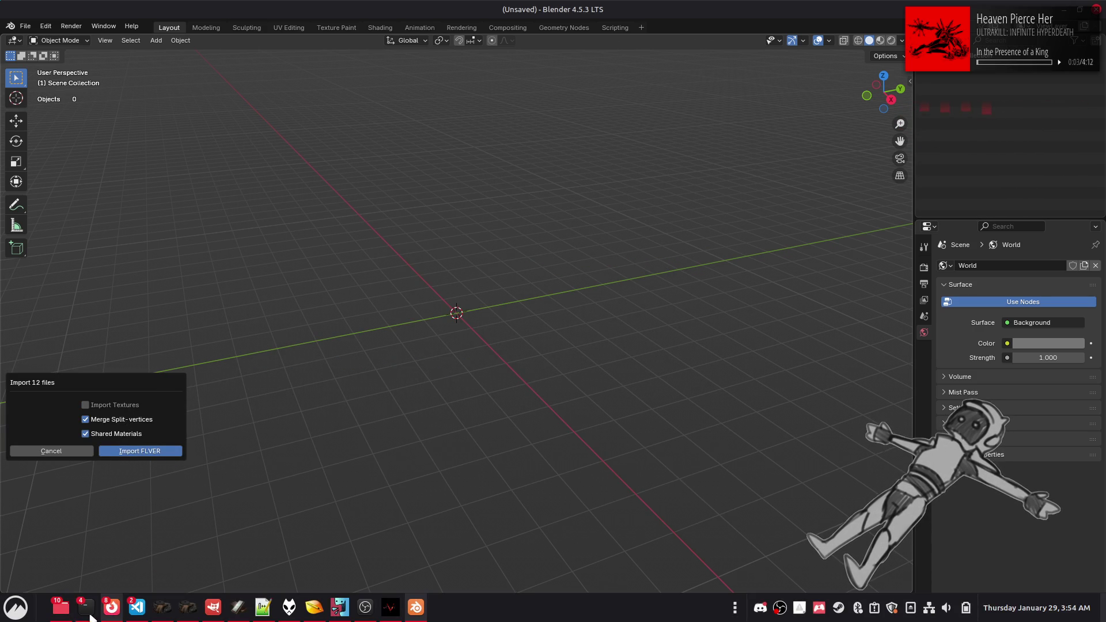
pyautogui.moveTo(87, 608)
pyautogui.click(466, 544)
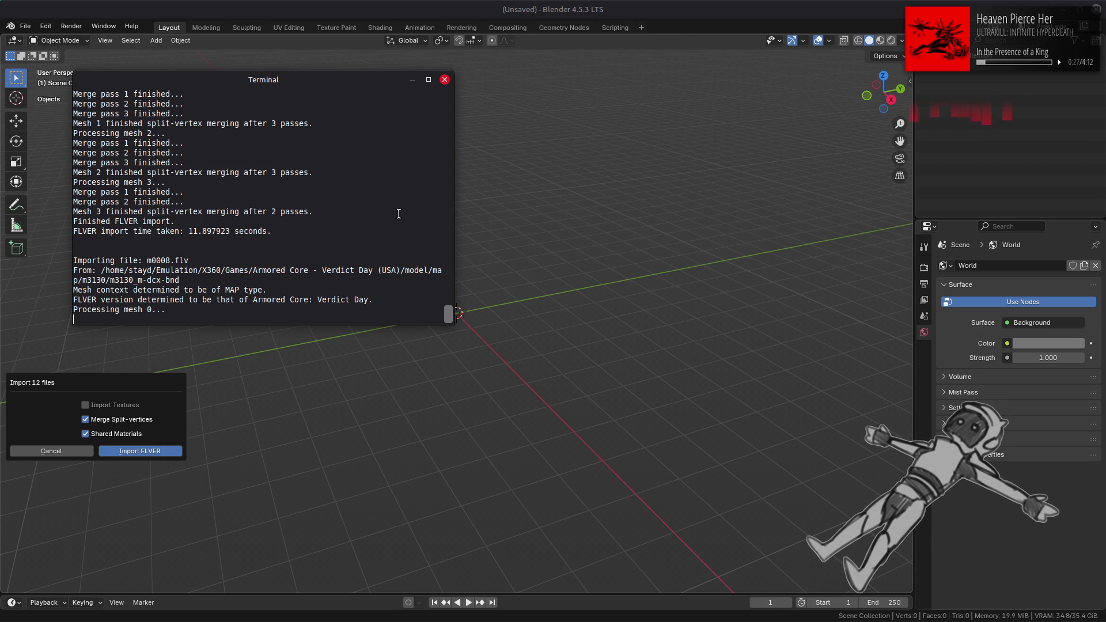
pyautogui.hotkey('alt', 'Tab')
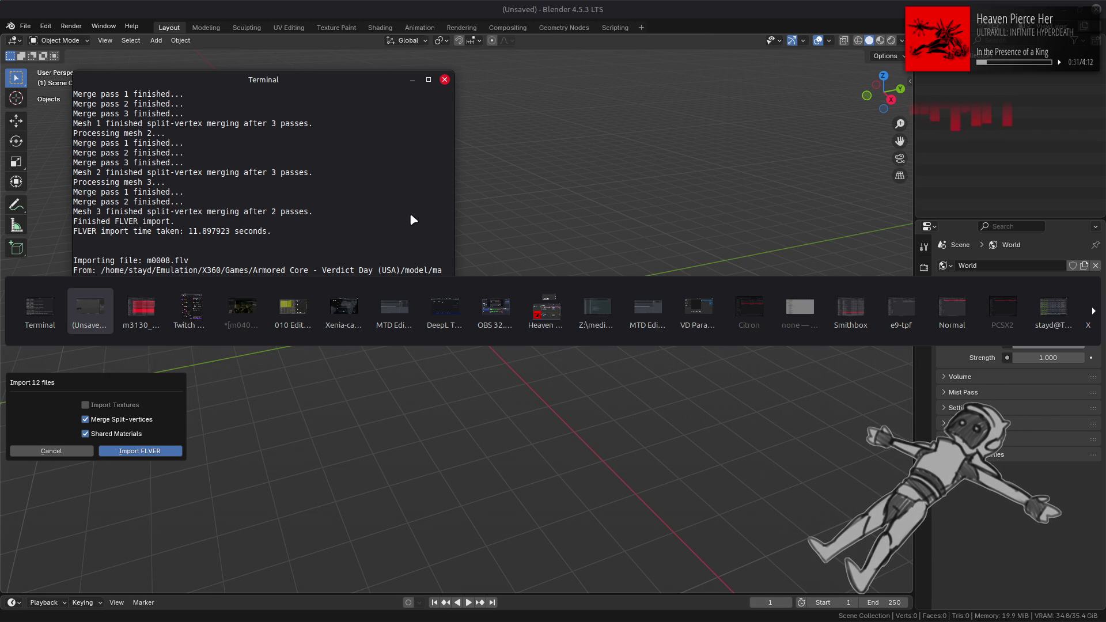
pyautogui.hotkey('alt', 'Tab')
pyautogui.hotkey('alt', 'Tab')
pyautogui.hotkey('alt', 'Tab')
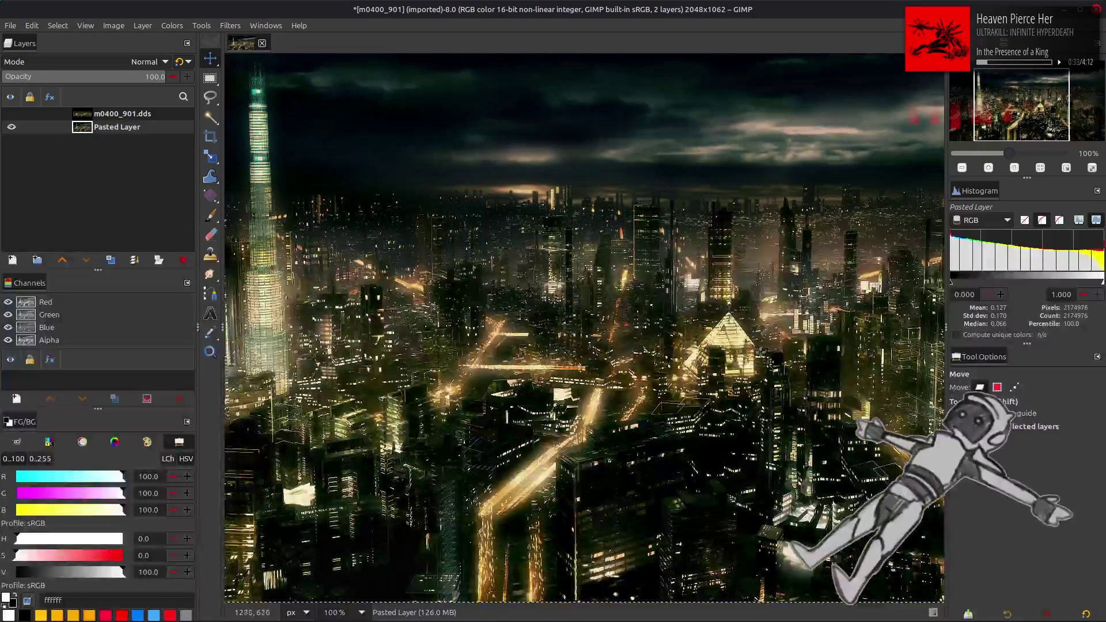
# Search Google Images for 'louvre pyramid' in a new tab and preview the Bubbly Living night photo.
pyautogui.hotkey('alt', 'Tab')
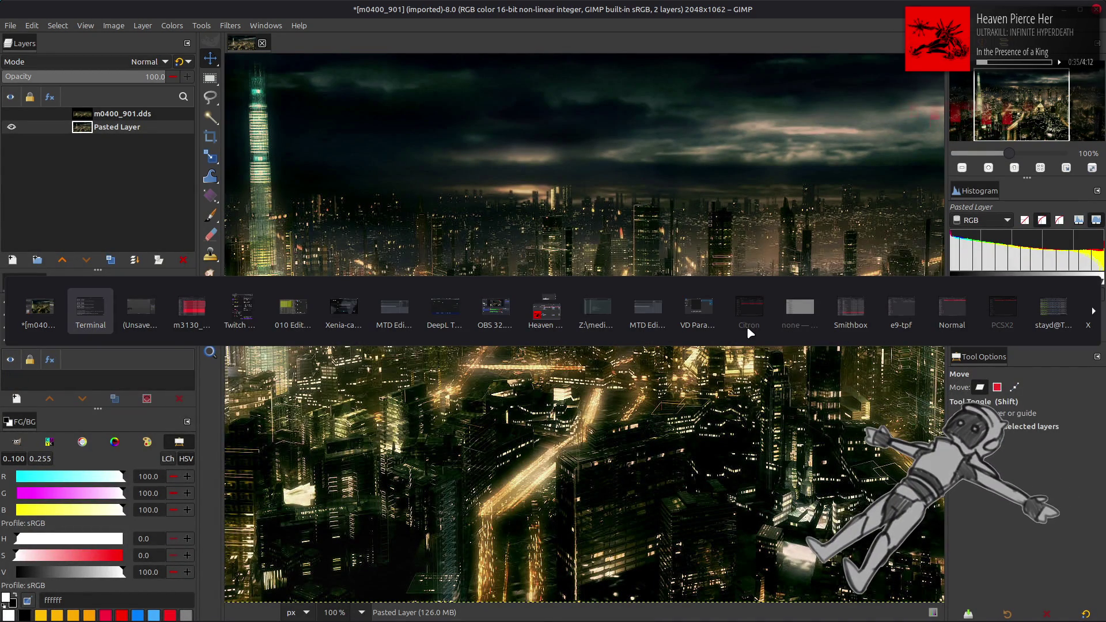
pyautogui.hotkey('alt', 'Tab')
pyautogui.hotkey('alt', 'Tab')
pyautogui.hotkey('alt', 'Tab')
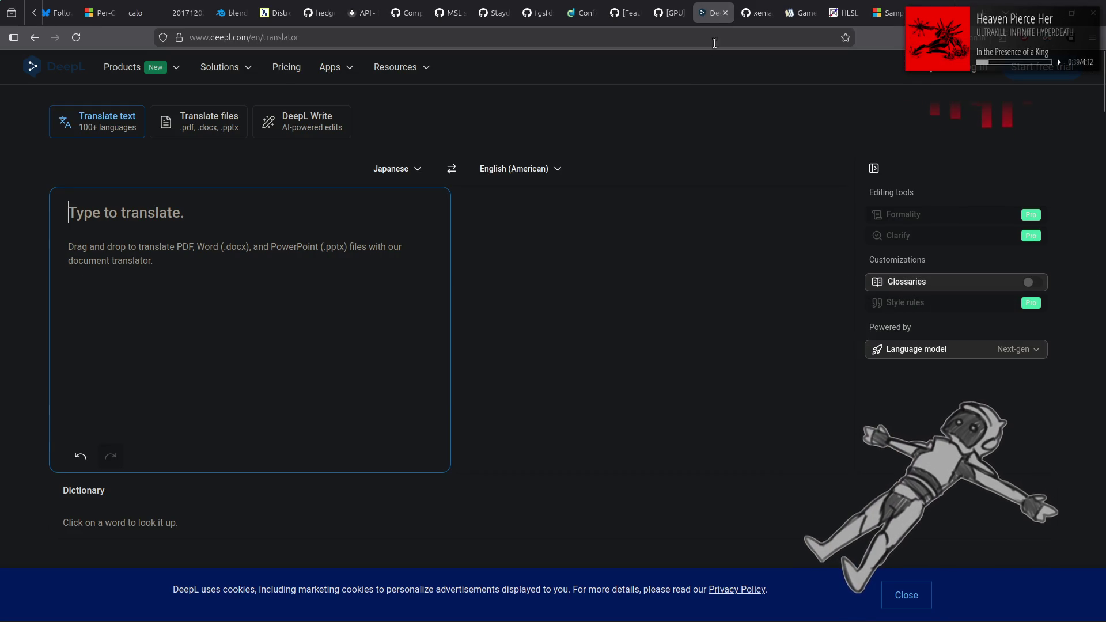
pyautogui.rightClick(717, 19)
pyautogui.click(730, 27)
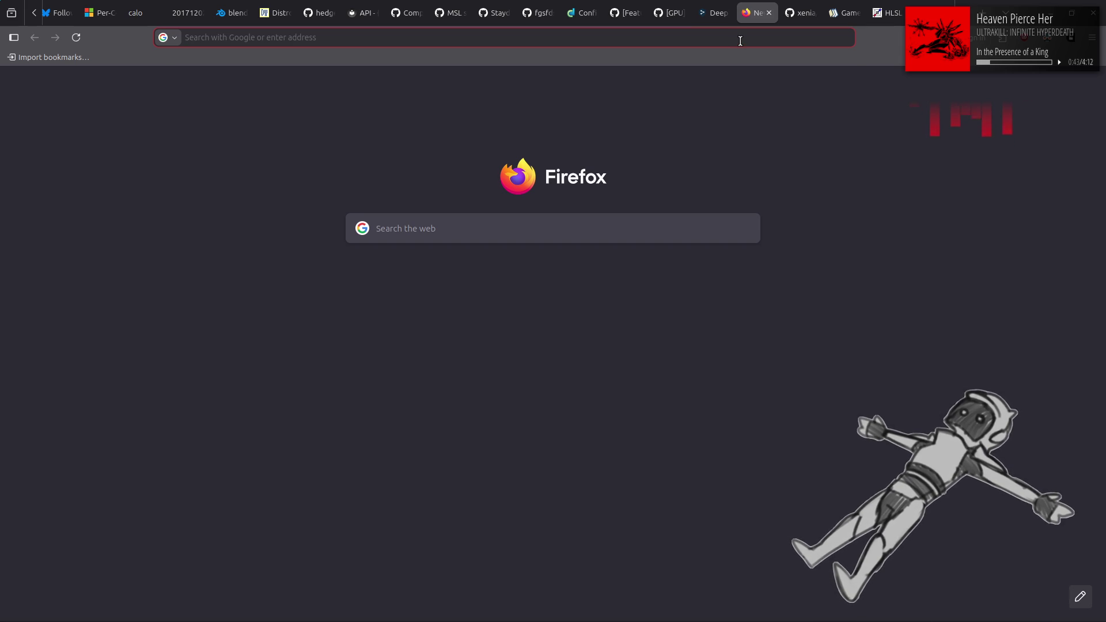
pyautogui.write('louvre pyramid')
pyautogui.press('Return')
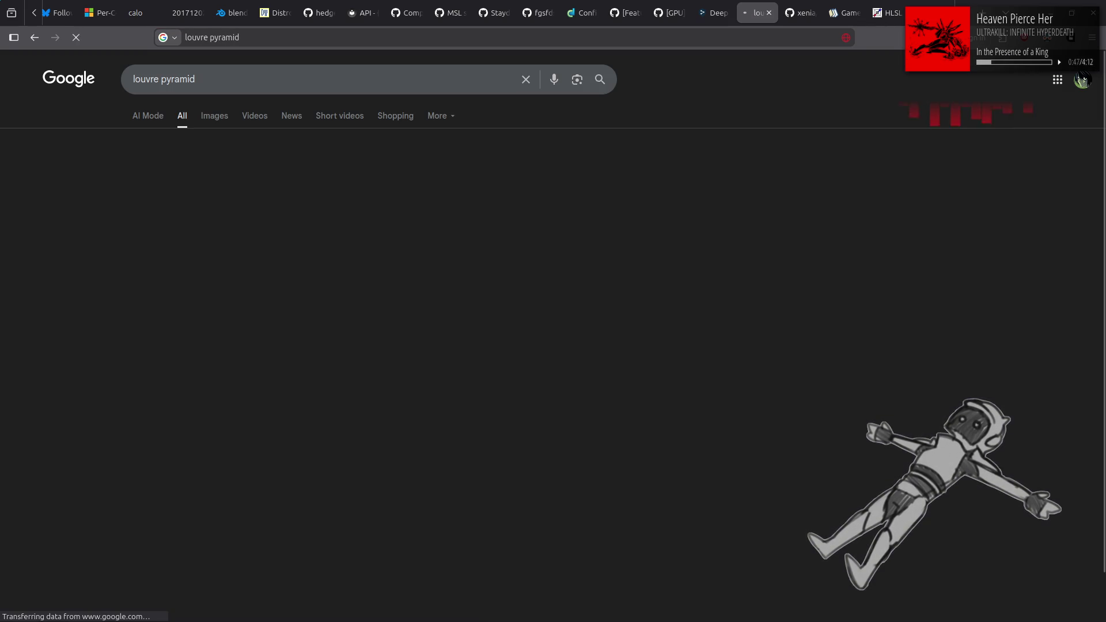
pyautogui.click(214, 118)
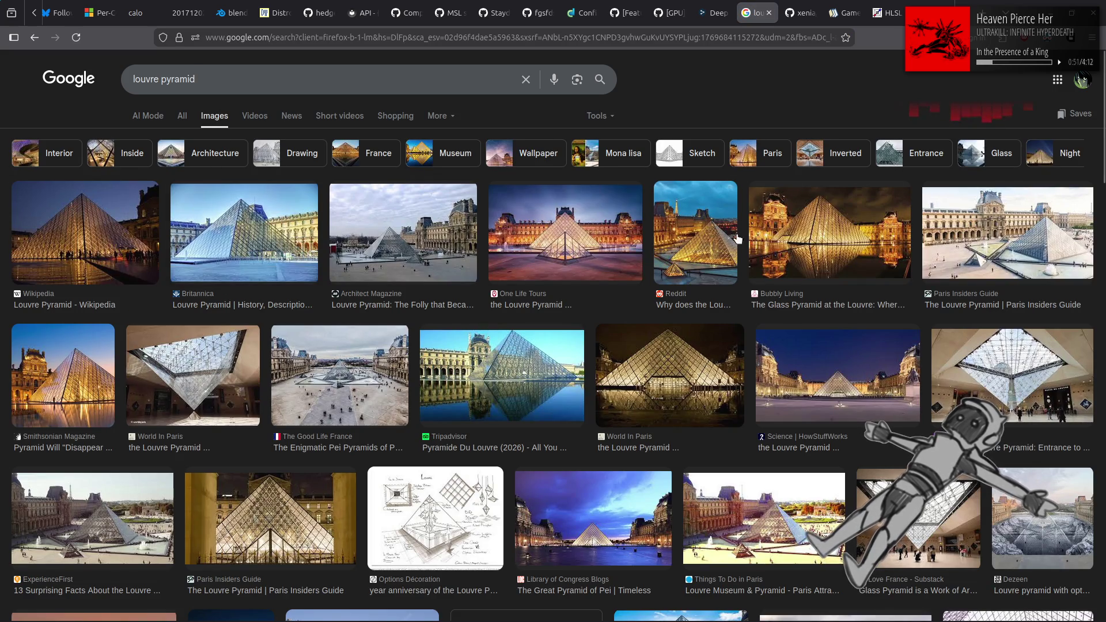
pyautogui.click(818, 238)
pyautogui.hotkey('alt', 'Tab')
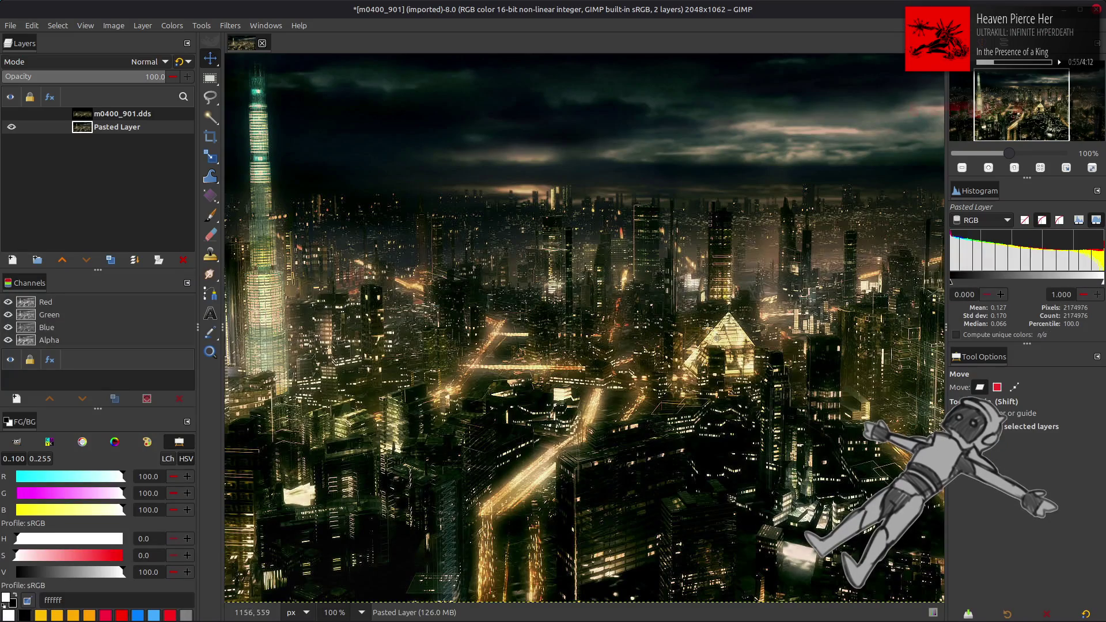
# Zoom GIMP to 400% on the glowing pyramid, compare with the Louvre reference, and reset to 100%.
pyautogui.keyDown('ctrl'); pyautogui.scroll(4, 701, 309); pyautogui.keyUp('ctrl')
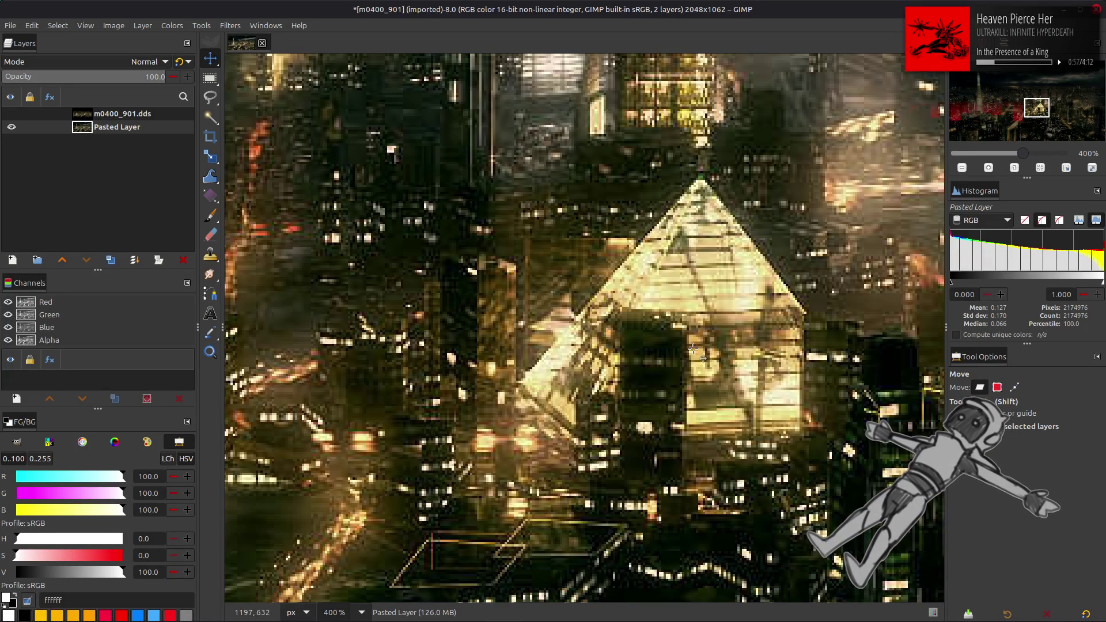
pyautogui.hotkey('alt', 'Tab')
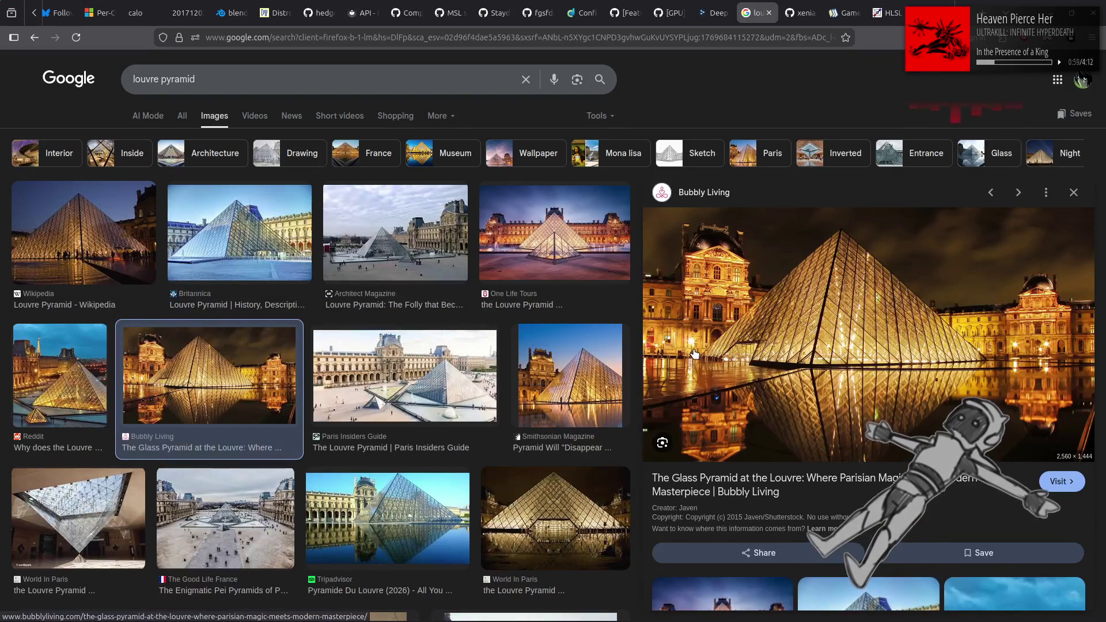
pyautogui.hotkey('alt', 'Tab')
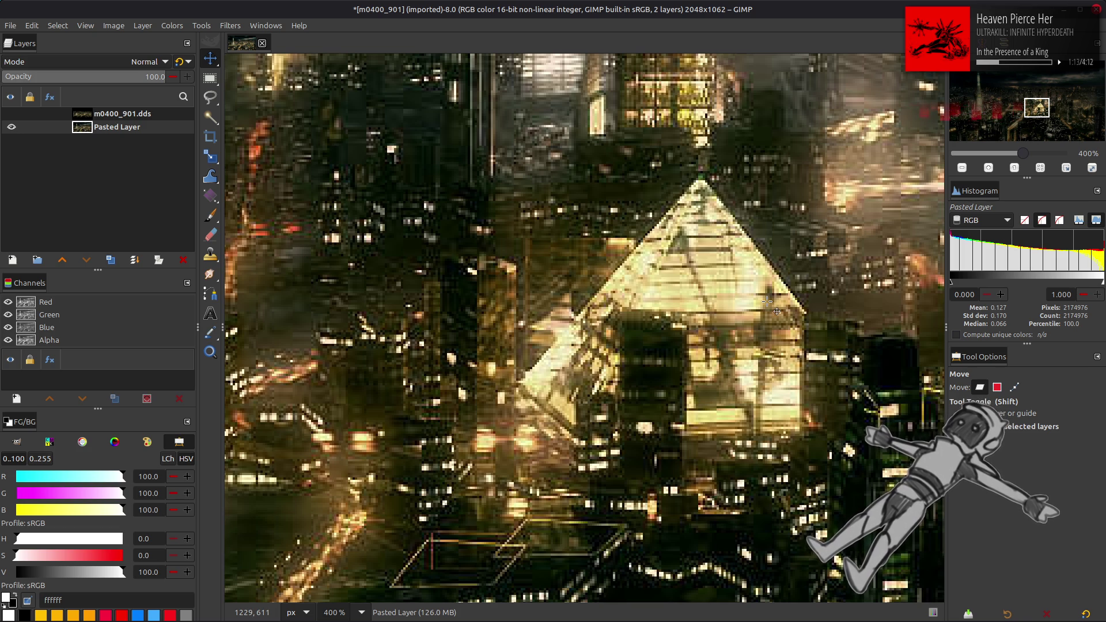
pyautogui.press('1')
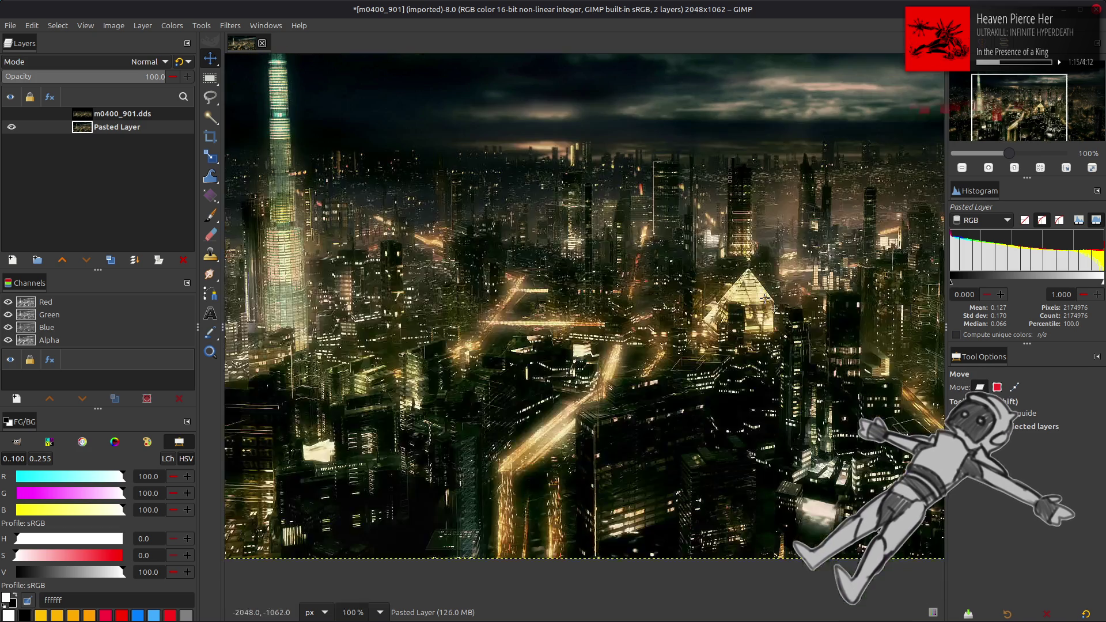
pyautogui.scroll(3, 764, 298)
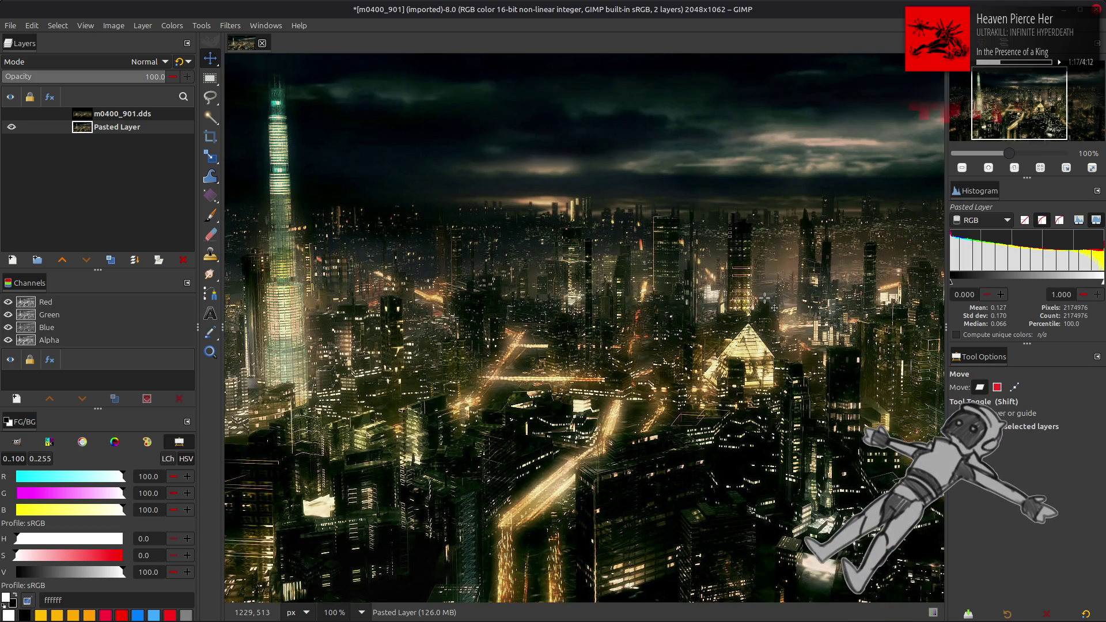
pyautogui.hotkey('alt', 'Tab')
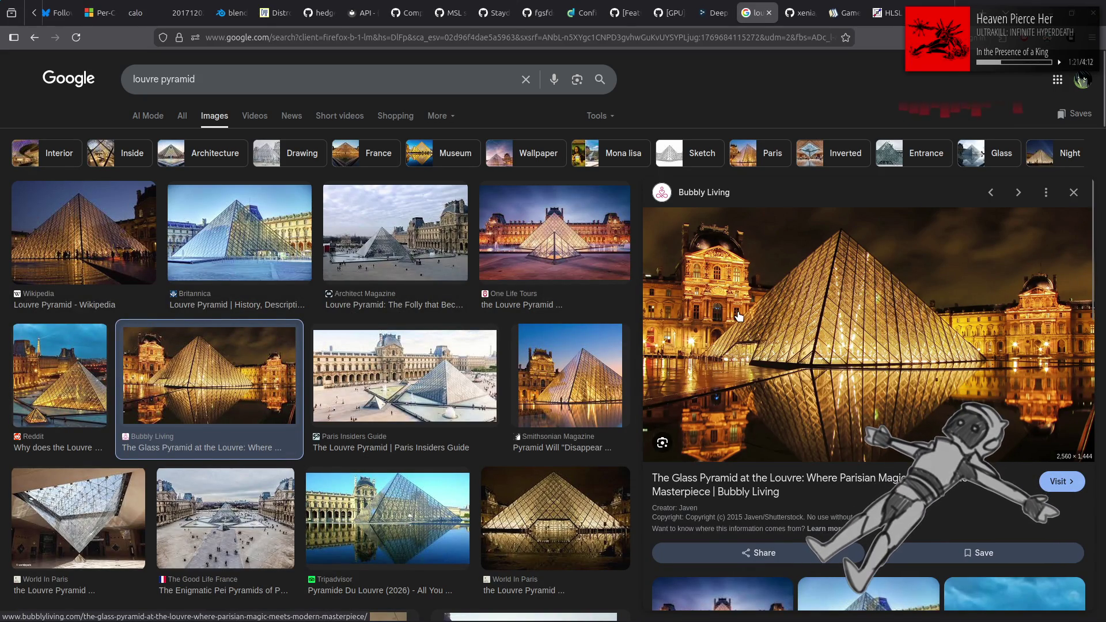
pyautogui.hotkey('alt', 'Tab')
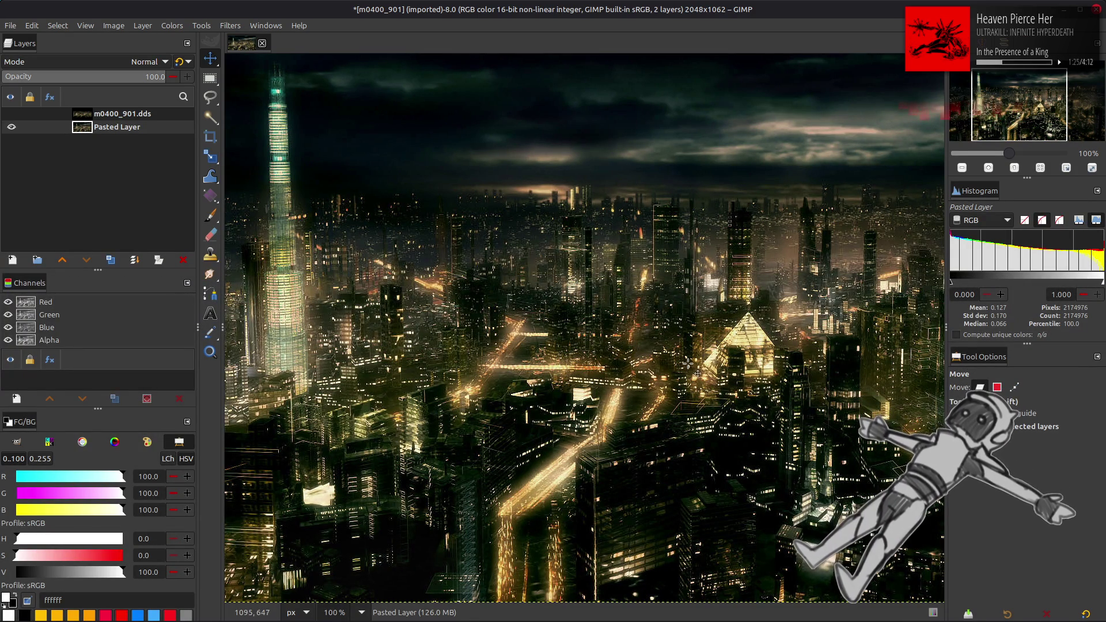
# Keep comparing the city texture with the Louvre reference photos, then head back toward Blender.
pyautogui.hotkey('alt', 'Tab')
pyautogui.scroll(-3, 732, 349)
pyautogui.scroll(3, 731, 348)
pyautogui.scroll(2, 732, 349)
pyautogui.hotkey('alt', 'Tab')
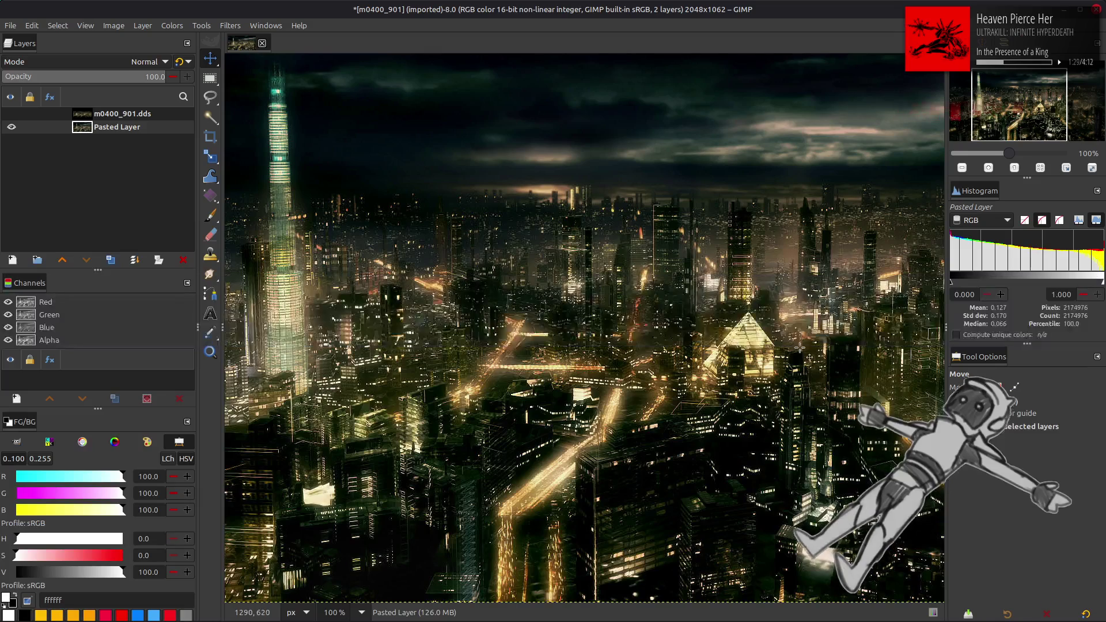
pyautogui.hotkey('alt', 'Tab')
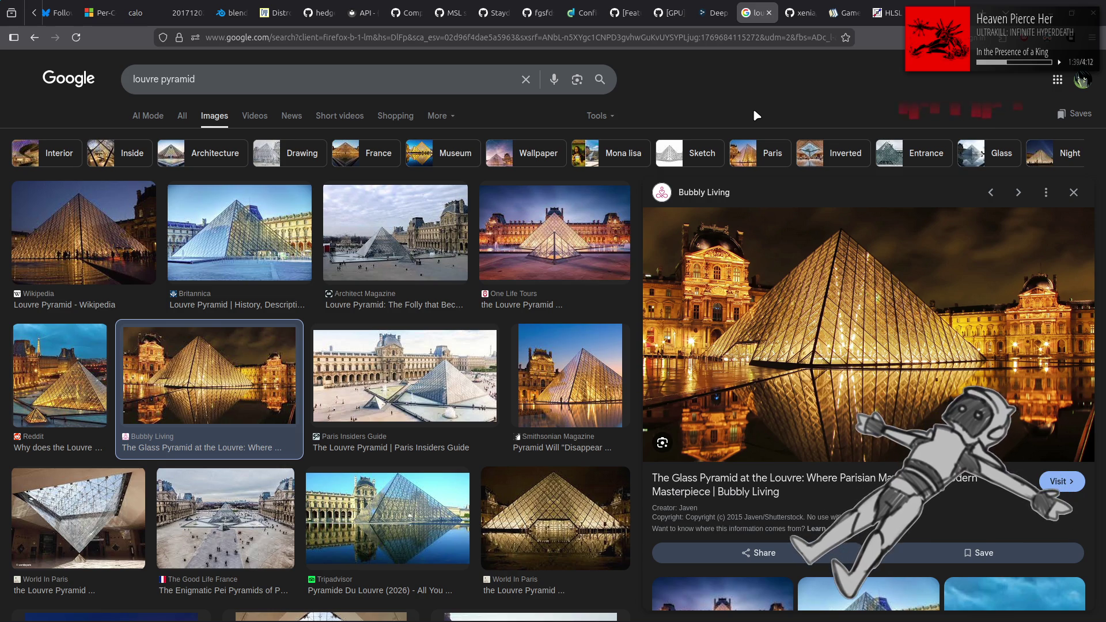
pyautogui.click(714, 12)
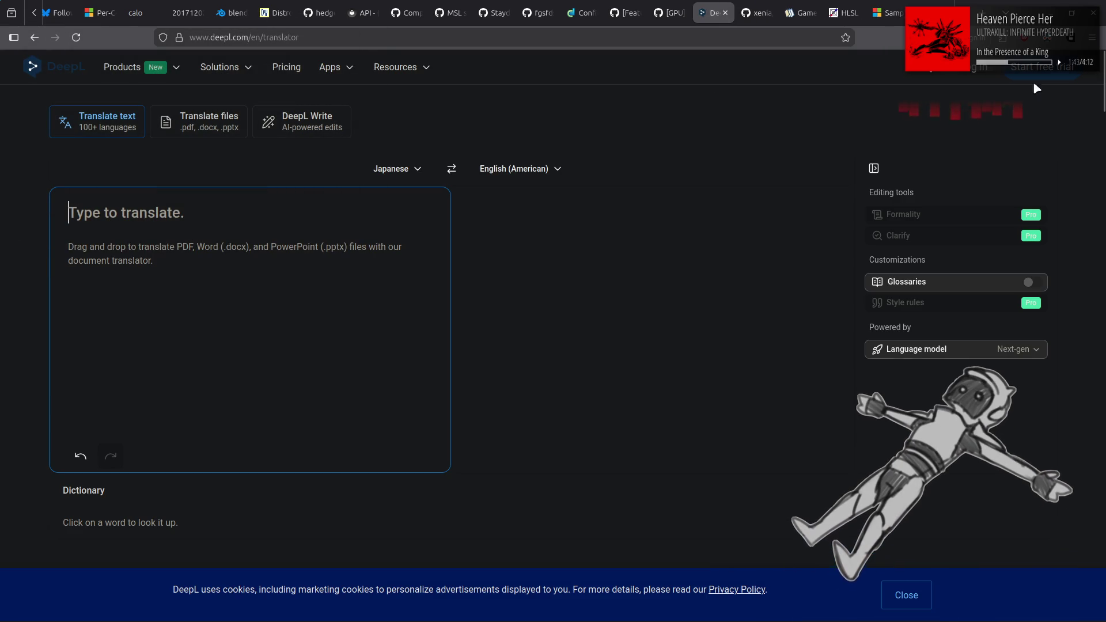
pyautogui.hotkey('alt', 'Tab')
pyautogui.hotkey('alt', 'Tab')
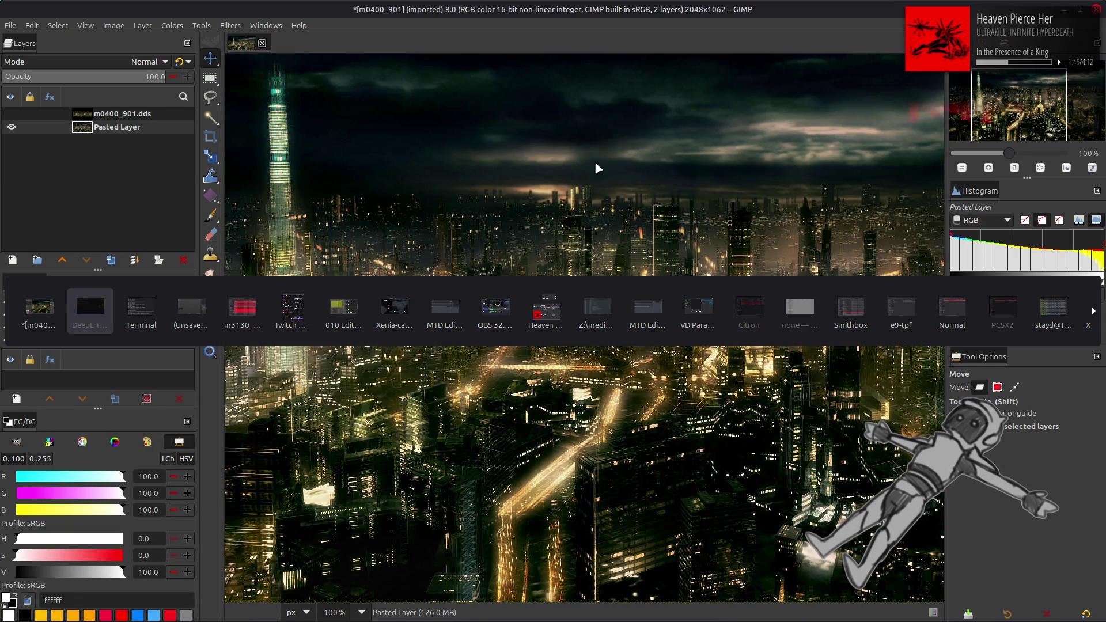
pyautogui.hotkey('alt', 'Tab')
pyautogui.hotkey('alt', 'Tab')
pyautogui.hotkey('alt', 'Tab')
pyautogui.hotkey('alt', 'Tab')
pyautogui.hotkey('alt', 'Tab')
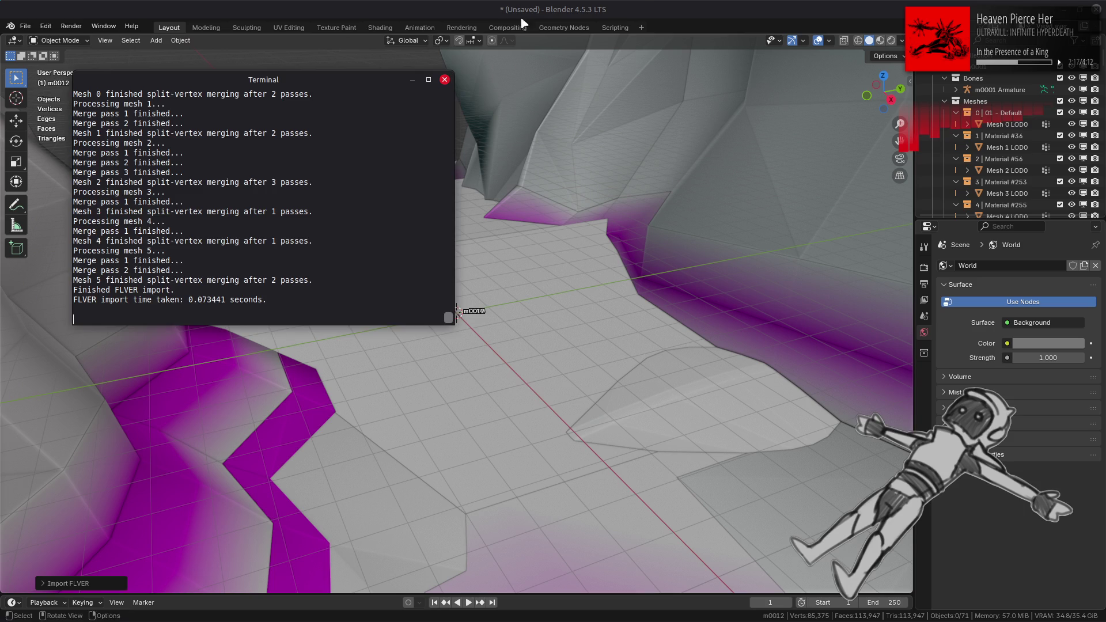
# Bring Blender forward and orbit and zoom to an overview of the imported m3130 level.
pyautogui.click(639, 7)
pyautogui.scroll(6, 527, 288)
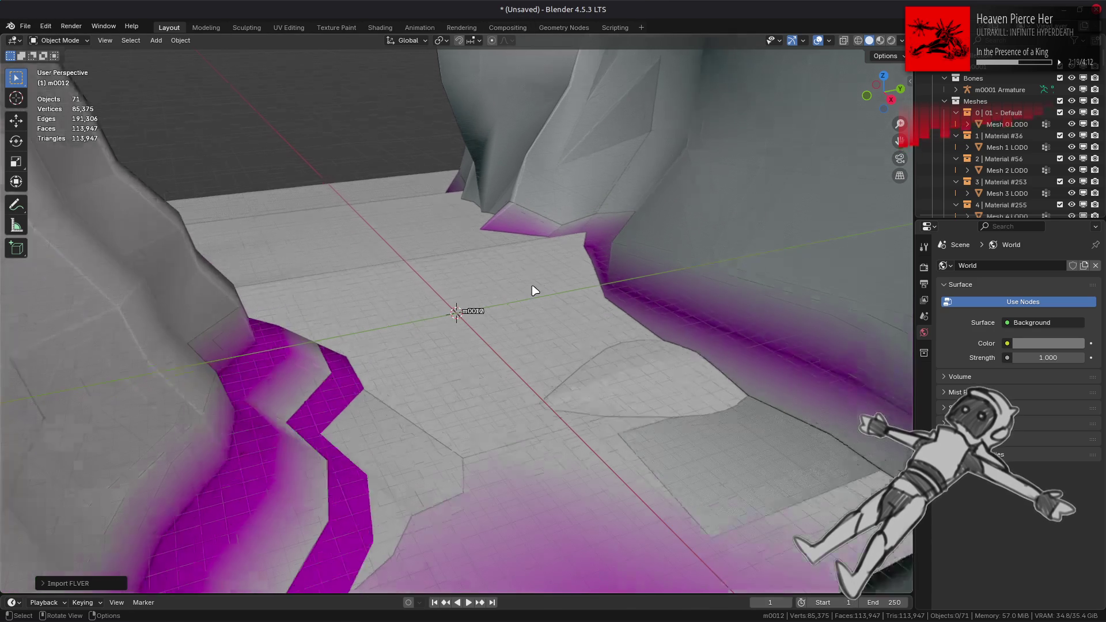
pyautogui.scroll(-8, 531, 288)
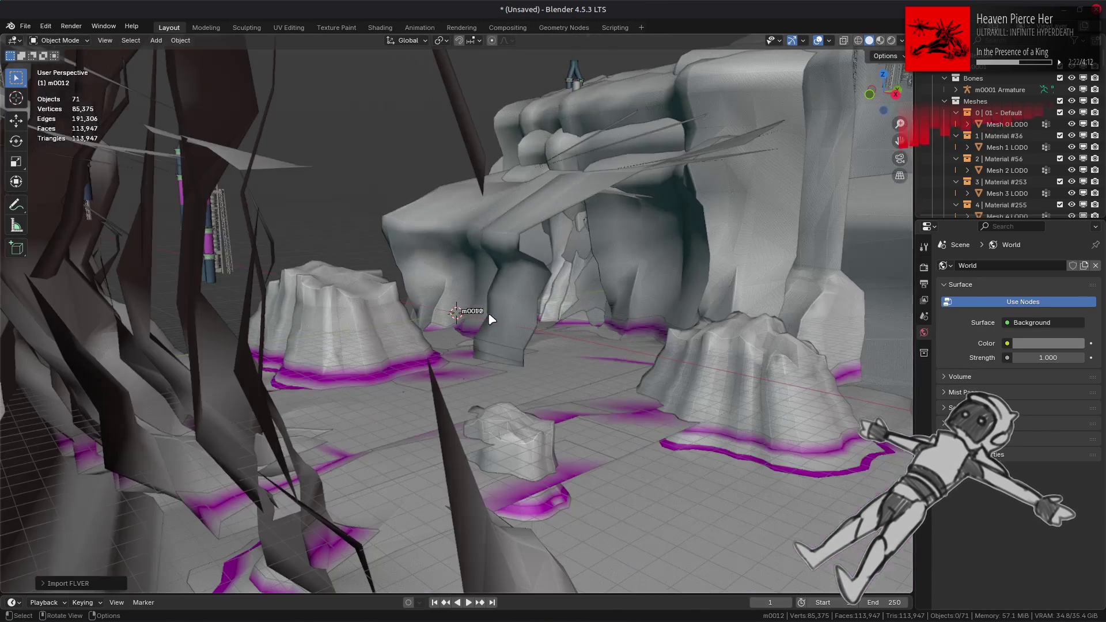
pyautogui.moveTo(490, 319)
pyautogui.mouseDown(button='middle')
pyautogui.moveTo(407, 341)
pyautogui.moveTo(494, 371)
pyautogui.moveTo(533, 351)
pyautogui.moveTo(494, 334)
pyautogui.mouseUp(button='middle')
pyautogui.scroll(4, 494, 334)
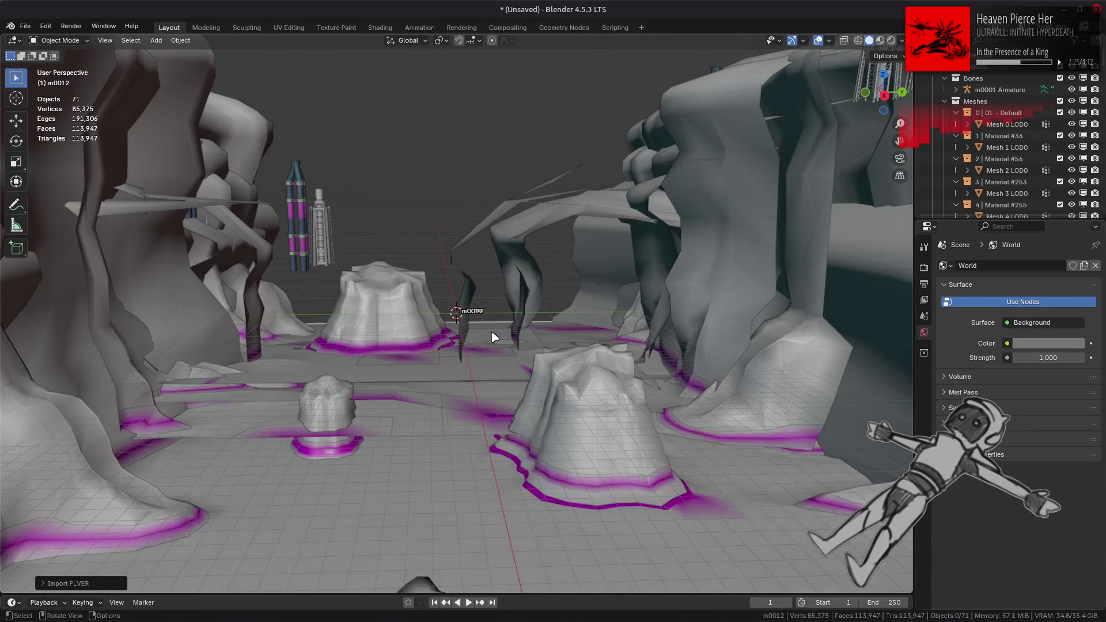
# Set the viewport focal length to 43 mm, then check the Overlays popover and orbit higher.
pyautogui.press('n')
pyautogui.click(854, 89)
pyautogui.write('43')
pyautogui.press('Return')
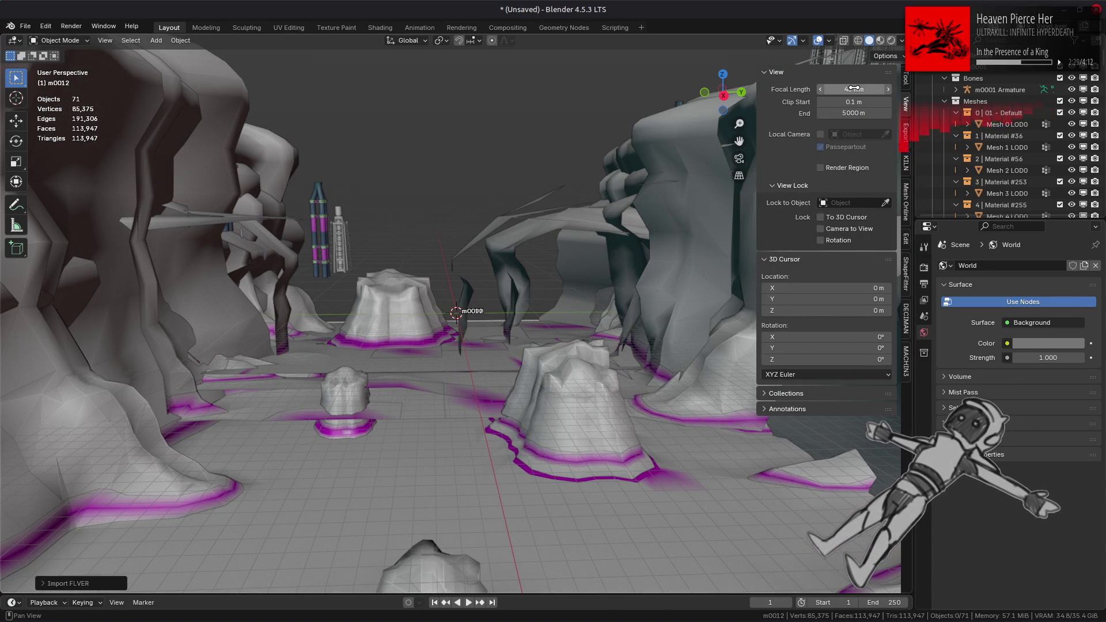
pyautogui.scroll(2, 585, 201)
pyautogui.press('n')
pyautogui.click(829, 41)
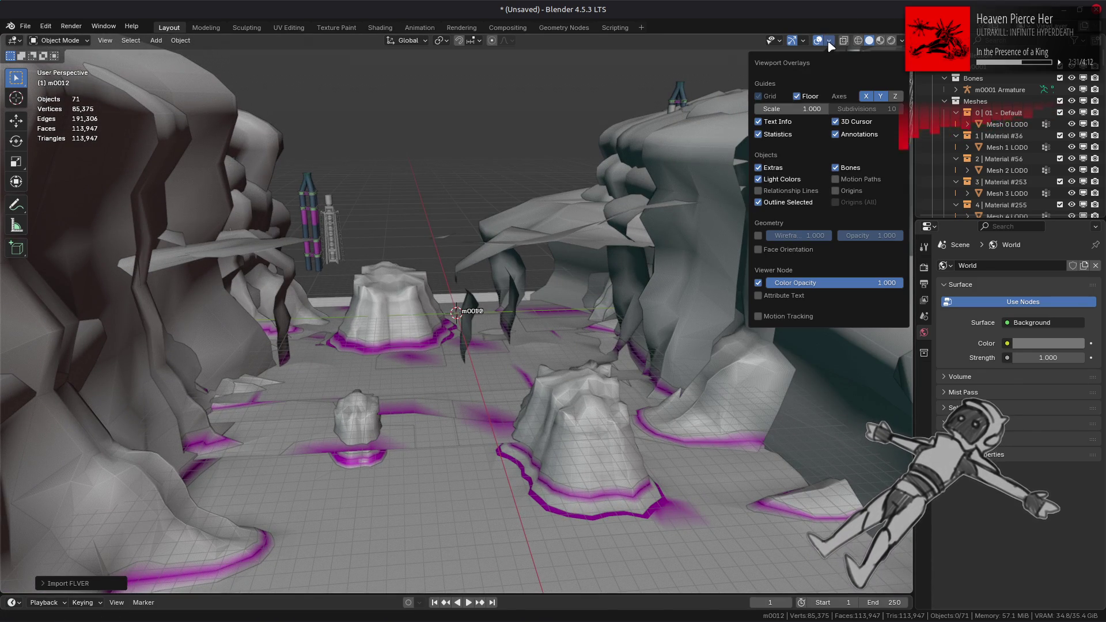
pyautogui.moveTo(595, 214)
pyautogui.mouseDown(button='middle')
pyautogui.moveTo(638, 266)
pyautogui.moveTo(609, 222)
pyautogui.mouseUp(button='middle')
# Save the scene as 'm3130 meshes.blend' in the parent ACVD folder.
pyautogui.hotkey('ctrl', 's')
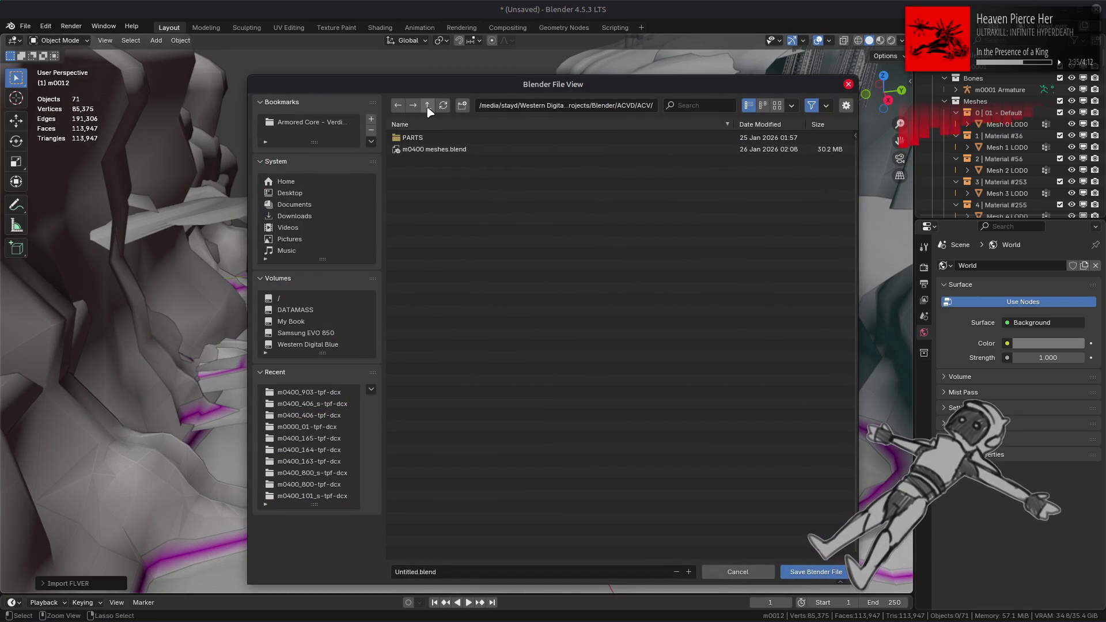
pyautogui.click(427, 105)
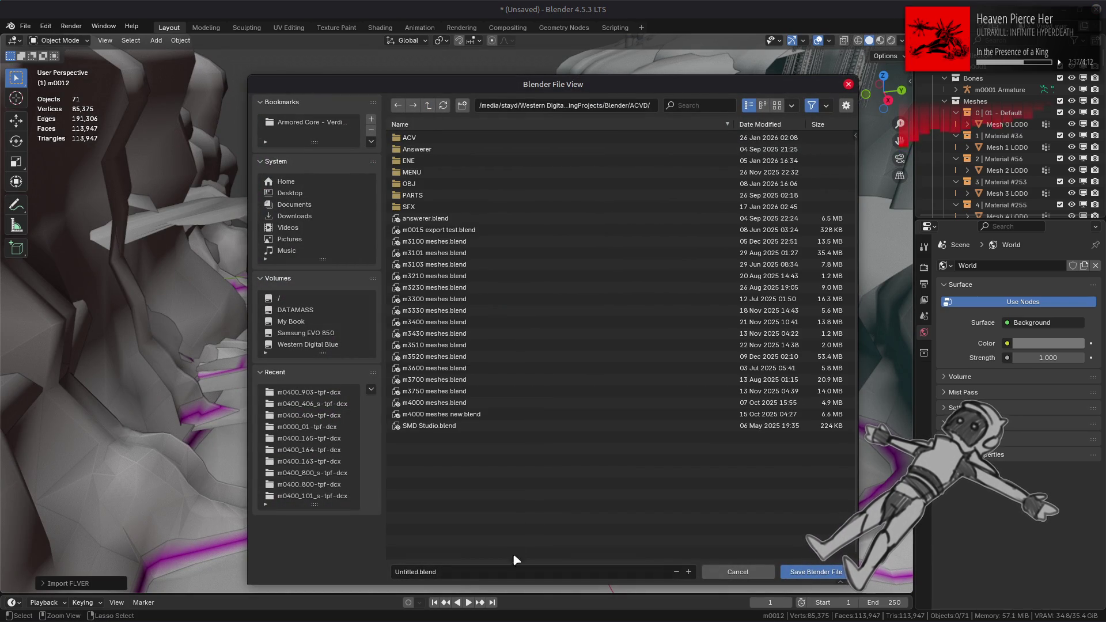
pyautogui.click(503, 567)
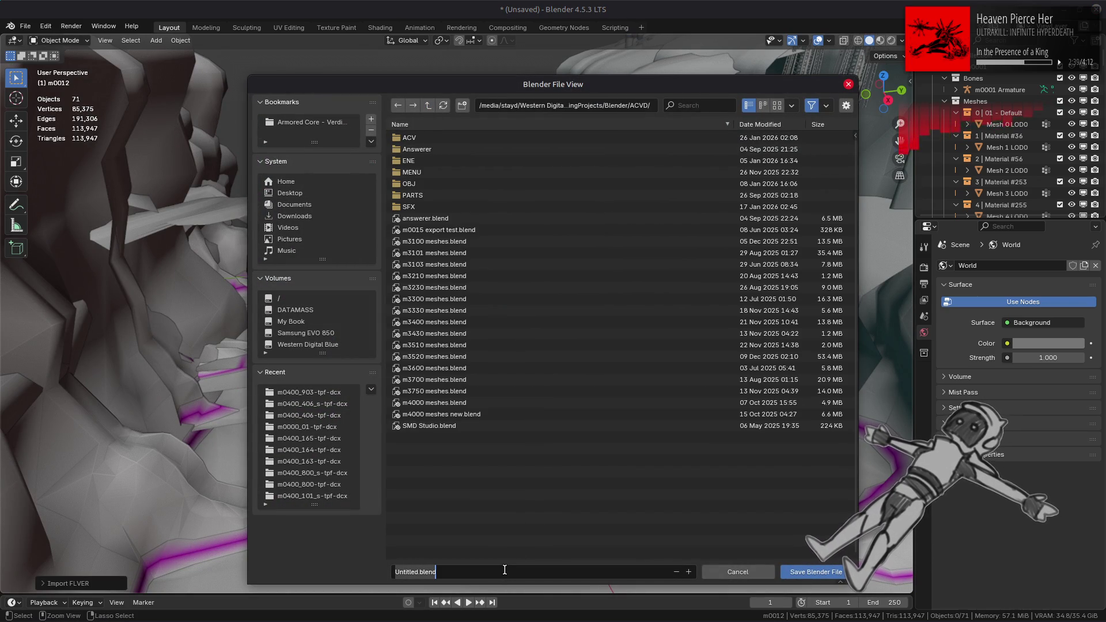
pyautogui.write('m3130 meshes')
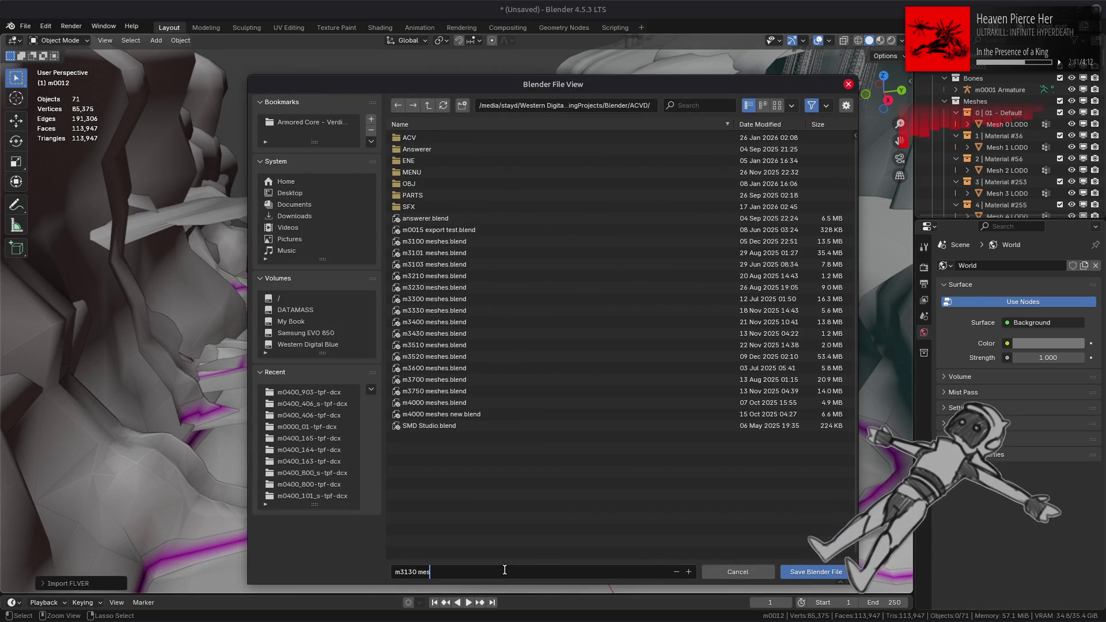
pyautogui.press('Return')
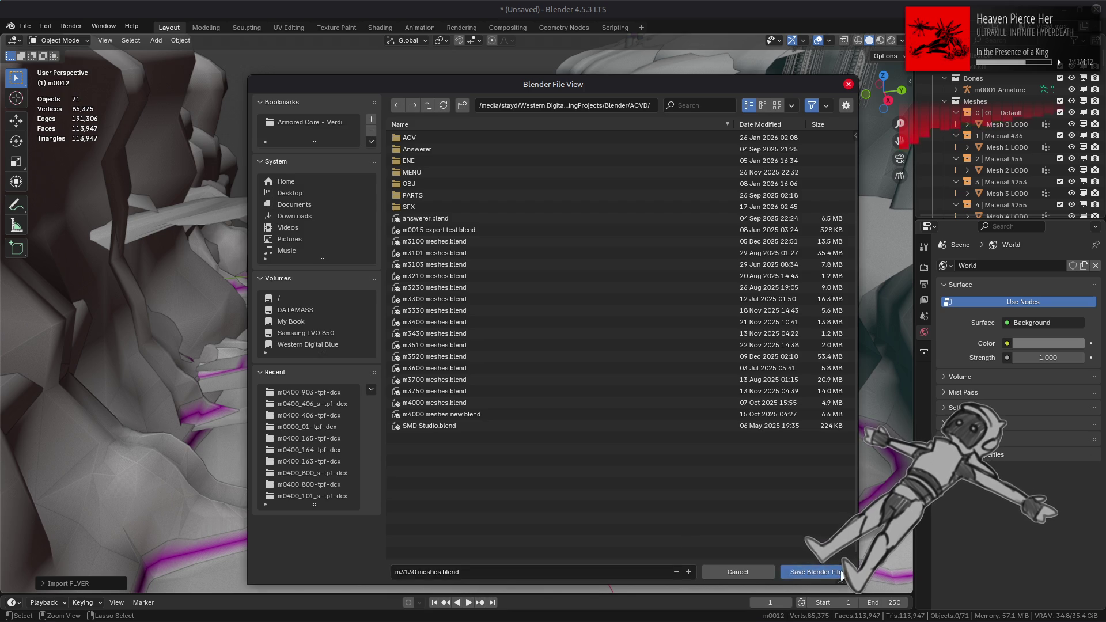
pyautogui.click(840, 572)
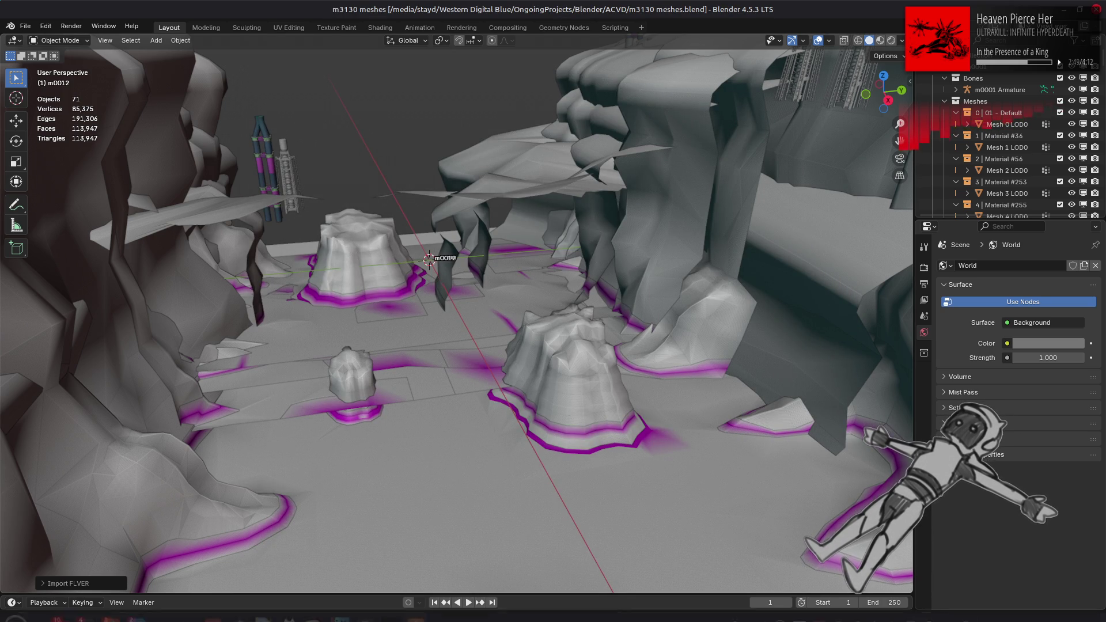
# Bring up the FlverIO editor, open flver.py and go to the BYTE4A else branch near line 274.
pyautogui.click(262, 611)
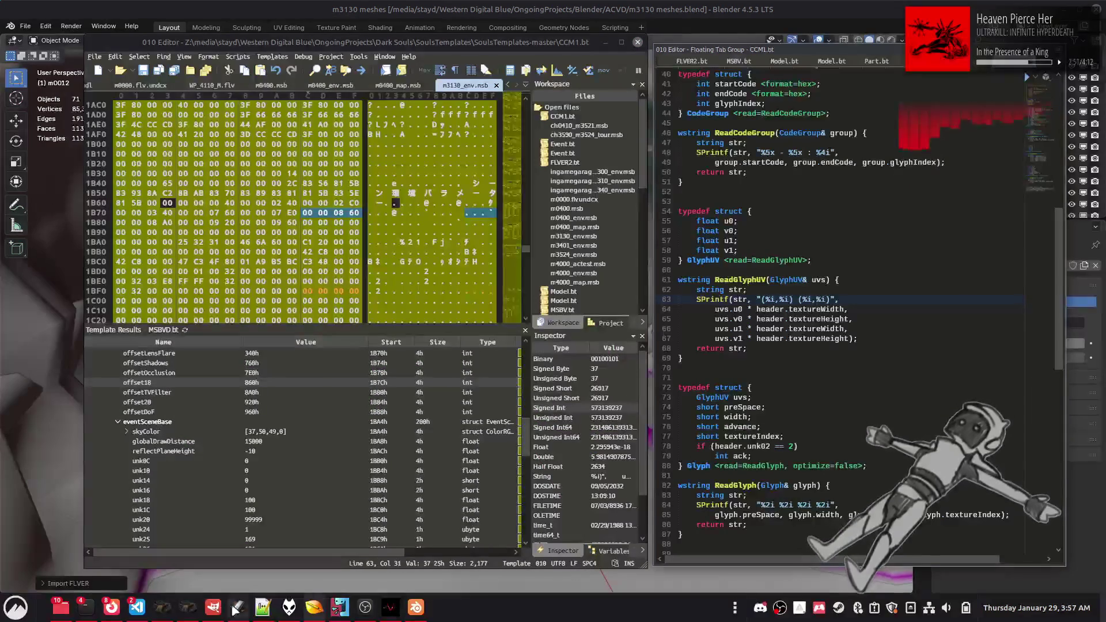
pyautogui.moveTo(136, 607)
pyautogui.click(130, 568)
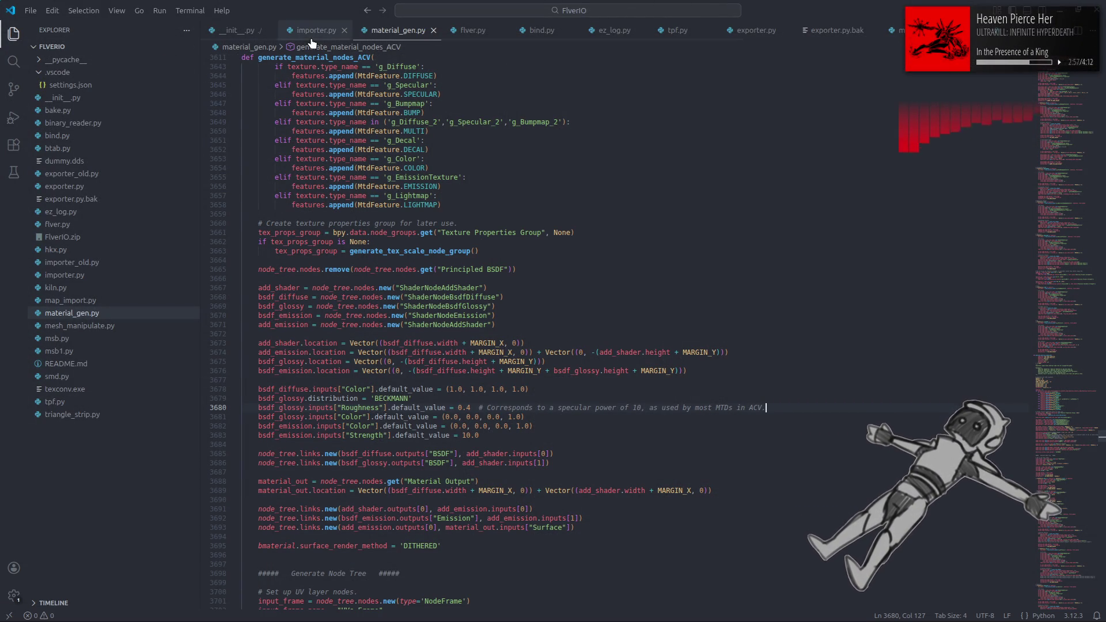
pyautogui.click(473, 31)
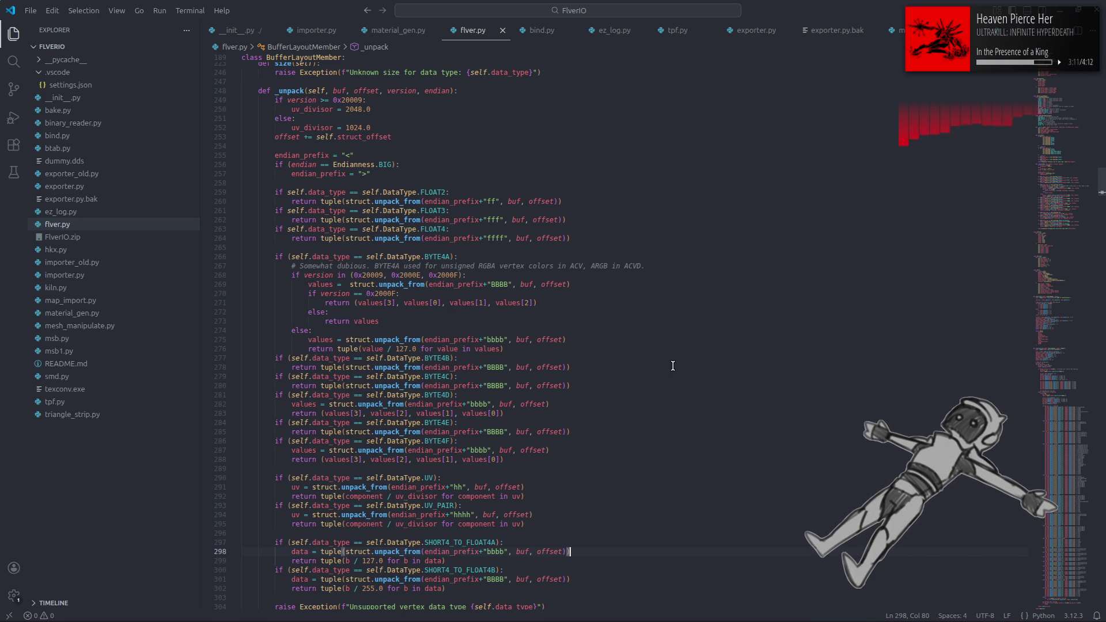
pyautogui.click(651, 329)
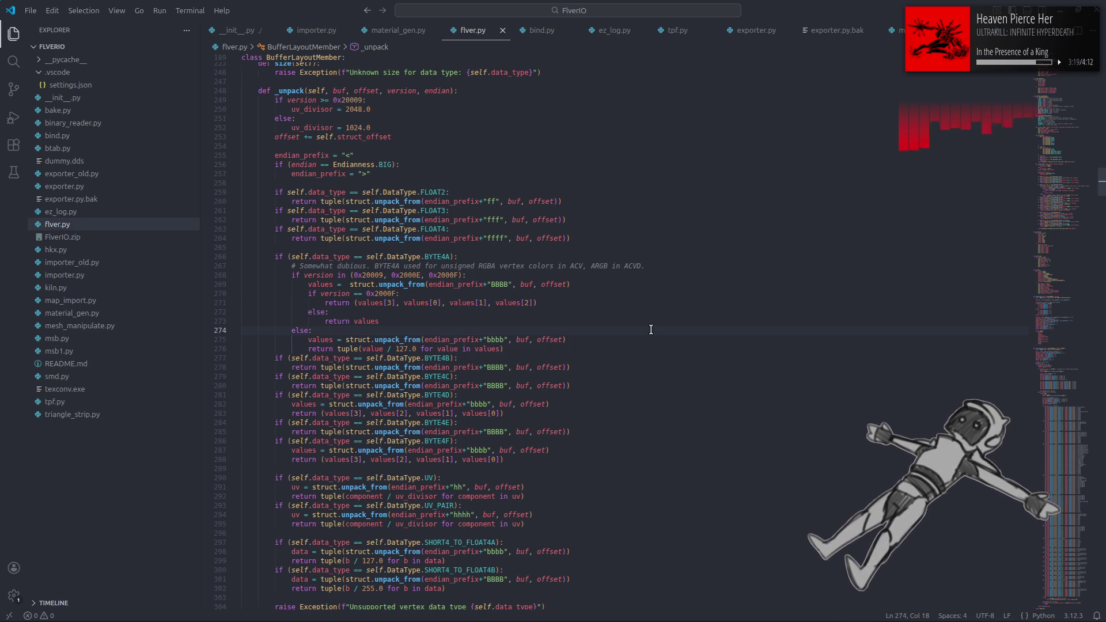
pyautogui.scroll(-1, 651, 330)
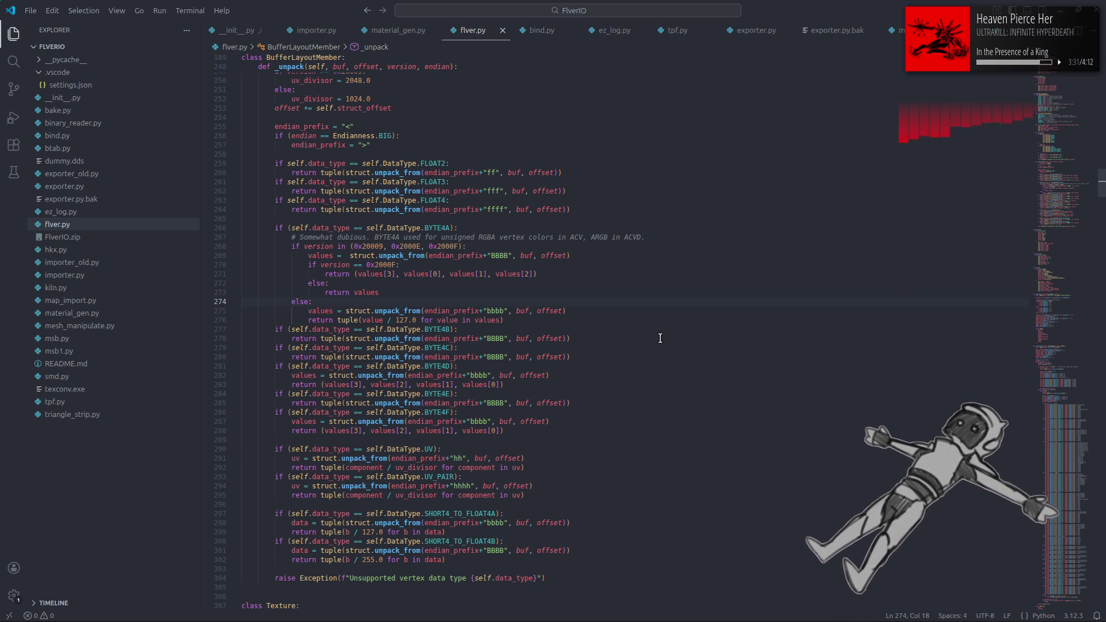
pyautogui.hotkey('alt', 'Tab')
pyautogui.hotkey('alt', 'Tab')
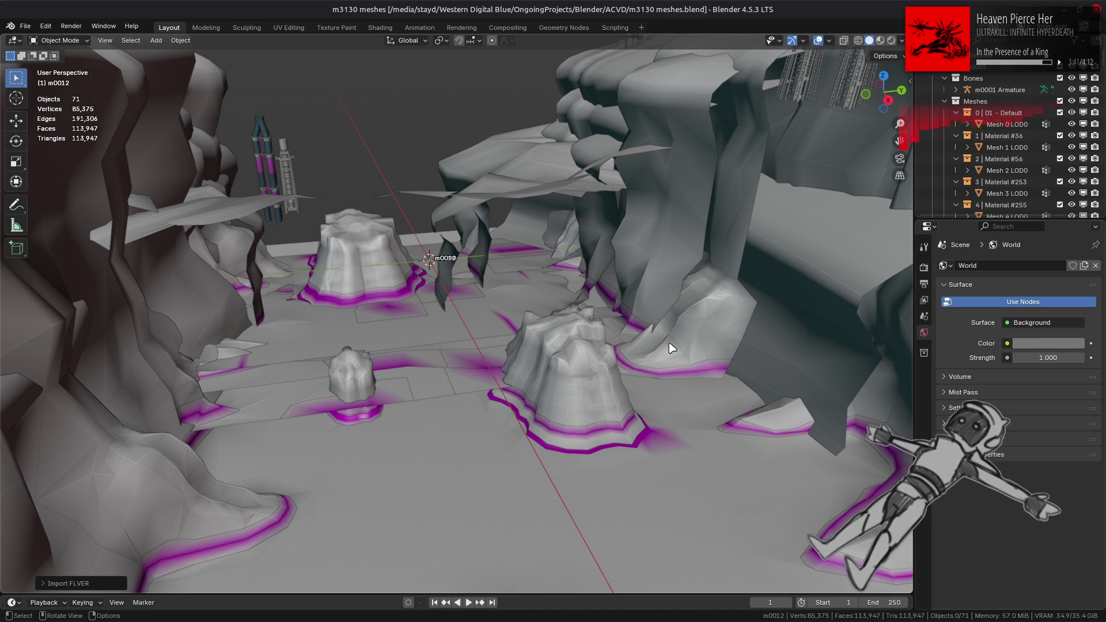
pyautogui.hotkey('alt', 'Tab')
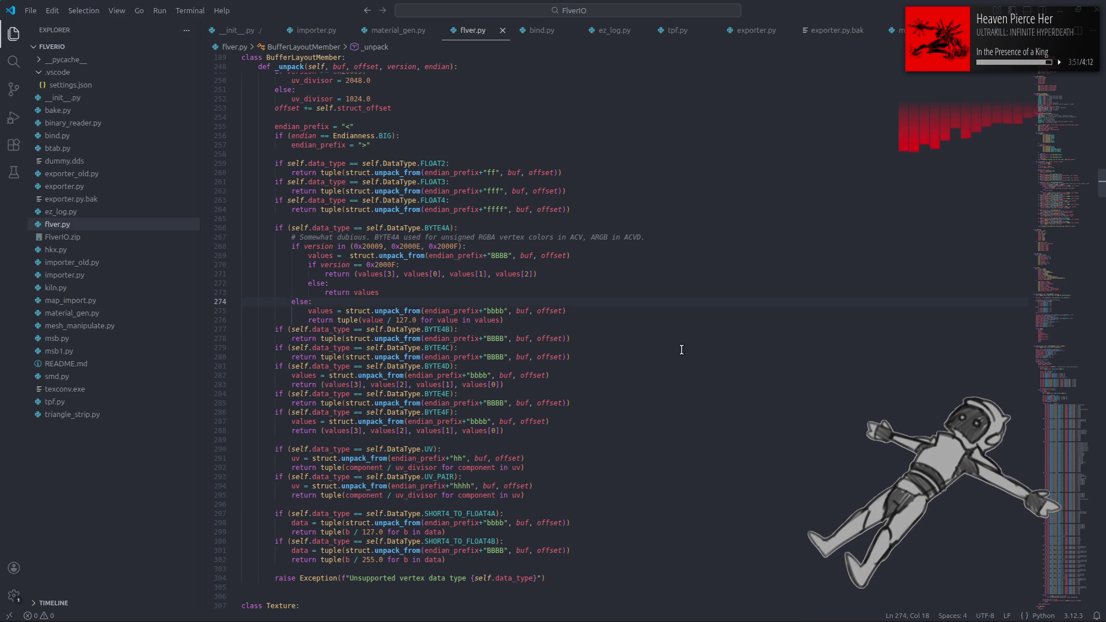
# Swap values[0] and values[2] on line 271 so channels read values[3], values[2], values[1], values[0].
pyautogui.moveTo(430, 255)
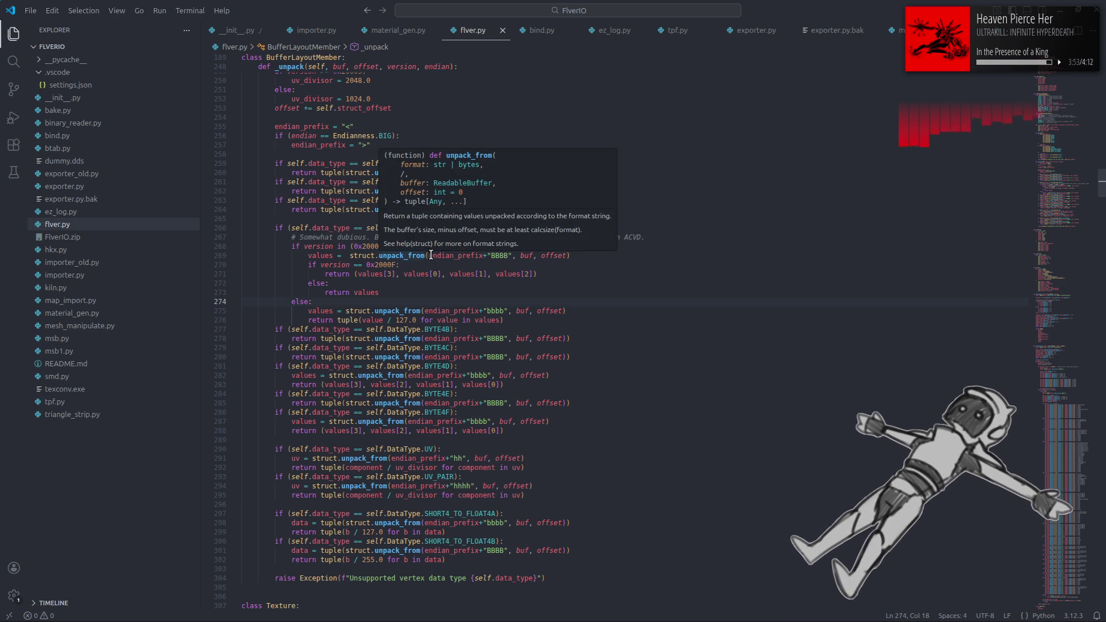
pyautogui.doubleClick(435, 275)
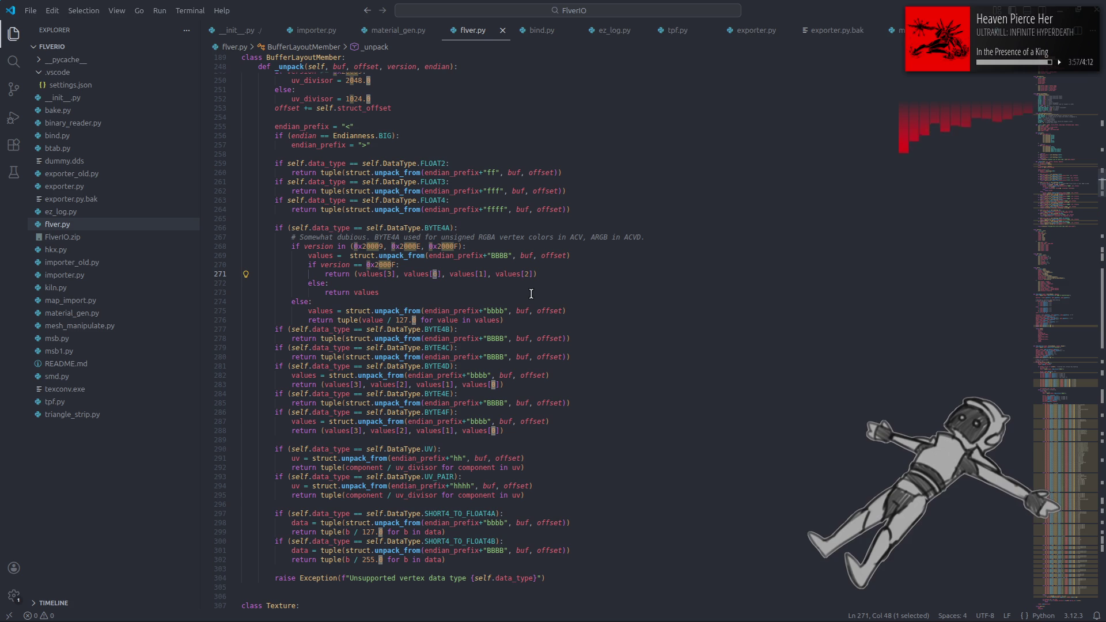
pyautogui.write('2')
pyautogui.doubleClick(531, 274)
pyautogui.write('0')
pyautogui.click(597, 270)
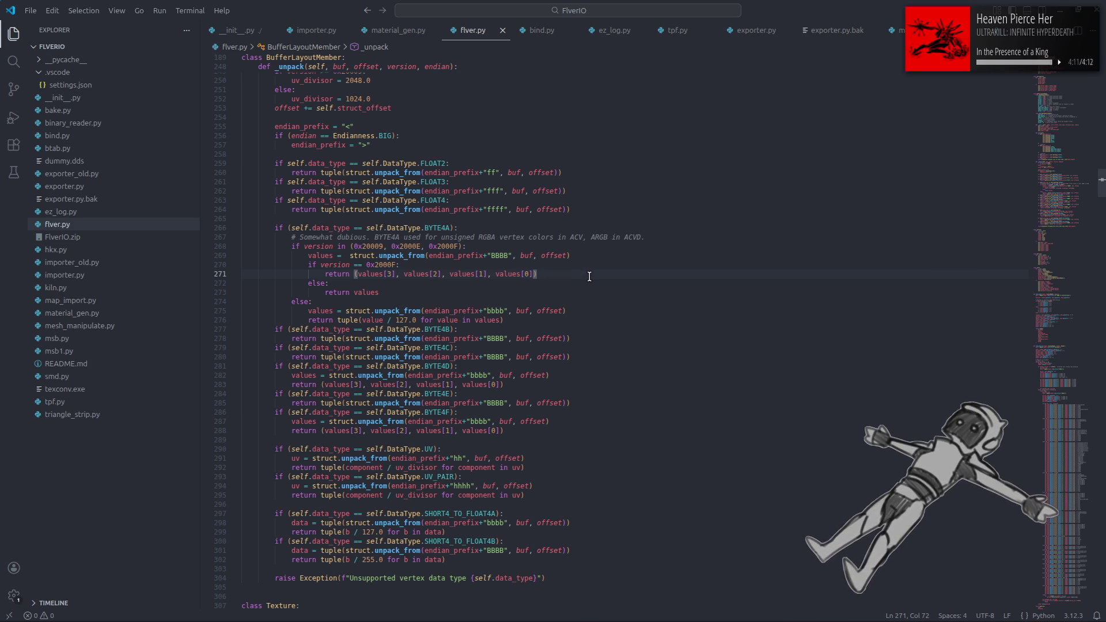
# Review the edited line 271 and the else branch on lines 274-275, then return to Blender.
pyautogui.tripleClick(576, 273)
pyautogui.click(540, 301)
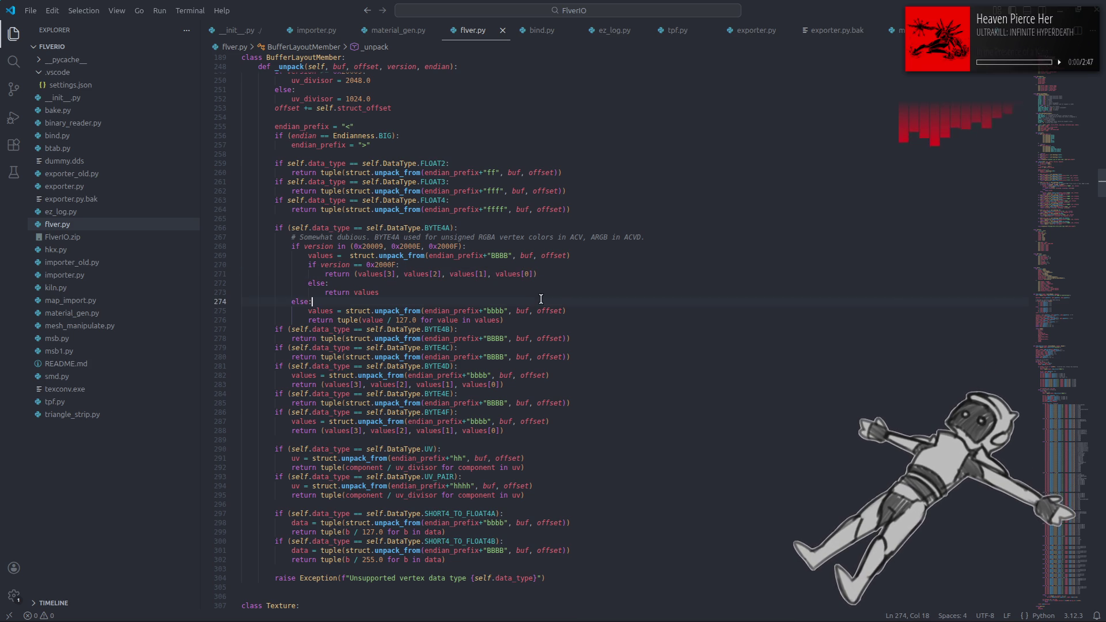
pyautogui.moveTo(345, 273); pyautogui.dragTo(606, 281)
pyautogui.click(593, 310)
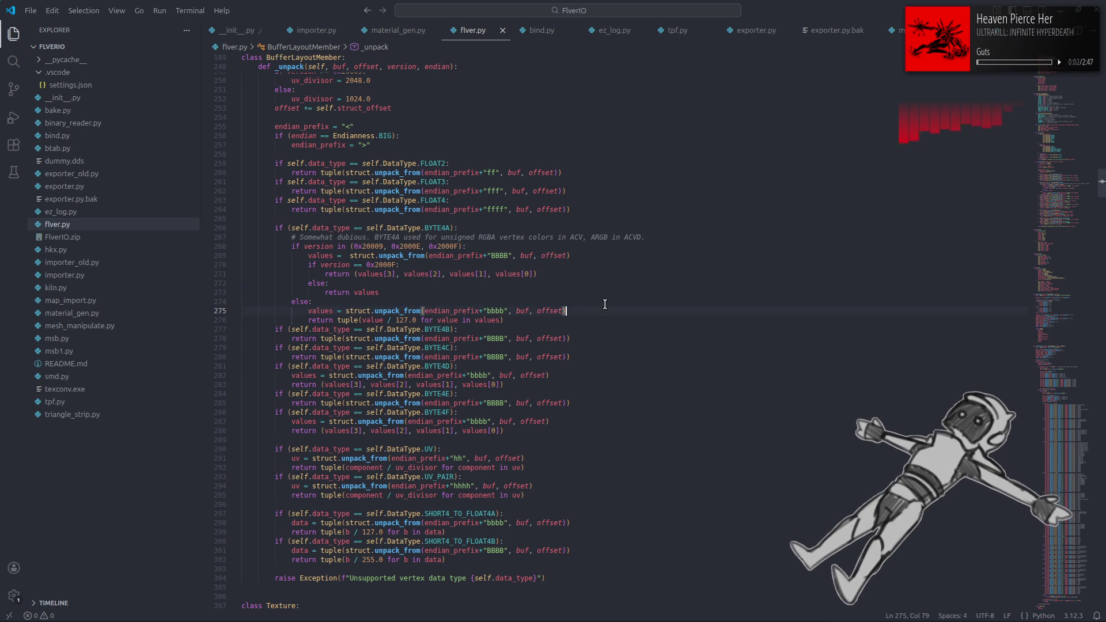
pyautogui.hotkey('alt', 'Tab')
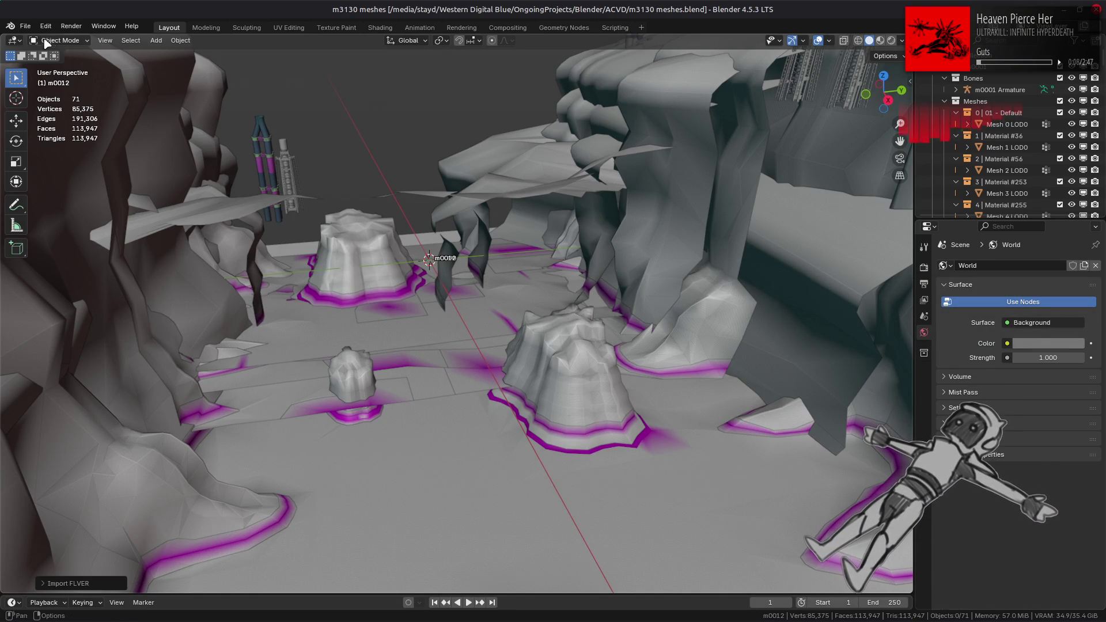
# Start a new General scene from the File menu.
pyautogui.click(27, 26)
pyautogui.moveTo(34, 38)
pyautogui.click(186, 41)
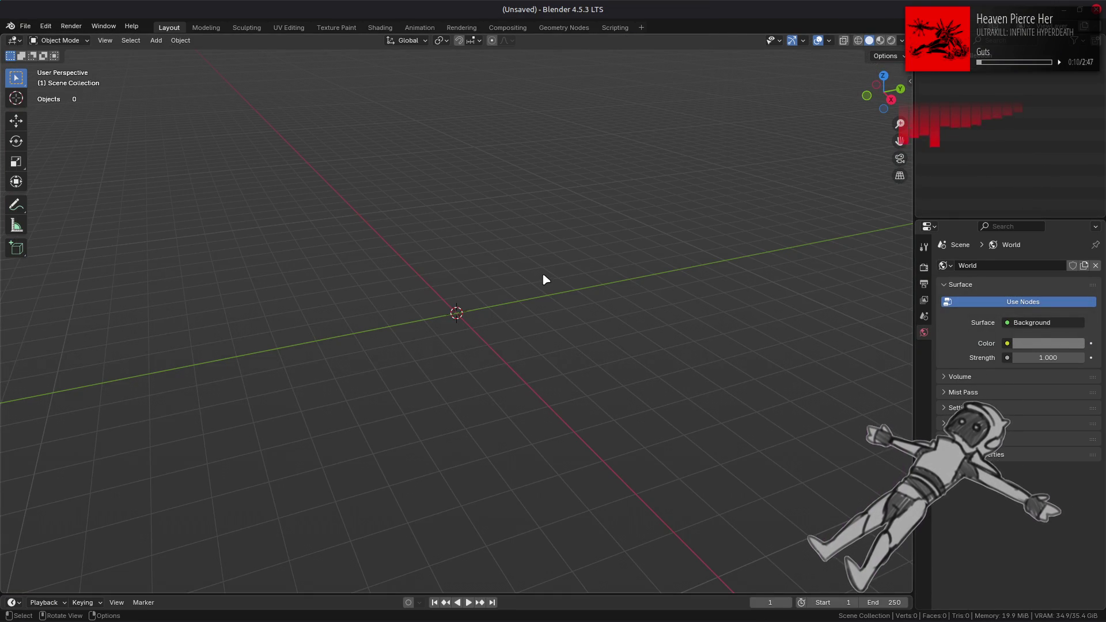
# Import the m3130 FLVER files without textures, with split vertices merged and shared materials.
pyautogui.hotkey('alt', 'Tab')
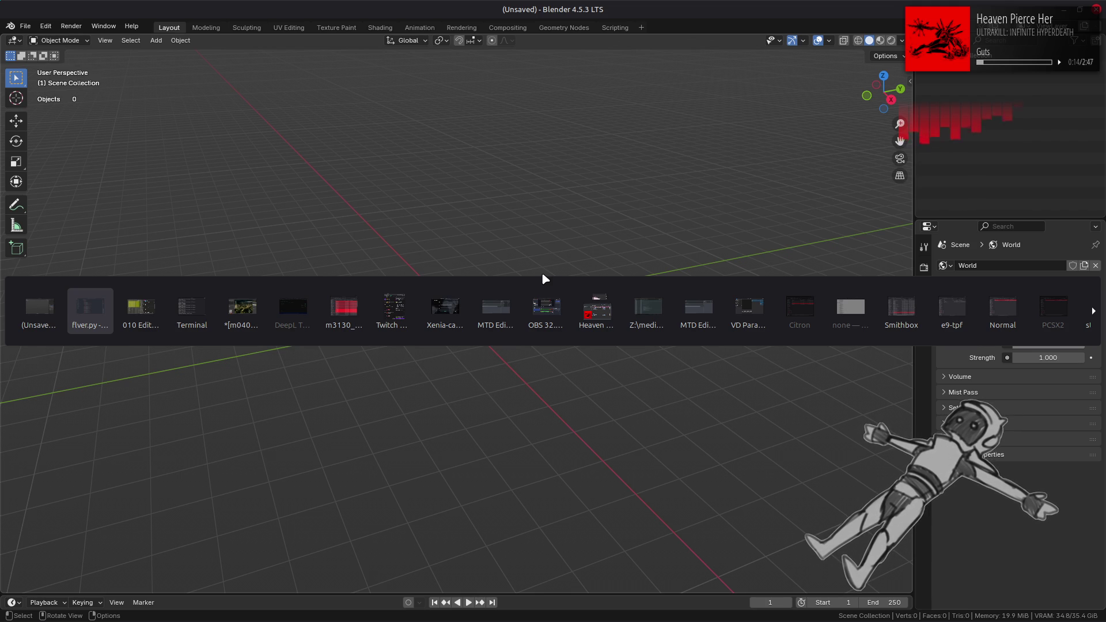
pyautogui.click(353, 304)
pyautogui.moveTo(370, 422); pyautogui.dragTo(144, 382)
pyautogui.click(115, 388)
pyautogui.click(113, 403)
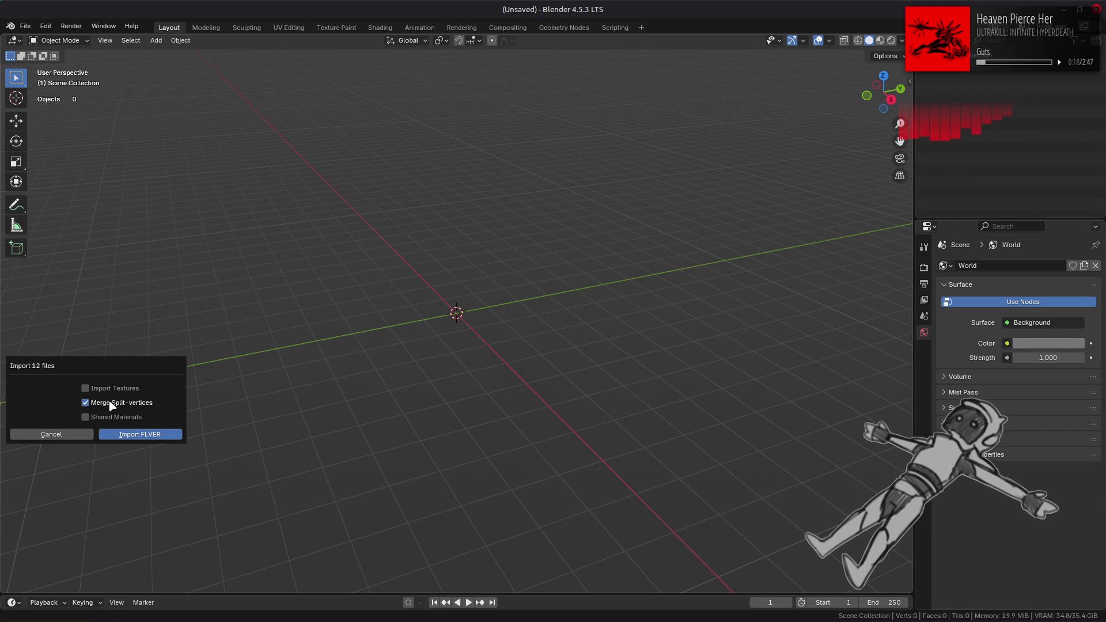
pyautogui.click(115, 417)
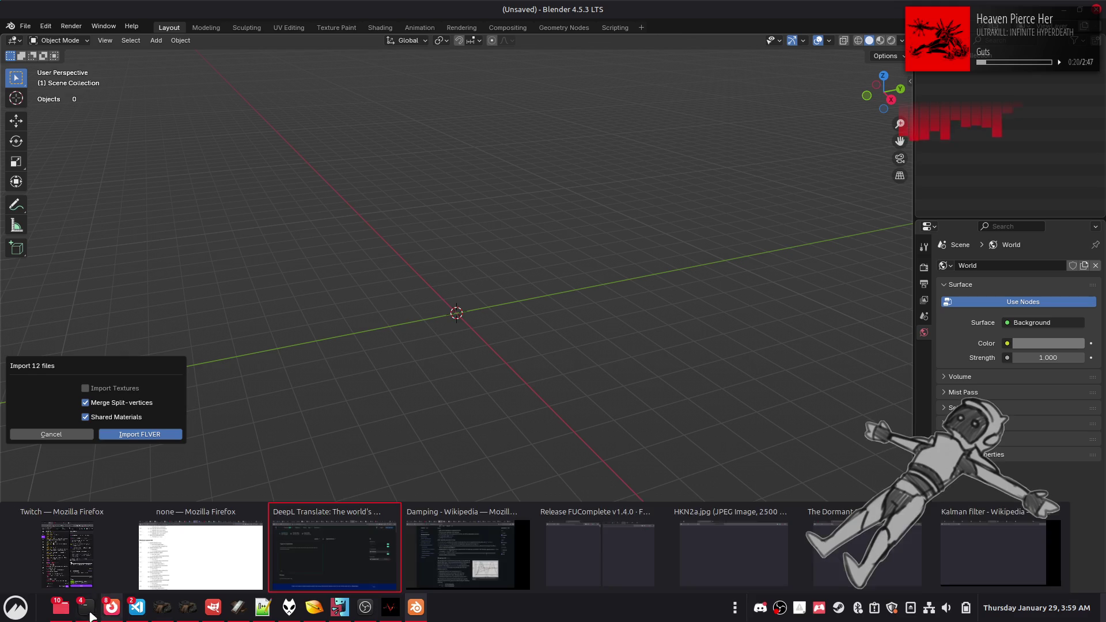
pyautogui.click(461, 559)
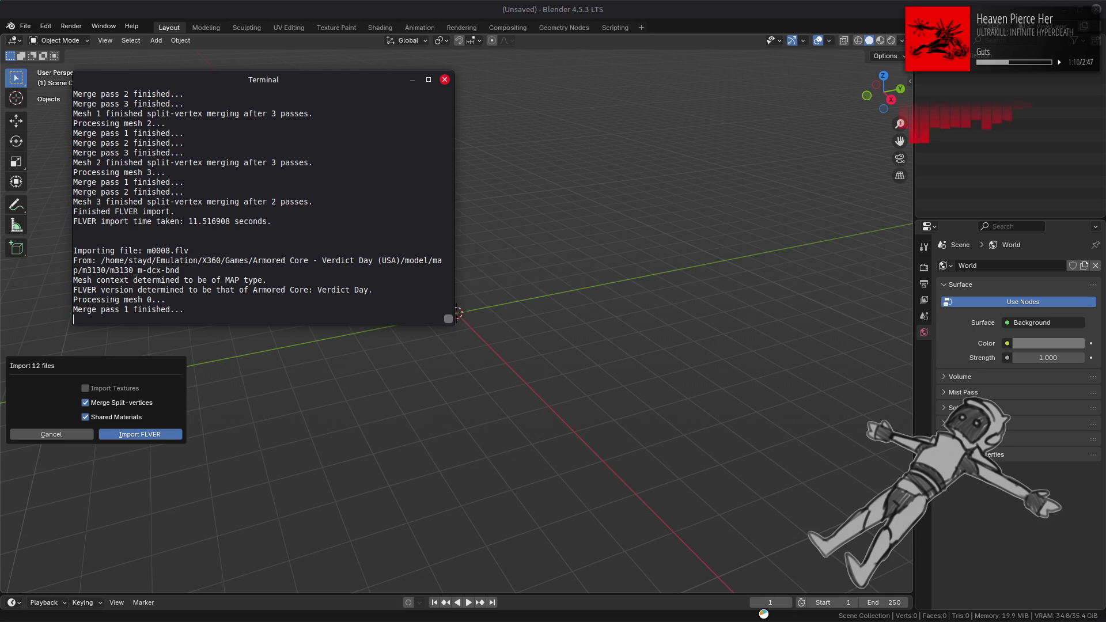
# Wait for the twelve-file FLVER import to finish while the terminal log runs.
pyautogui.moveTo(764, 620)
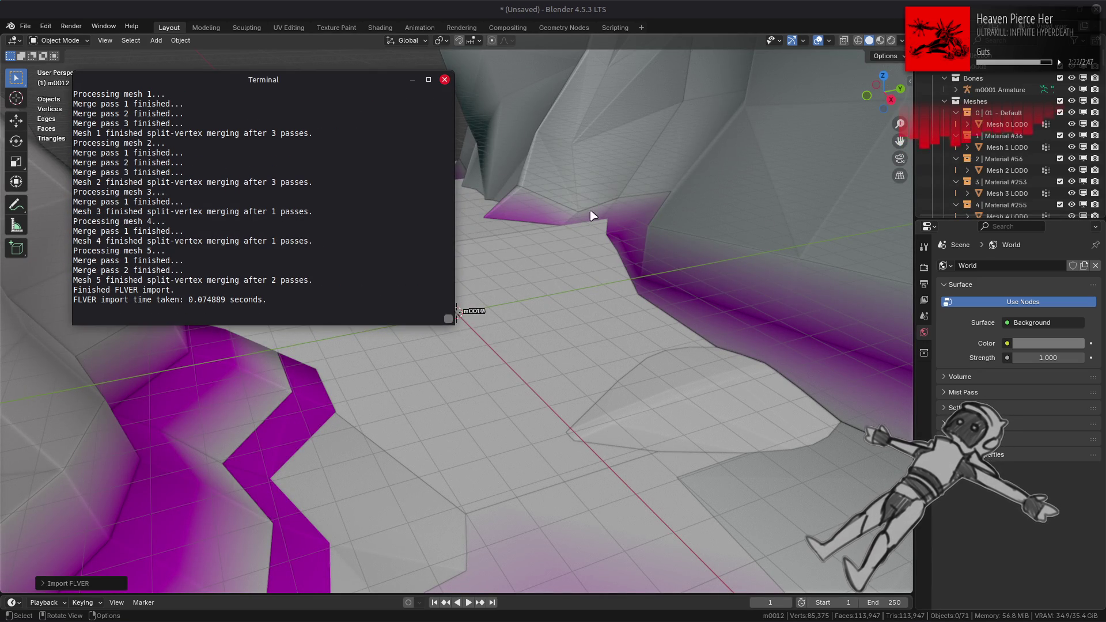
# Bring Blender forward and orbit to a lower, wider view over the reimported terrain.
pyautogui.click(682, 5)
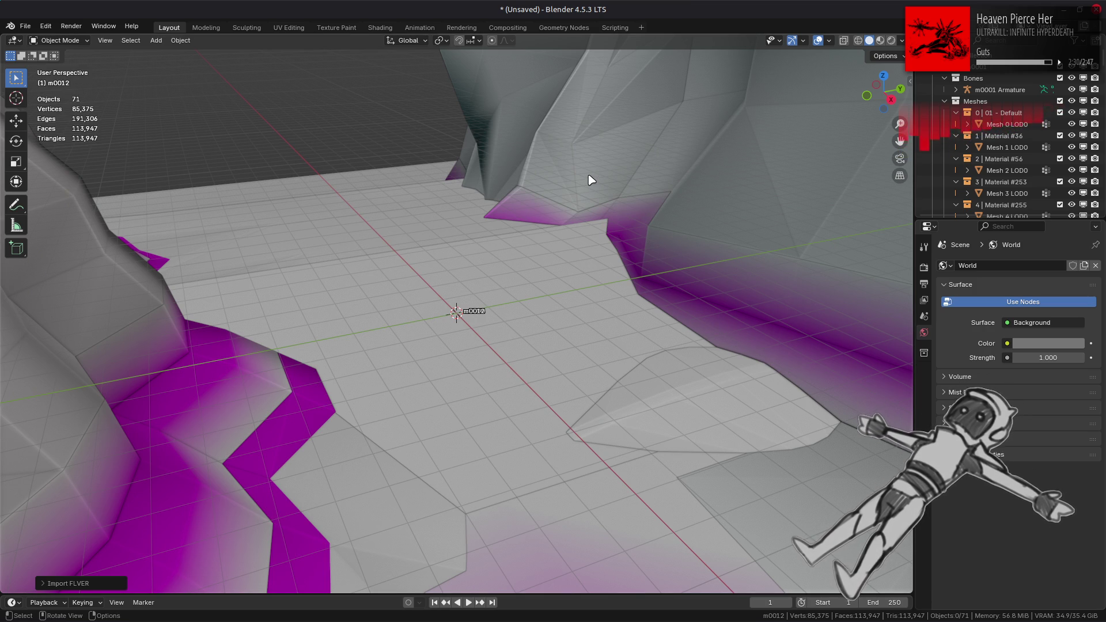
pyautogui.scroll(-10, 588, 182)
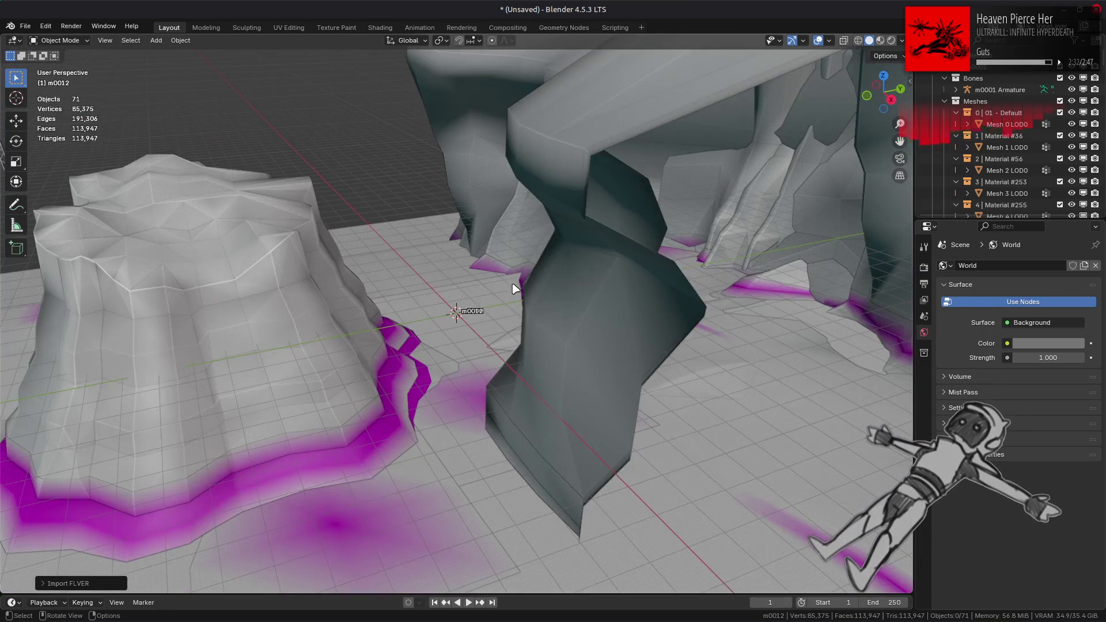
pyautogui.scroll(-3, 518, 311)
pyautogui.moveTo(521, 337)
pyautogui.mouseDown(button='middle')
pyautogui.moveTo(452, 308)
pyautogui.moveTo(449, 325)
pyautogui.moveTo(501, 366)
pyautogui.mouseUp(button='middle')
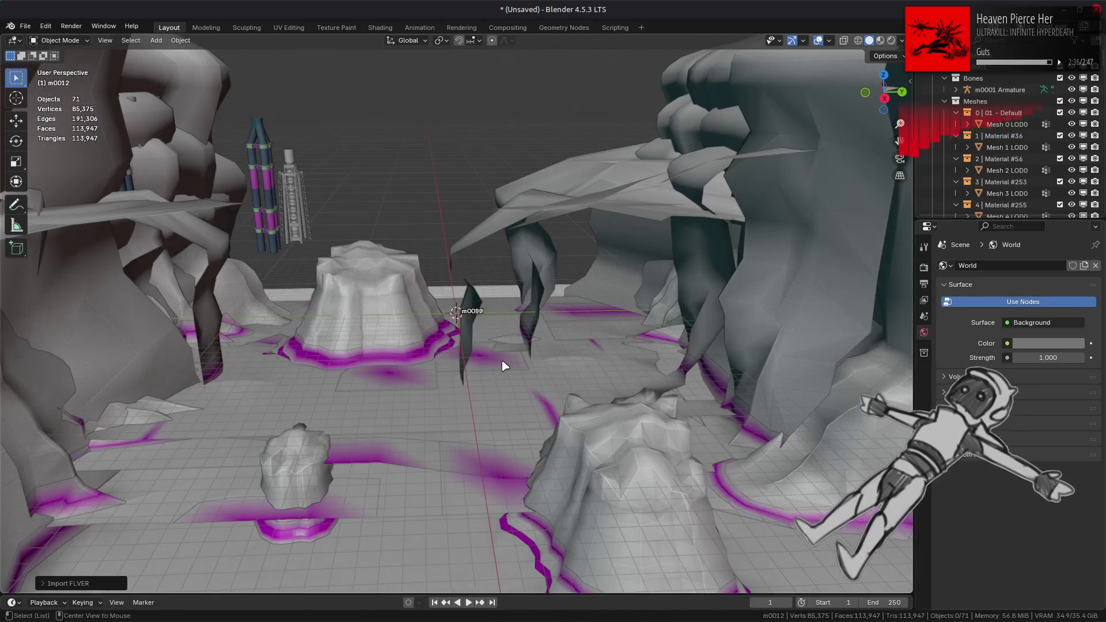
# Quit Blender without saving and bring up the application search.
pyautogui.hotkey('alt', 'Tab')
pyautogui.click(39, 320)
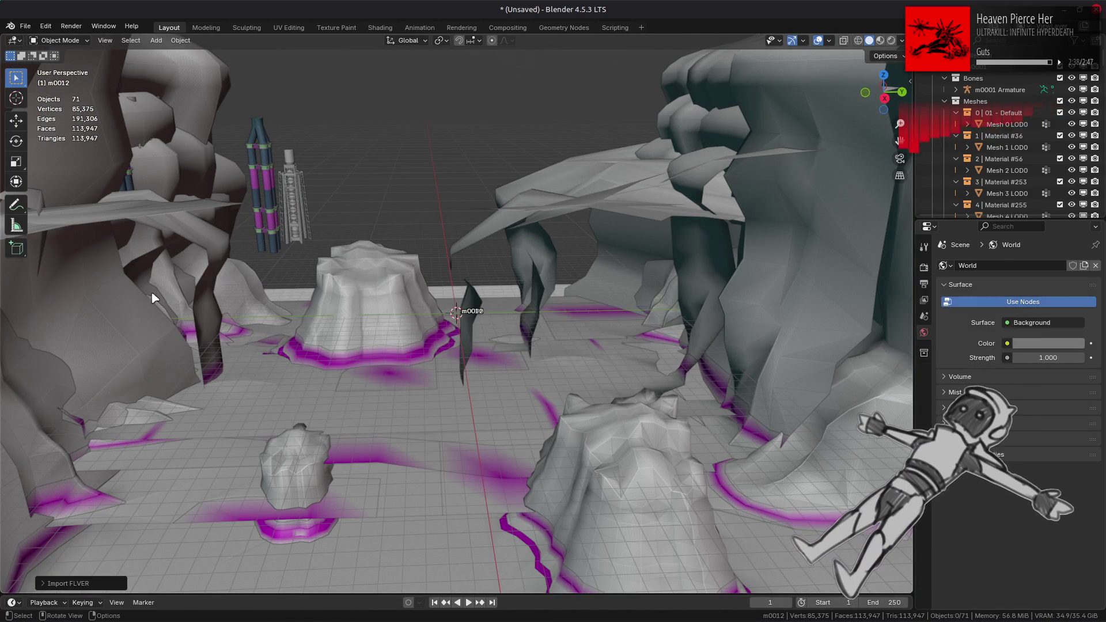
pyautogui.hotkey('ctrl', 'q')
pyautogui.click(515, 336)
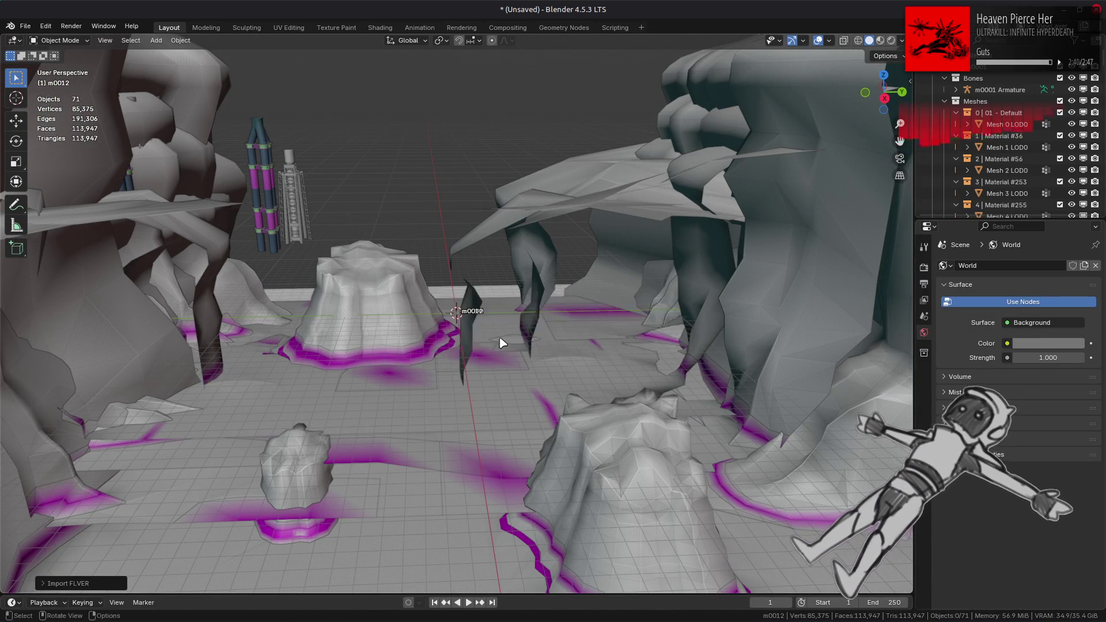
pyautogui.press('super')
# Relaunch Blender by searching 'bl' and dismiss the splash screen.
pyautogui.write('bl')
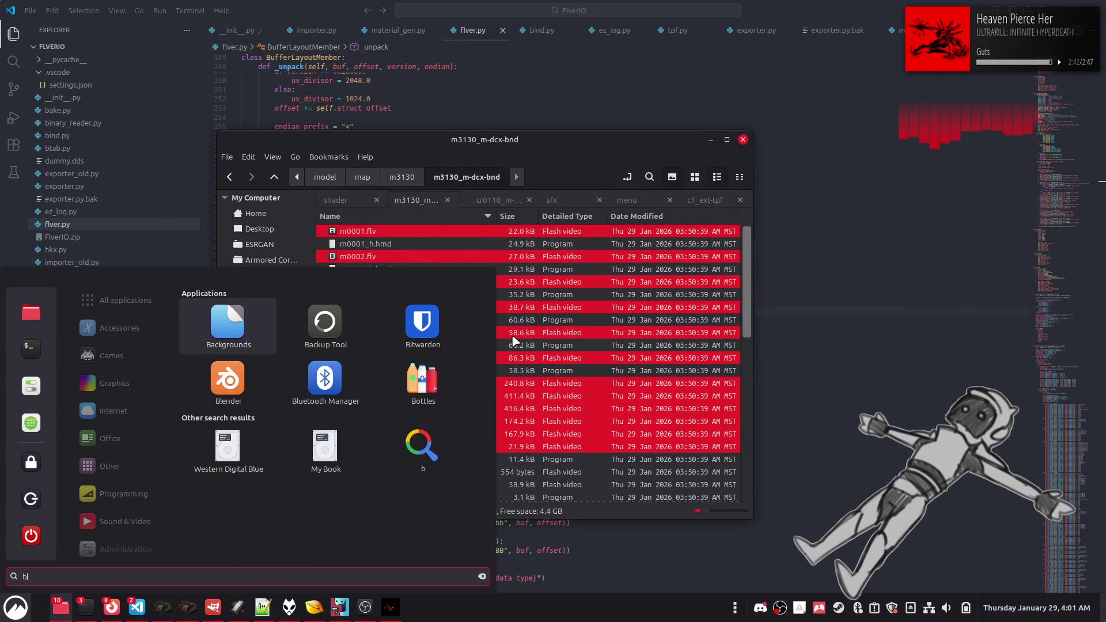
pyautogui.click(249, 334)
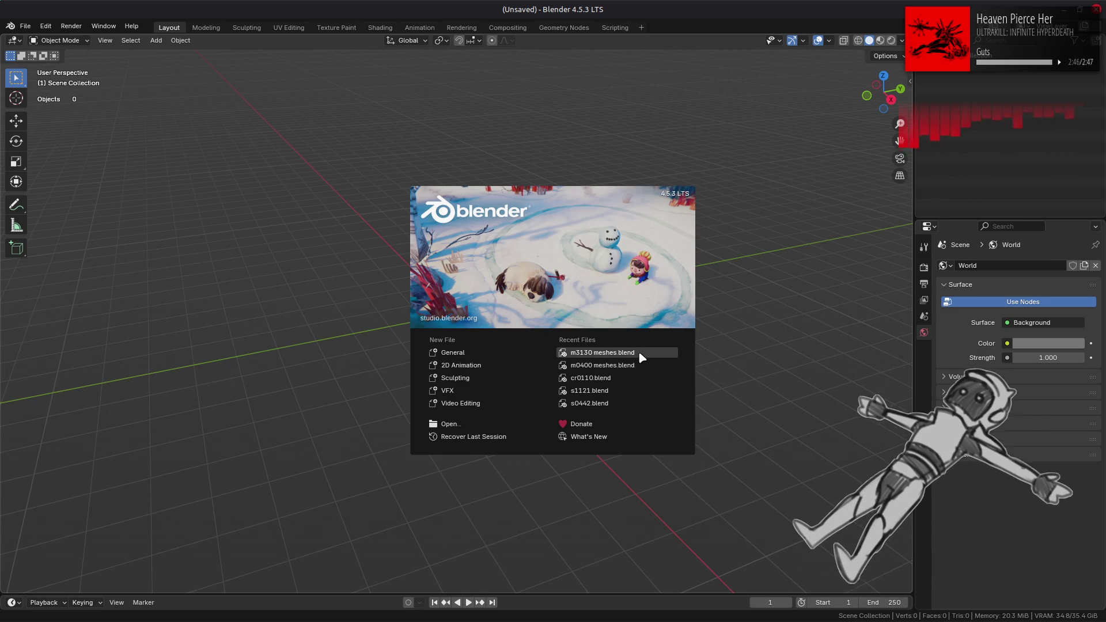
pyautogui.click(746, 328)
# Import the 12 m3130 .flv files with Merge Split-vertices and Shared Materials, following the terminal log.
pyautogui.hotkey('alt', 'Tab')
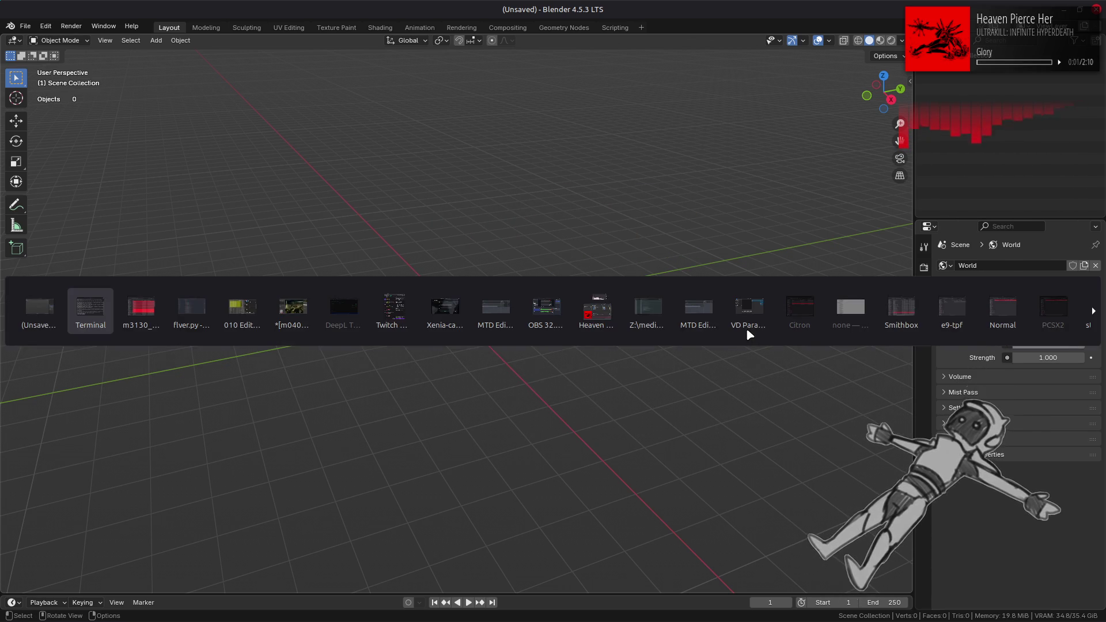
pyautogui.moveTo(458, 390)
pyautogui.mouseDown()
pyautogui.moveTo(271, 412)
pyautogui.moveTo(145, 402)
pyautogui.moveTo(143, 412)
pyautogui.mouseUp()
pyautogui.click(121, 398)
pyautogui.click(121, 413)
pyautogui.click(121, 428)
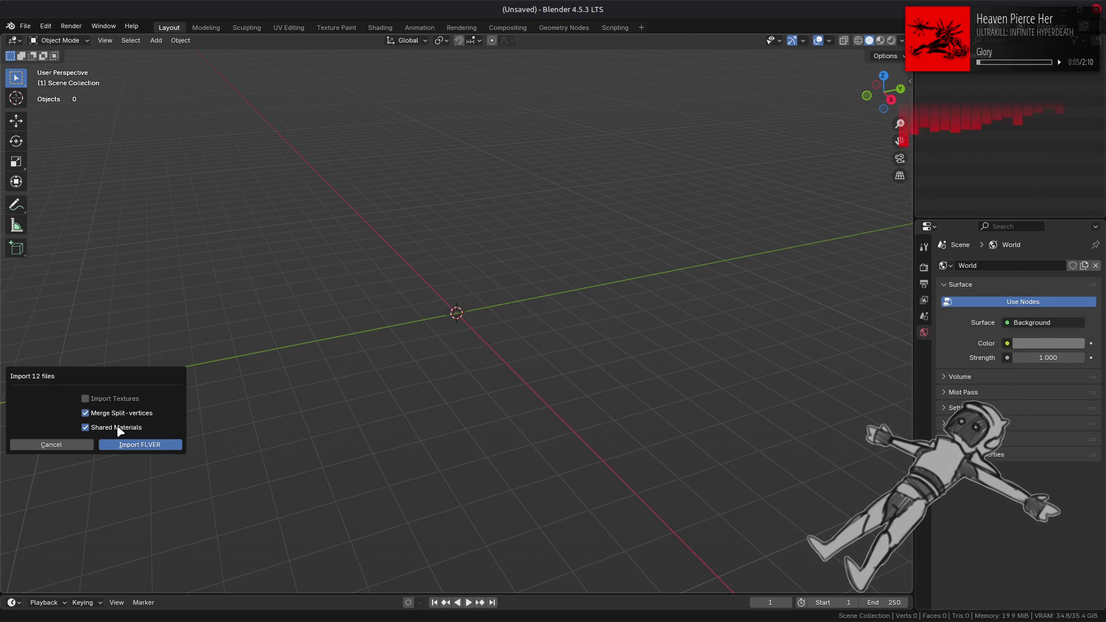
pyautogui.click(144, 447)
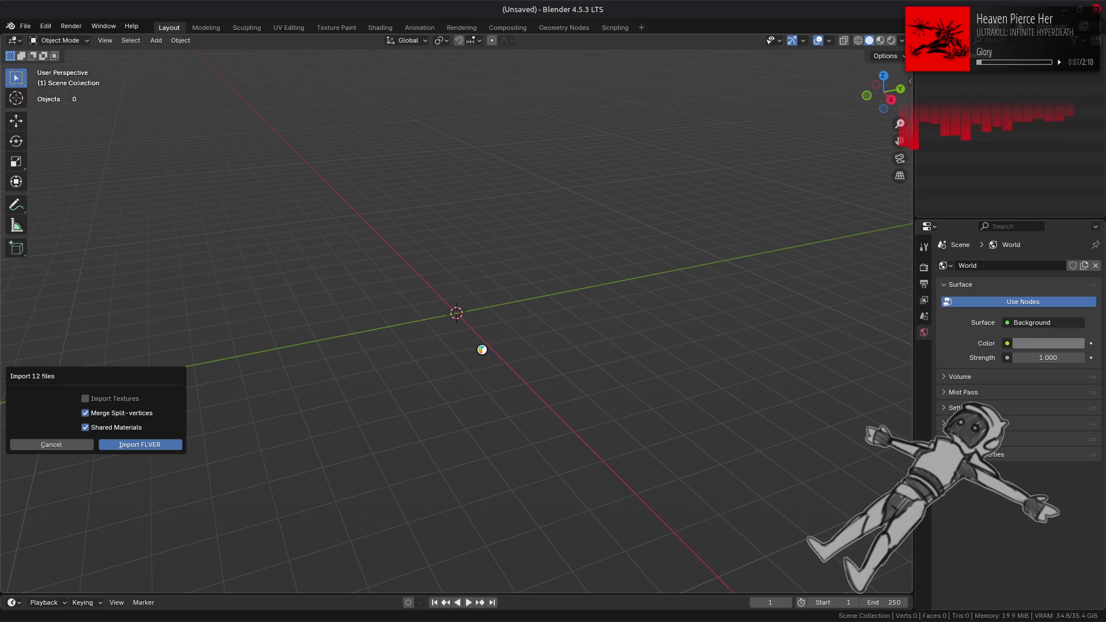
pyautogui.hotkey('alt', 'Tab')
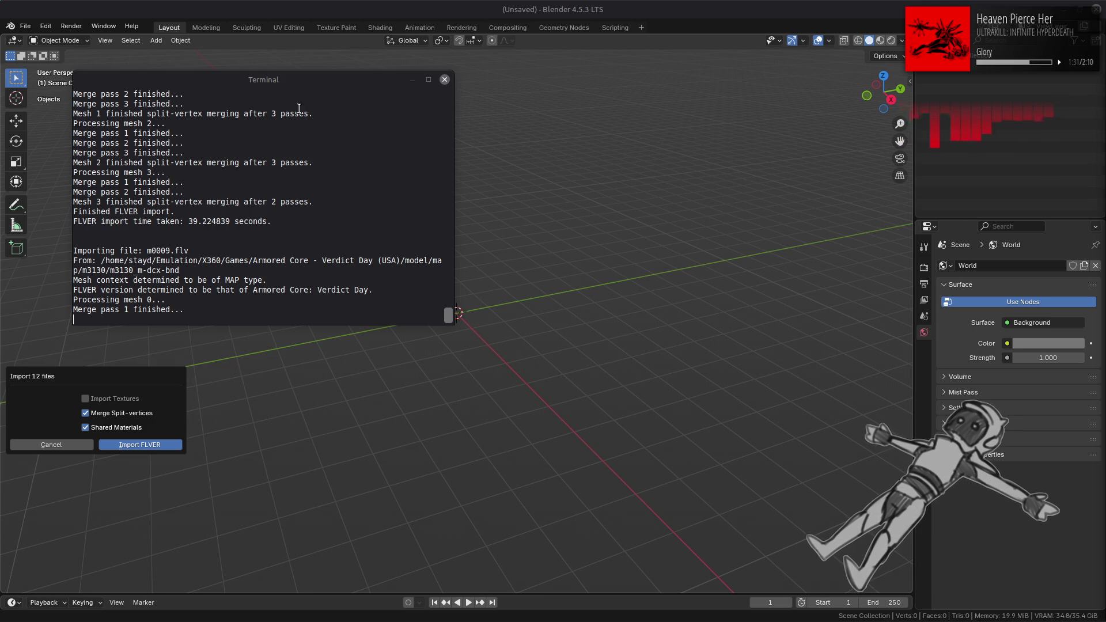
pyautogui.click(335, 87)
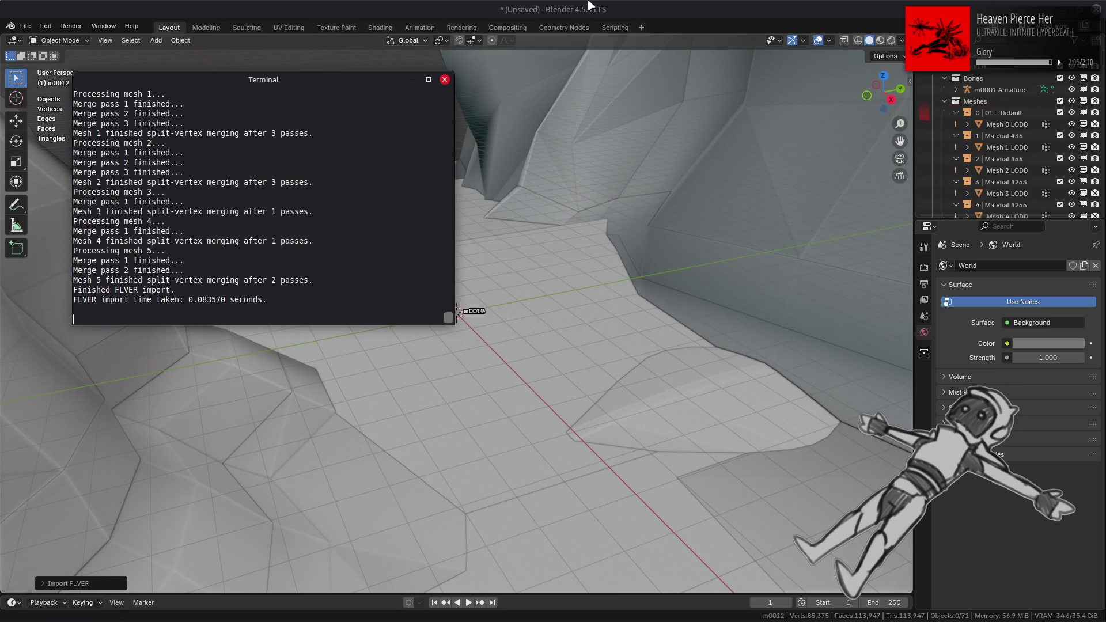
# Raise Blender, orbit and zoom around the imported terrain, and edit the View sidebar's focal length.
pyautogui.click(611, 265)
pyautogui.scroll(4, 611, 264)
pyautogui.scroll(-6, 607, 263)
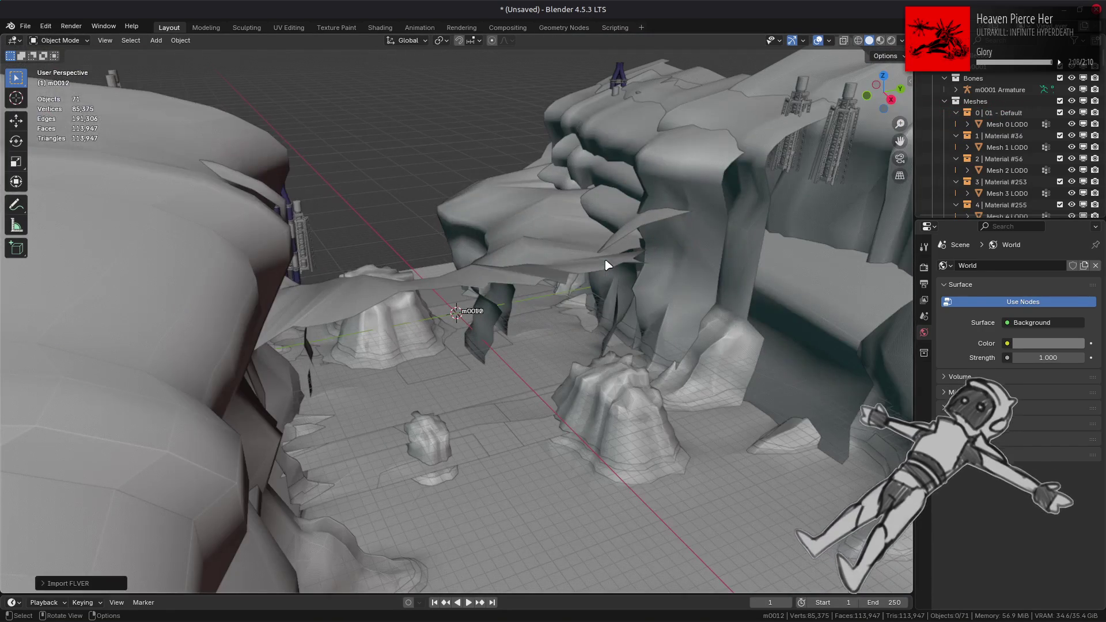
pyautogui.moveTo(607, 263)
pyautogui.mouseDown(button='middle')
pyautogui.moveTo(544, 356)
pyautogui.moveTo(507, 321)
pyautogui.moveTo(525, 326)
pyautogui.mouseUp(button='middle')
pyautogui.press('n')
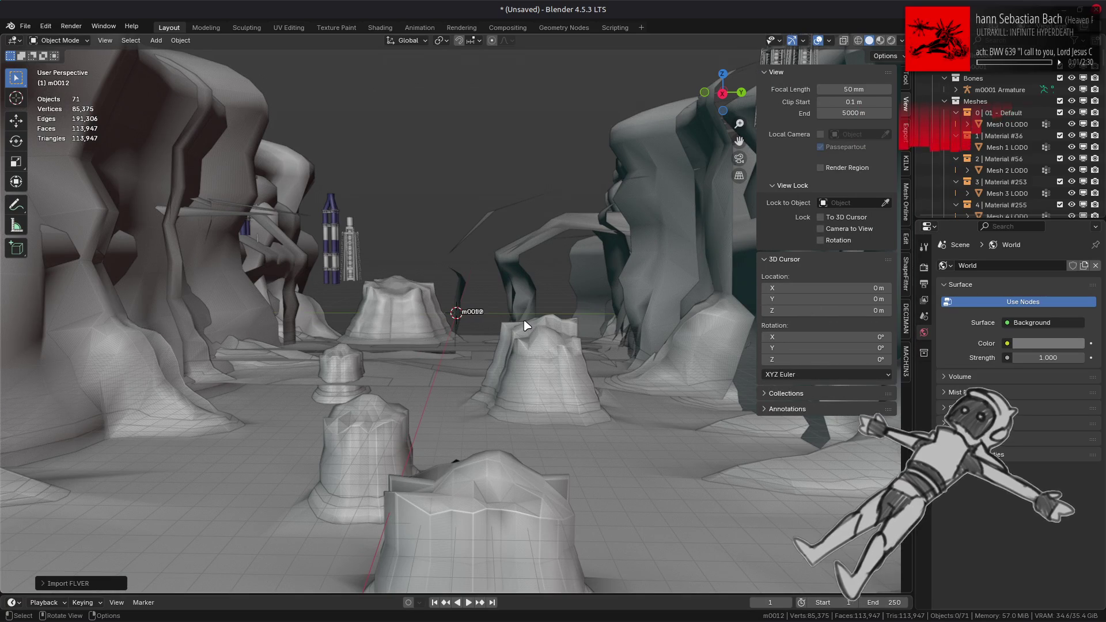
pyautogui.click(852, 89)
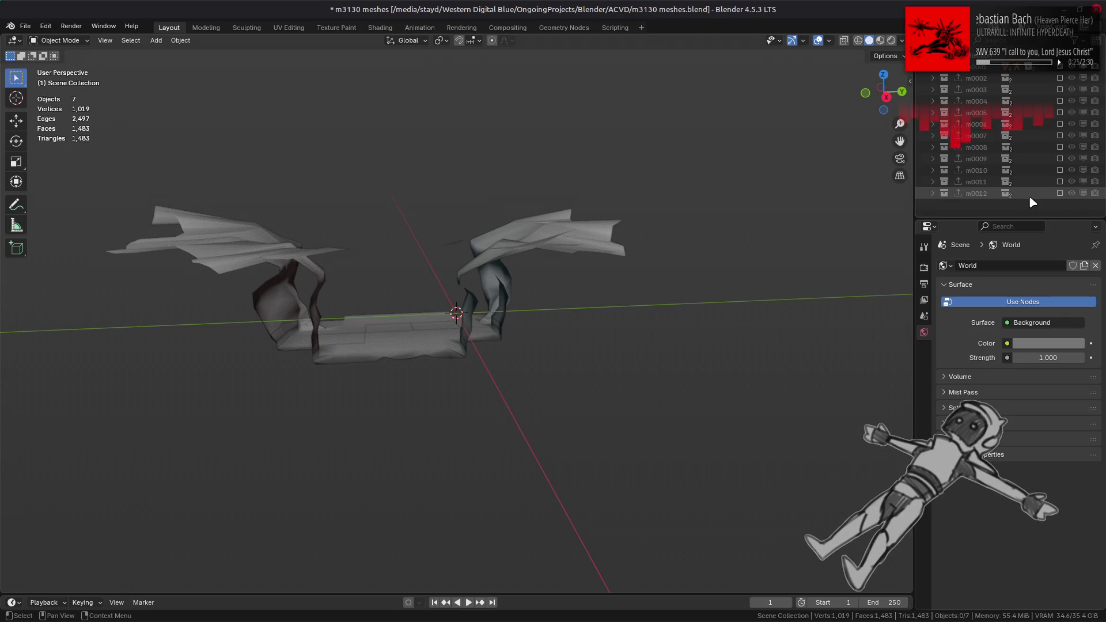
# Orbit to look inside the mesh and save the blend file.
pyautogui.moveTo(450, 320)
pyautogui.mouseDown(button='middle')
pyautogui.moveTo(597, 338)
pyautogui.moveTo(530, 363)
pyautogui.moveTo(565, 323)
pyautogui.mouseUp(button='middle')
pyautogui.scroll(4, 596, 334)
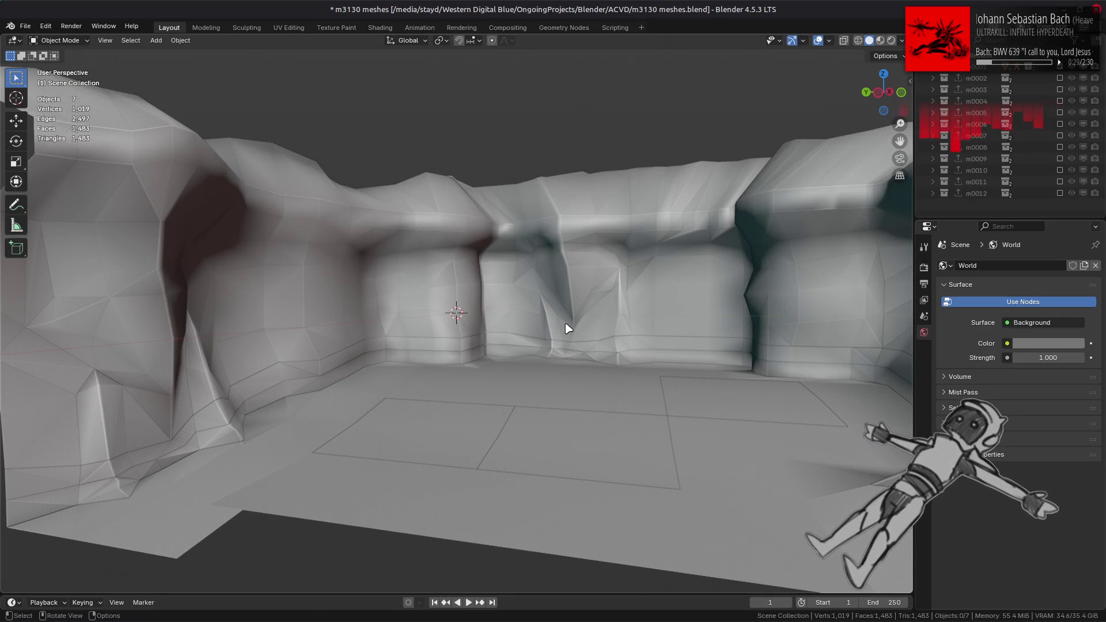
pyautogui.scroll(-5, 566, 329)
pyautogui.scroll(2, 568, 332)
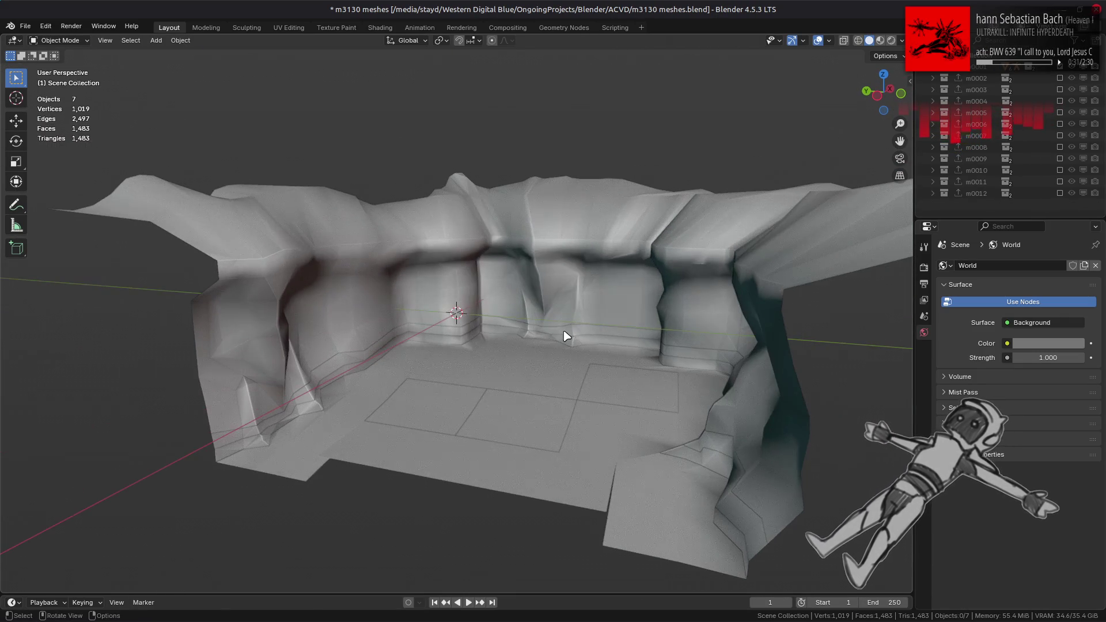
pyautogui.hotkey('ctrl', 's')
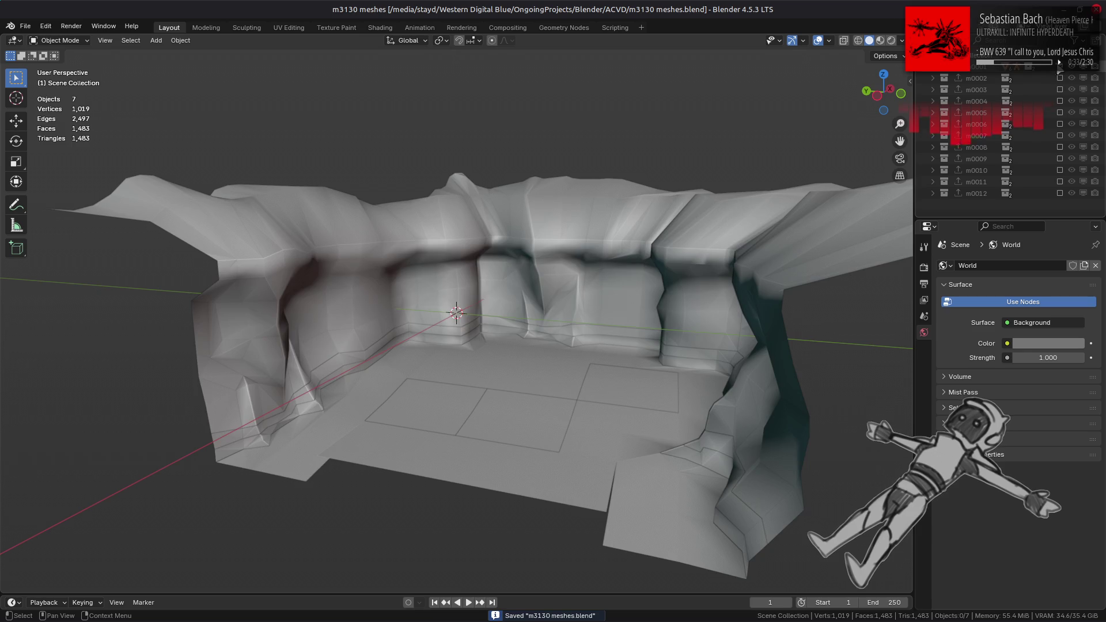
# Toggle the outliner exclude boxes to view m0004, then m0005, leaving only m0006 shown.
pyautogui.click(1060, 89)
pyautogui.click(1060, 90)
pyautogui.click(1060, 89)
pyautogui.click(1061, 98)
pyautogui.click(1061, 99)
pyautogui.click(1061, 101)
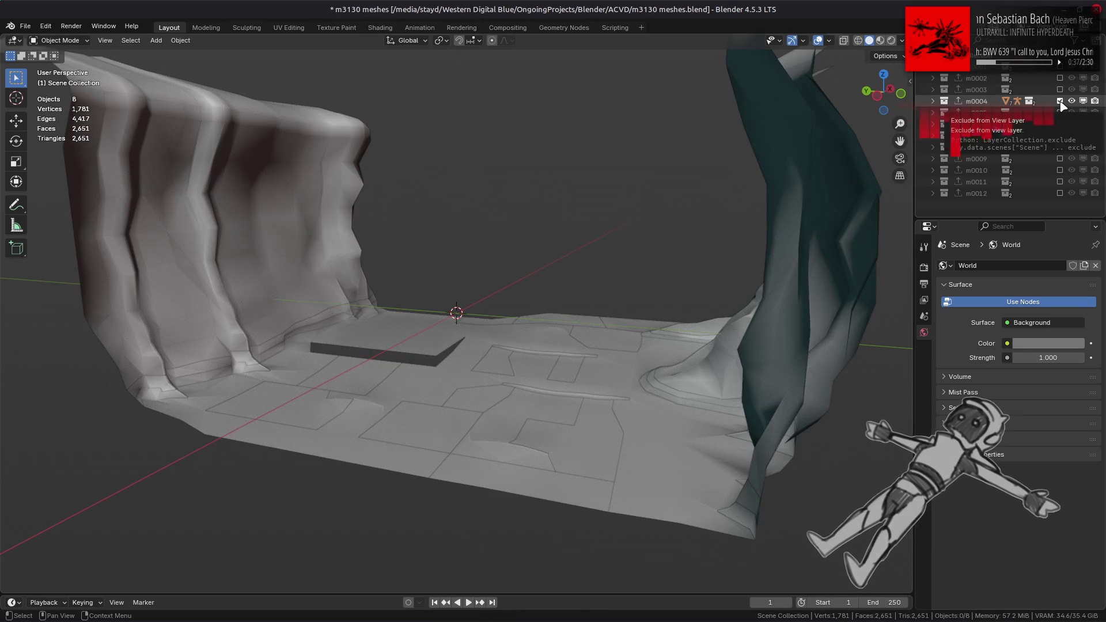
pyautogui.click(1059, 102)
pyautogui.click(1060, 113)
pyautogui.click(1060, 112)
pyautogui.click(1060, 124)
# Orbit over the m0006 cliffs, browse its Meshes.005 contents, then exclude m0006 too.
pyautogui.moveTo(777, 219)
pyautogui.mouseDown(button='middle')
pyautogui.moveTo(682, 250)
pyautogui.moveTo(698, 215)
pyautogui.mouseUp(button='middle')
pyautogui.moveTo(803, 172)
pyautogui.mouseDown(button='middle')
pyautogui.moveTo(716, 198)
pyautogui.moveTo(492, 187)
pyautogui.moveTo(503, 198)
pyautogui.moveTo(523, 192)
pyautogui.moveTo(507, 136)
pyautogui.moveTo(553, 217)
pyautogui.moveTo(589, 225)
pyautogui.moveTo(575, 215)
pyautogui.mouseUp(button='middle')
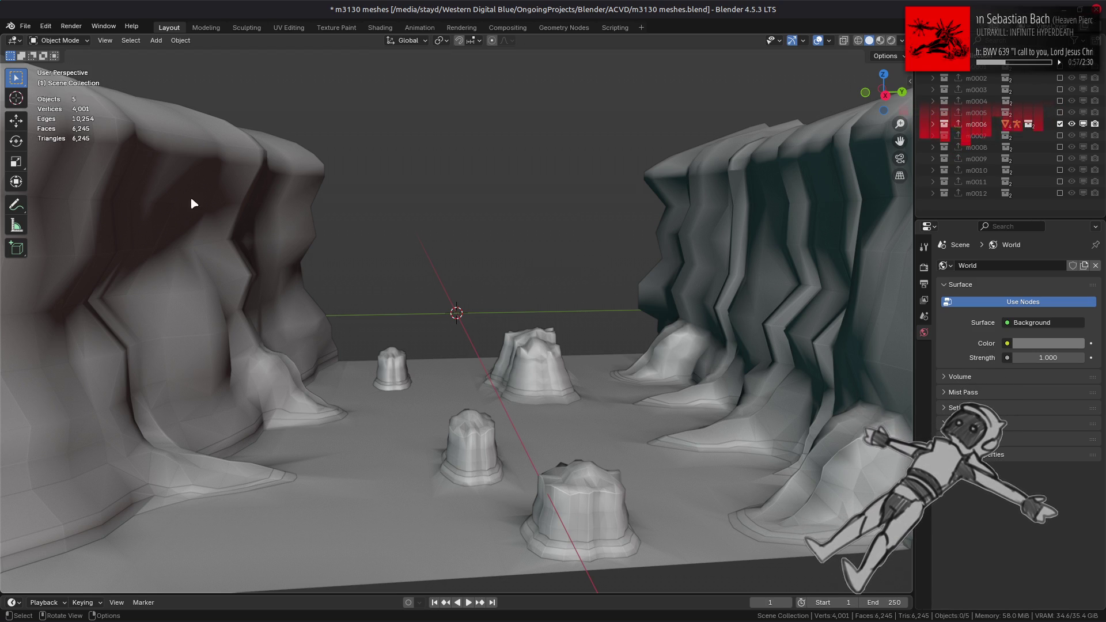
pyautogui.scroll(-2, 556, 228)
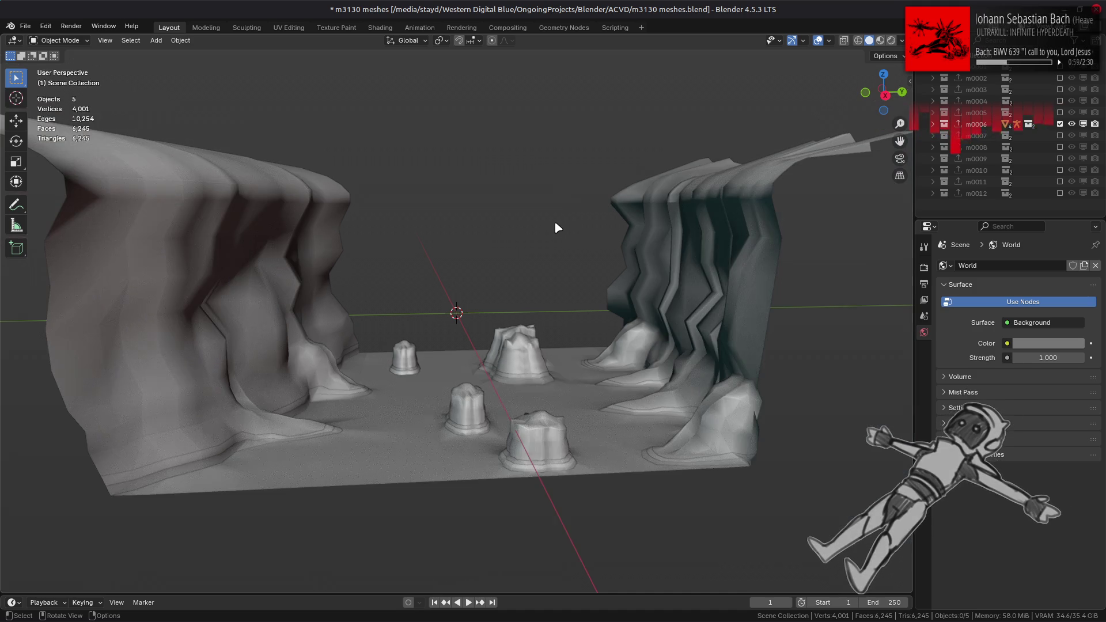
pyautogui.click(933, 124)
pyautogui.click(944, 148)
pyautogui.moveTo(955, 193); pyautogui.dragTo(952, 155)
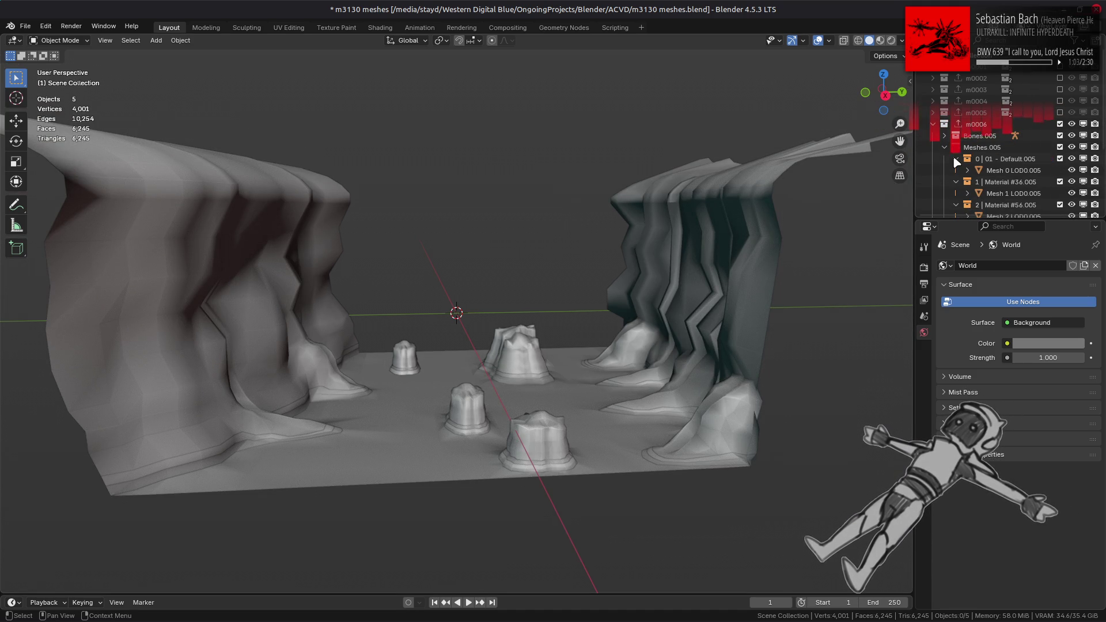
pyautogui.click(933, 124)
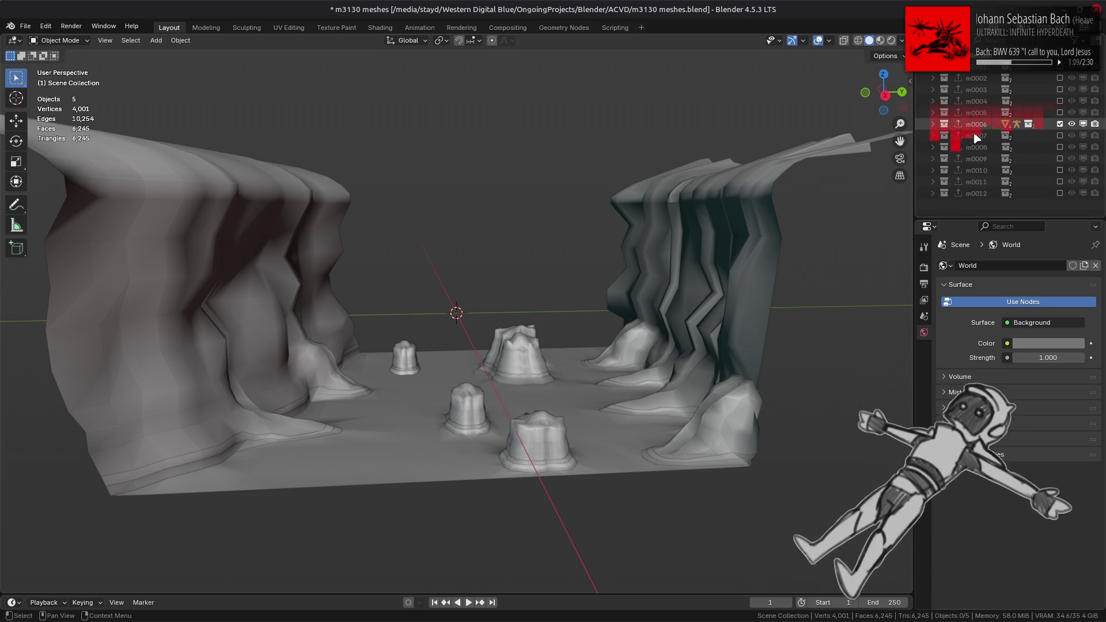
pyautogui.click(1060, 125)
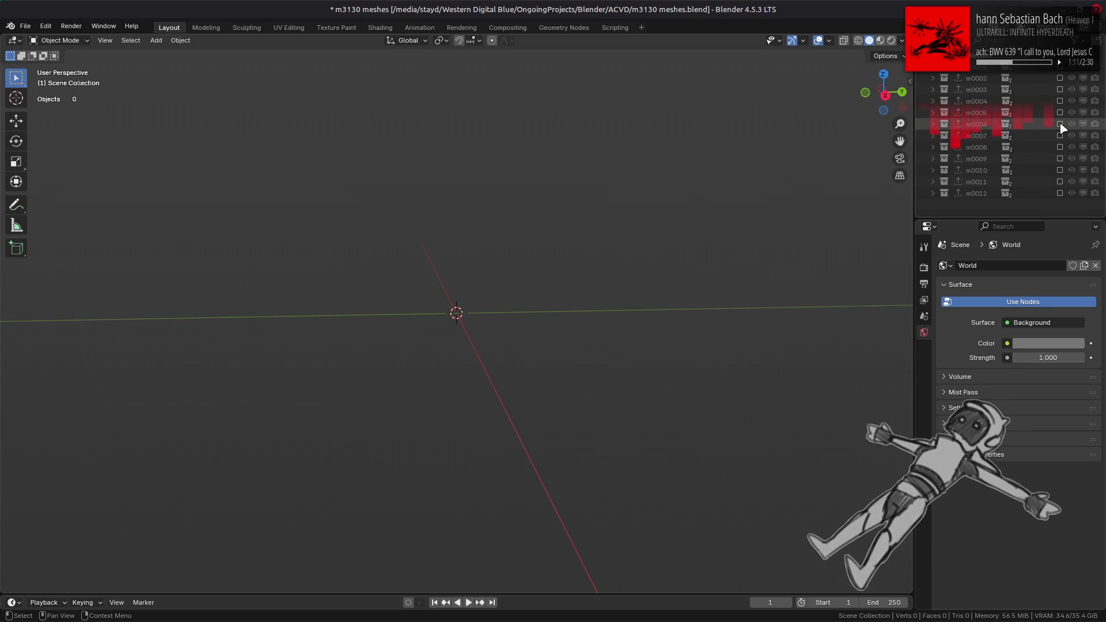
# Show and hide map pieces m0007 through m0011 in turn, leaving the m0012 canyon shown.
pyautogui.click(1059, 136)
pyautogui.click(1060, 136)
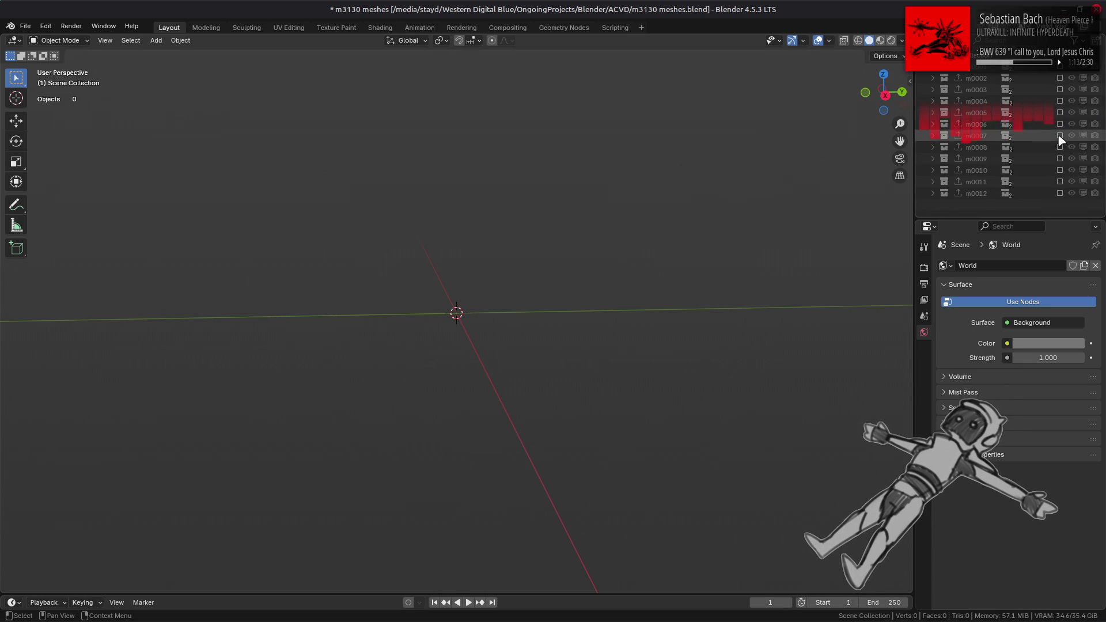
pyautogui.click(1060, 147)
pyautogui.click(1059, 147)
pyautogui.click(1060, 159)
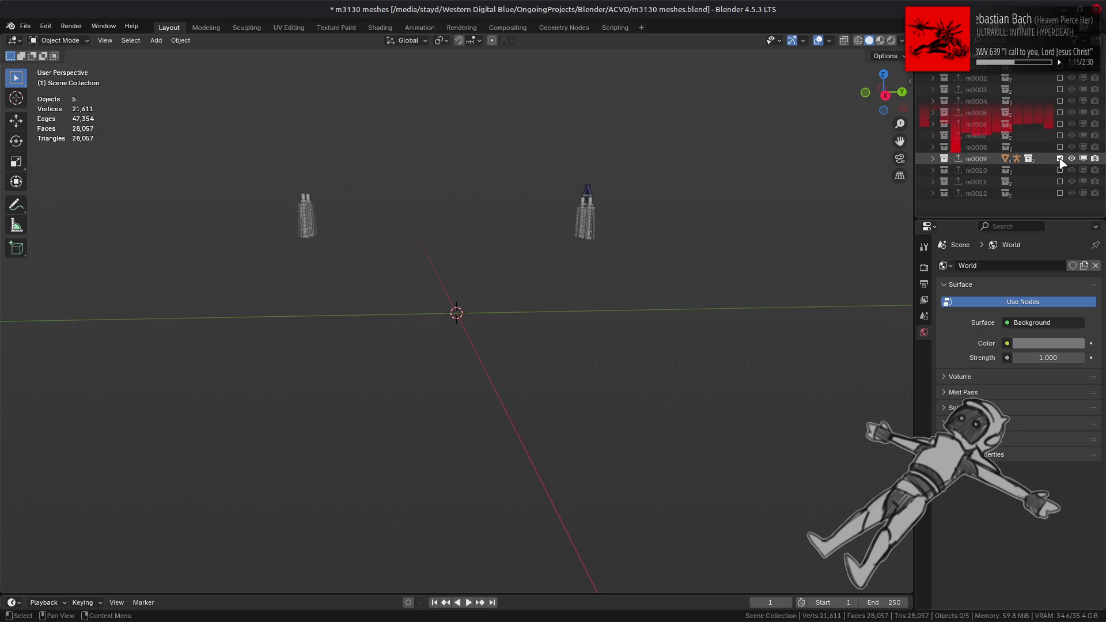
pyautogui.click(1060, 159)
pyautogui.click(1060, 171)
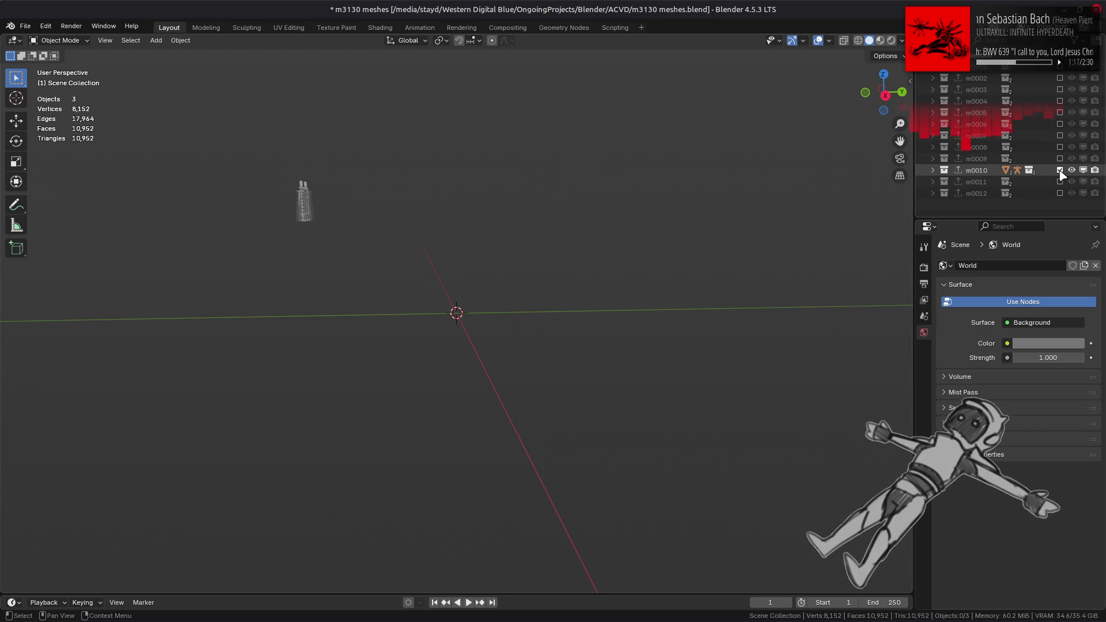
pyautogui.click(1060, 170)
pyautogui.click(1060, 182)
pyautogui.click(1059, 182)
pyautogui.click(1060, 193)
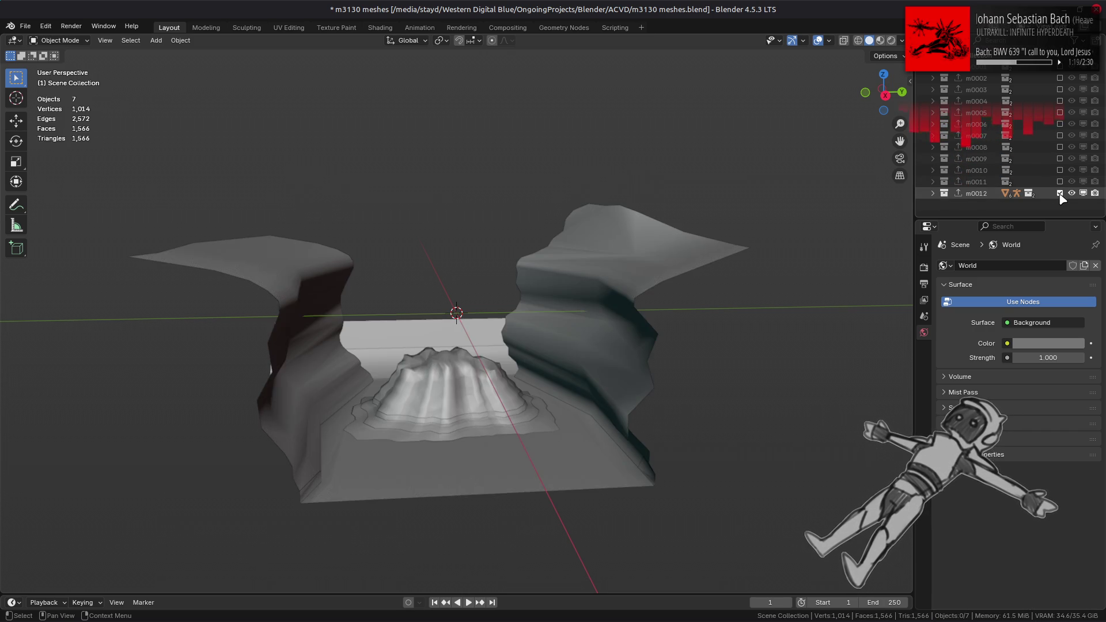
# Orbit the canyon, save the file, then select and delete all its meshes.
pyautogui.moveTo(666, 250)
pyautogui.mouseDown(button='middle')
pyautogui.moveTo(558, 274)
pyautogui.moveTo(617, 282)
pyautogui.mouseUp(button='middle')
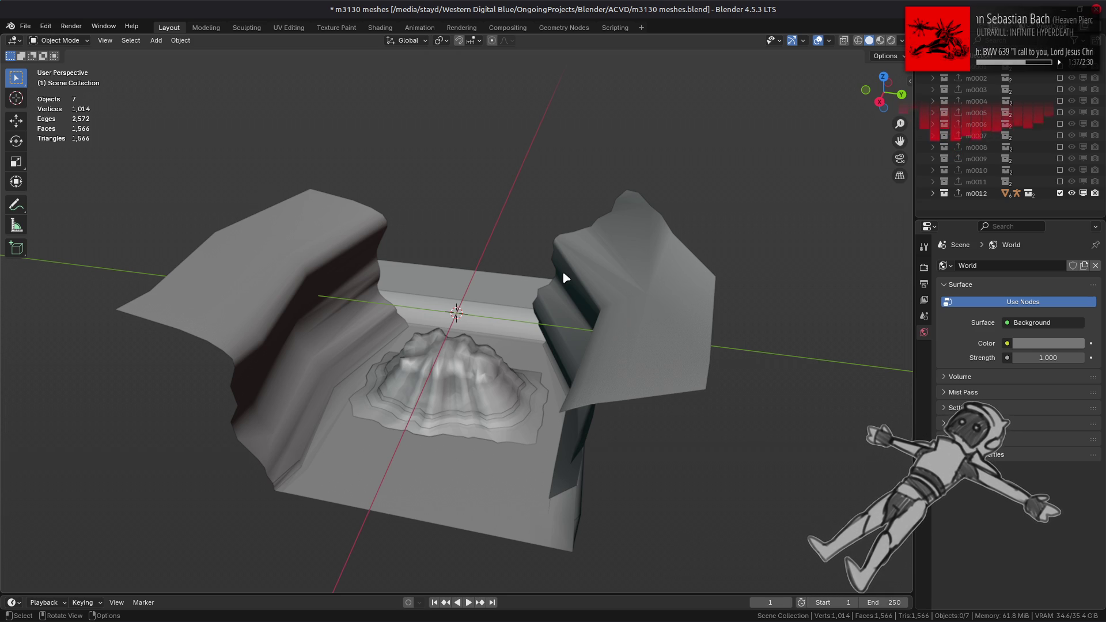
pyautogui.moveTo(564, 266)
pyautogui.mouseDown(button='middle')
pyautogui.moveTo(575, 308)
pyautogui.moveTo(592, 287)
pyautogui.mouseUp(button='middle')
pyautogui.hotkey('ctrl', 's')
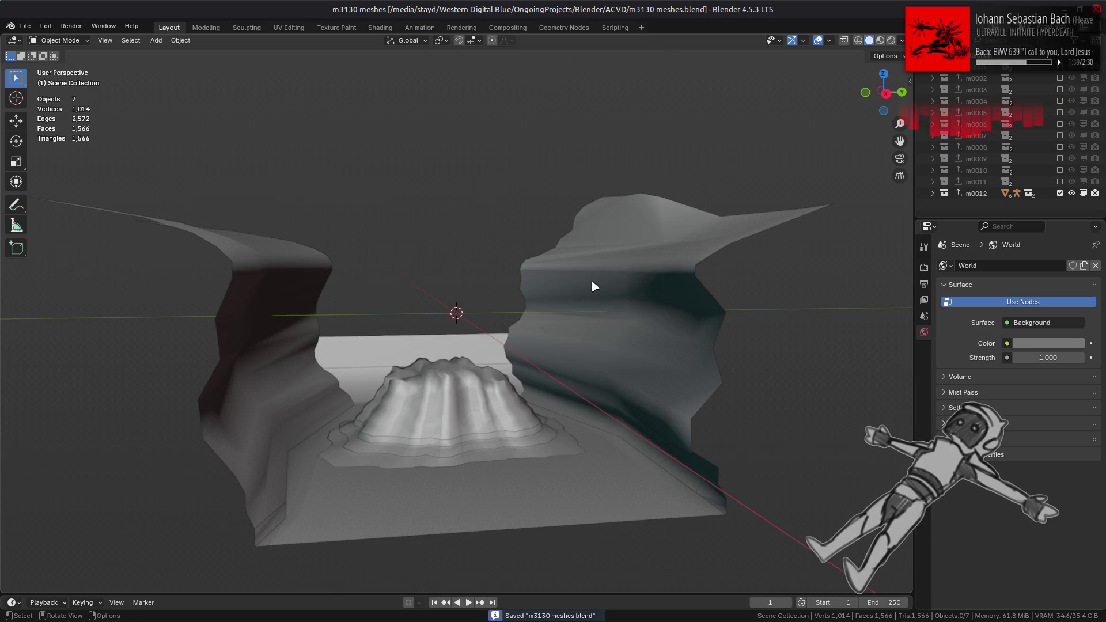
pyautogui.press('a')
pyautogui.press('Delete')
pyautogui.hotkey('alt', 'Tab')
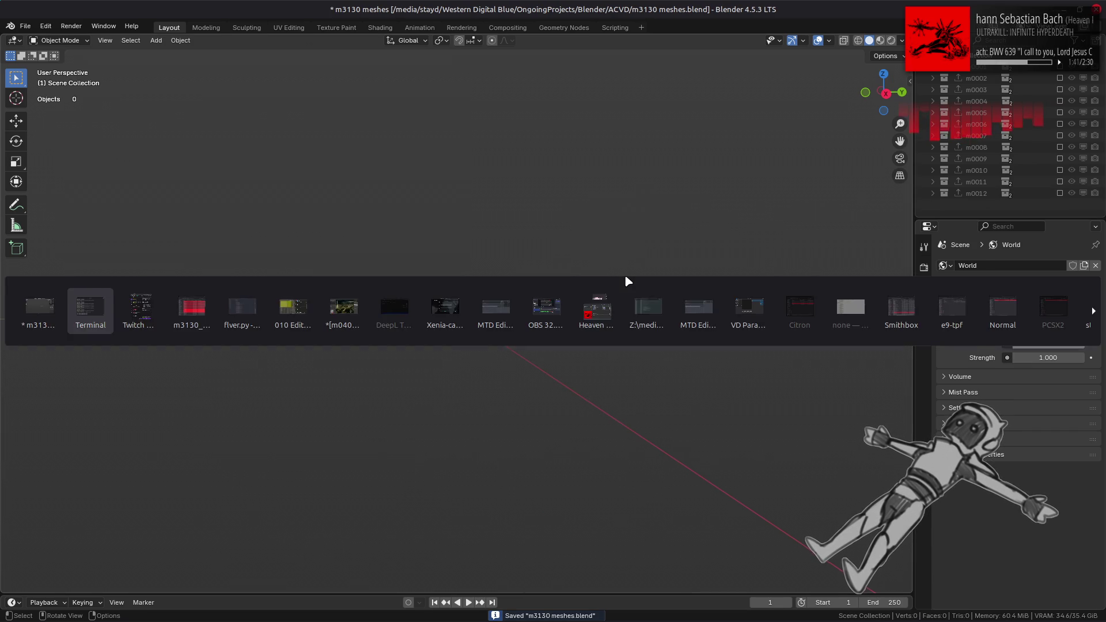
# Select m0400.flv, then add m1000 through m1002 and their _l1/_l2 variants.
pyautogui.hotkey('alt', 'Tab')
pyautogui.hotkey('alt', 'Tab')
pyautogui.hotkey('alt', 'Tab')
pyautogui.hotkey('alt', 'Tab')
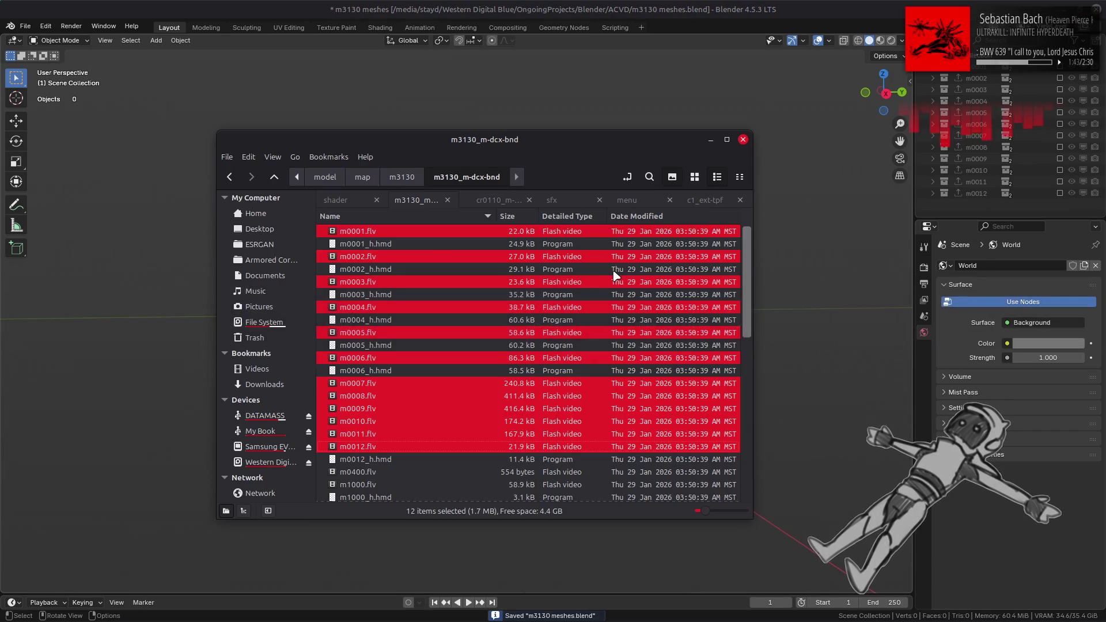
pyautogui.scroll(-3, 416, 355)
pyautogui.click(400, 367)
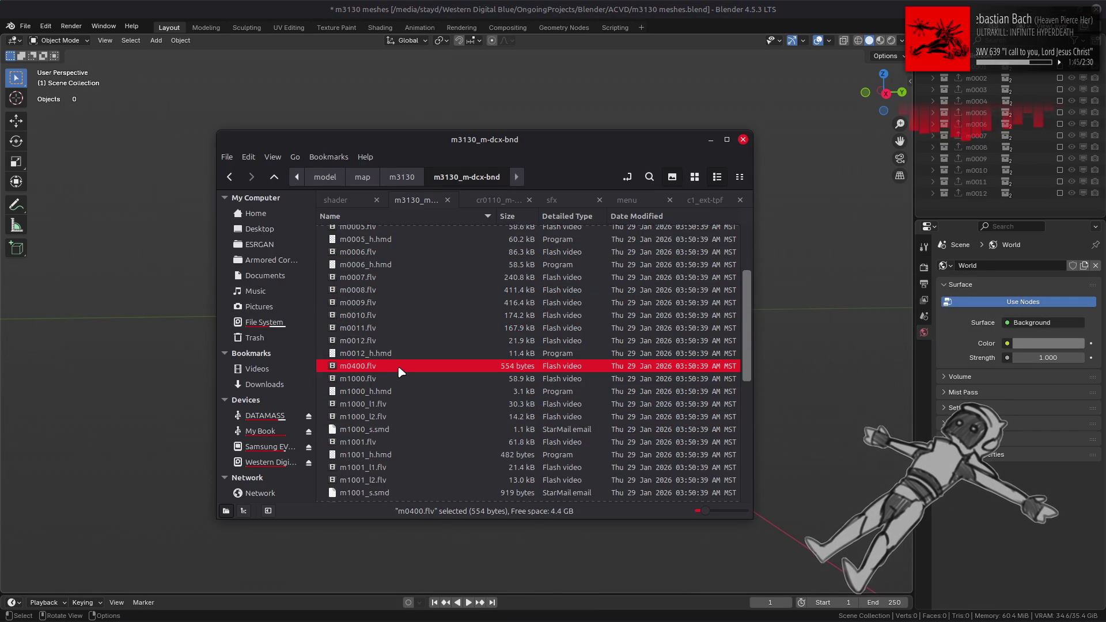
pyautogui.scroll(-3, 401, 369)
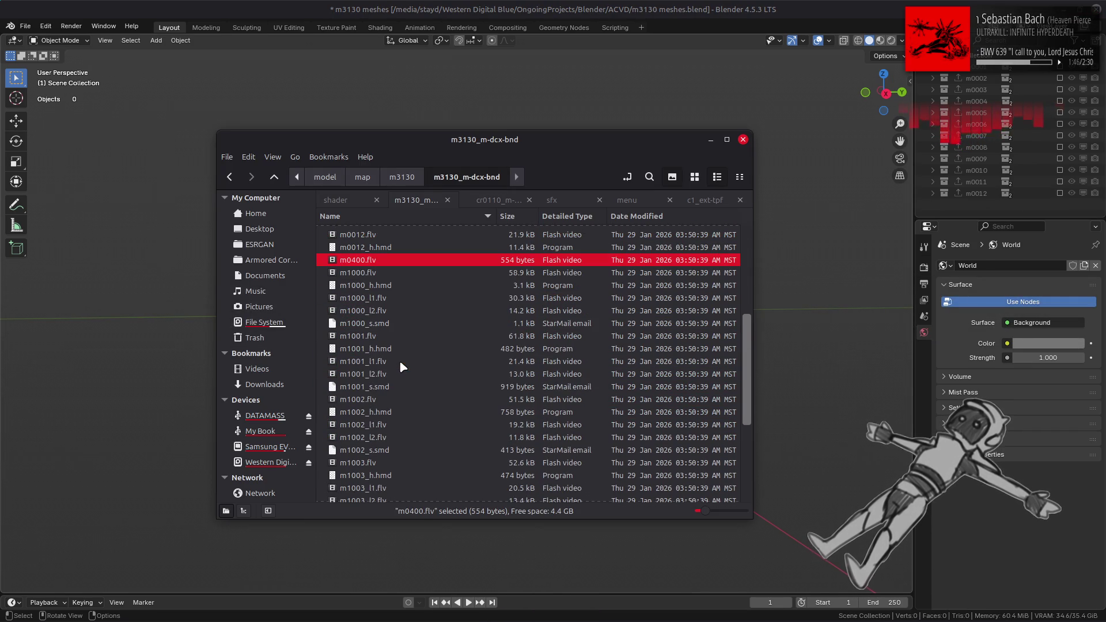
pyautogui.keyDown('ctrl'); pyautogui.click(381, 275); pyautogui.keyUp('ctrl')
pyautogui.keyDown('ctrl'); pyautogui.click(384, 298); pyautogui.keyUp('ctrl')
pyautogui.keyDown('ctrl'); pyautogui.click(384, 312); pyautogui.keyUp('ctrl')
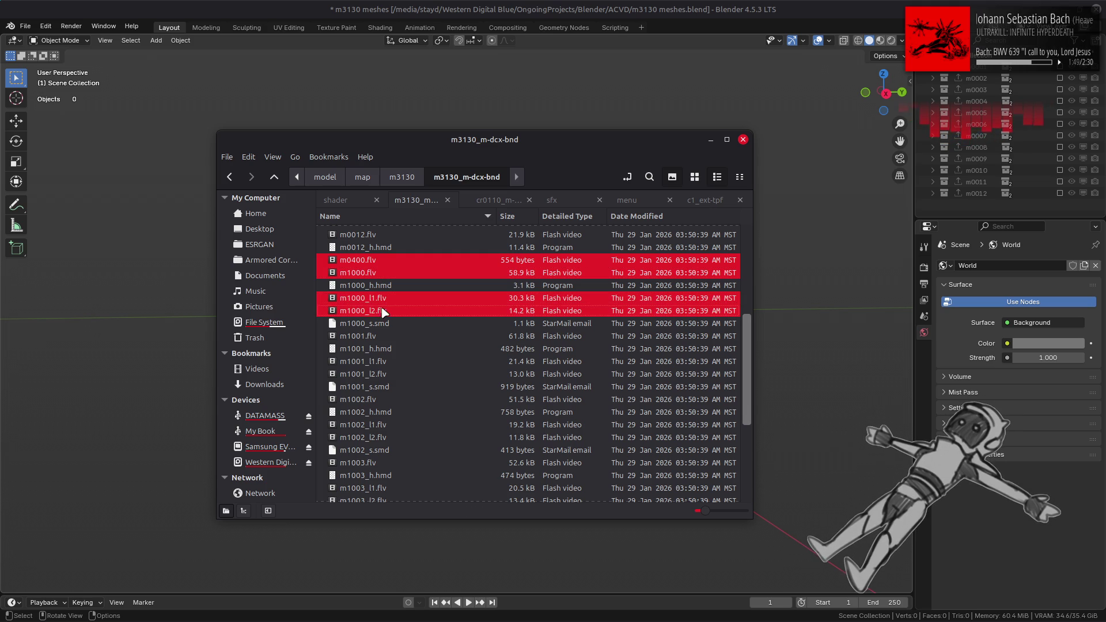
pyautogui.keyDown('ctrl'); pyautogui.click(385, 337); pyautogui.keyUp('ctrl')
pyautogui.keyDown('ctrl'); pyautogui.click(385, 362); pyautogui.keyUp('ctrl')
pyautogui.keyDown('ctrl'); pyautogui.click(386, 375); pyautogui.keyUp('ctrl')
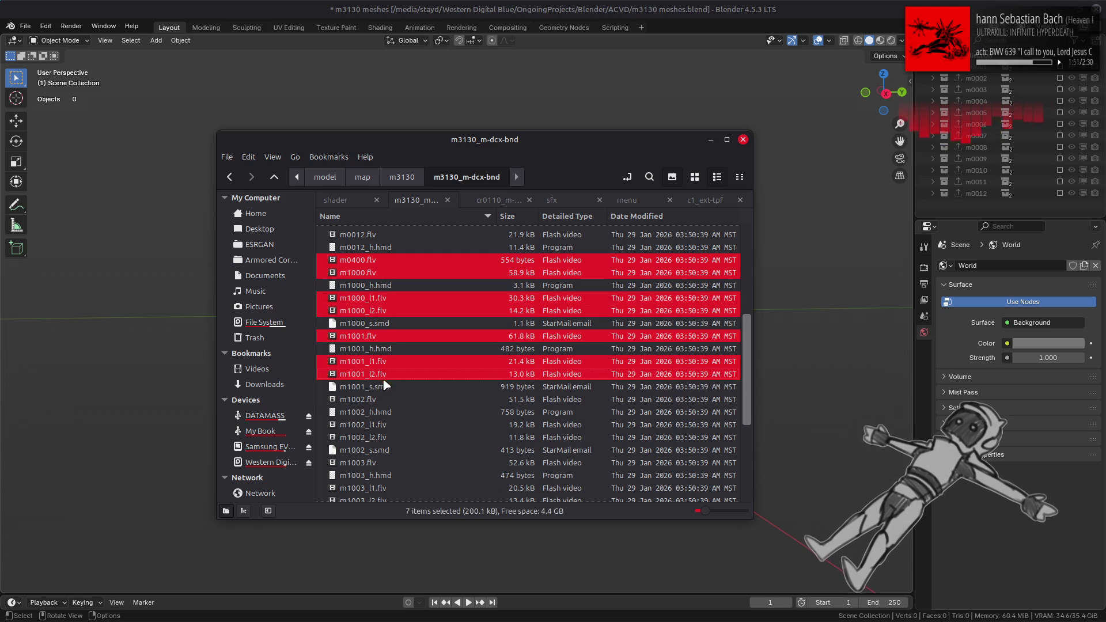
pyautogui.keyDown('ctrl'); pyautogui.click(382, 401); pyautogui.keyUp('ctrl')
# Add m1003 through m1005_l2 and m9500.flv, then drag the files into Blender.
pyautogui.scroll(-3, 390, 423)
pyautogui.keyDown('ctrl'); pyautogui.click(387, 363); pyautogui.keyUp('ctrl')
pyautogui.keyDown('ctrl'); pyautogui.click(401, 382); pyautogui.keyUp('ctrl')
pyautogui.keyDown('ctrl'); pyautogui.click(401, 395); pyautogui.keyUp('ctrl')
pyautogui.scroll(-2, 396, 389)
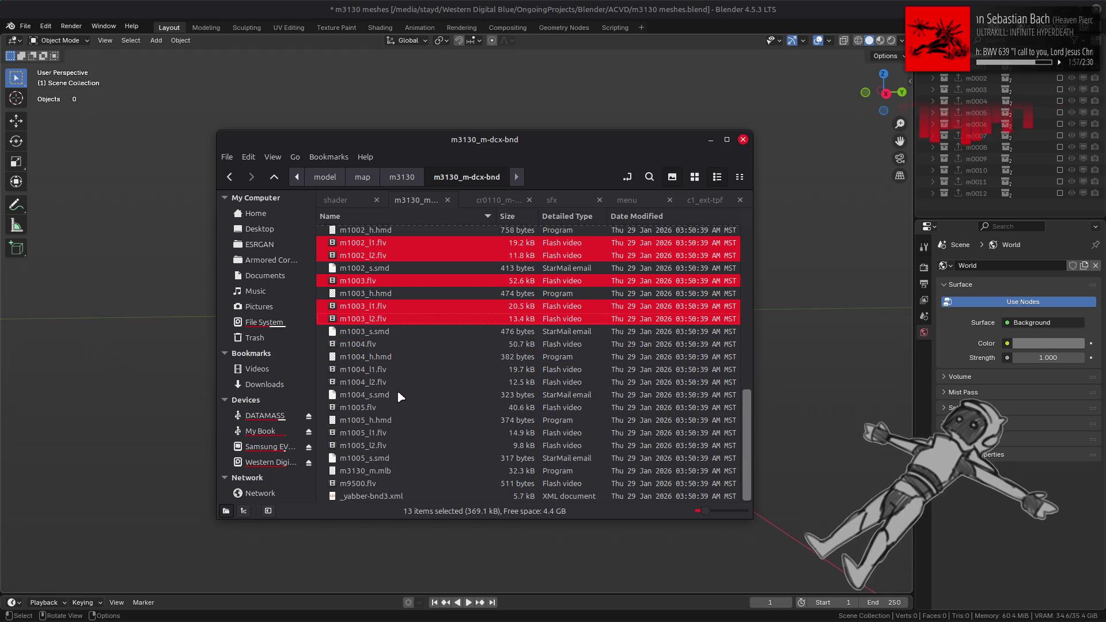
pyautogui.keyDown('ctrl'); pyautogui.click(387, 345); pyautogui.keyUp('ctrl')
pyautogui.keyDown('ctrl'); pyautogui.click(394, 370); pyautogui.keyUp('ctrl')
pyautogui.keyDown('ctrl'); pyautogui.click(391, 382); pyautogui.keyUp('ctrl')
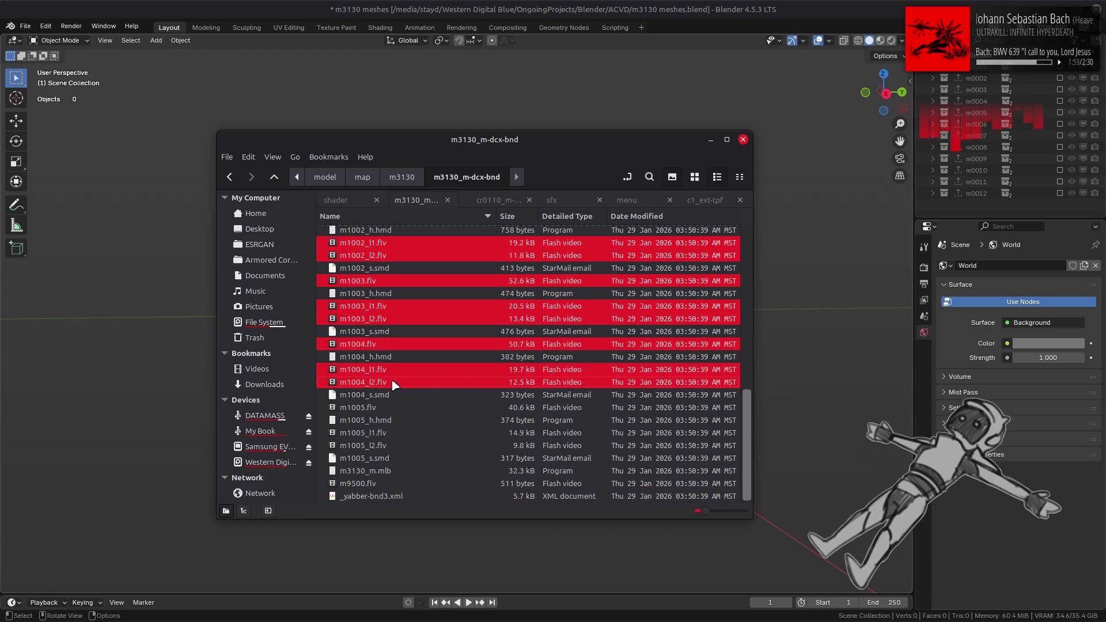
pyautogui.keyDown('ctrl'); pyautogui.click(389, 407); pyautogui.keyUp('ctrl')
pyautogui.keyDown('ctrl'); pyautogui.click(387, 433); pyautogui.keyUp('ctrl')
pyautogui.keyDown('ctrl'); pyautogui.click(386, 443); pyautogui.keyUp('ctrl')
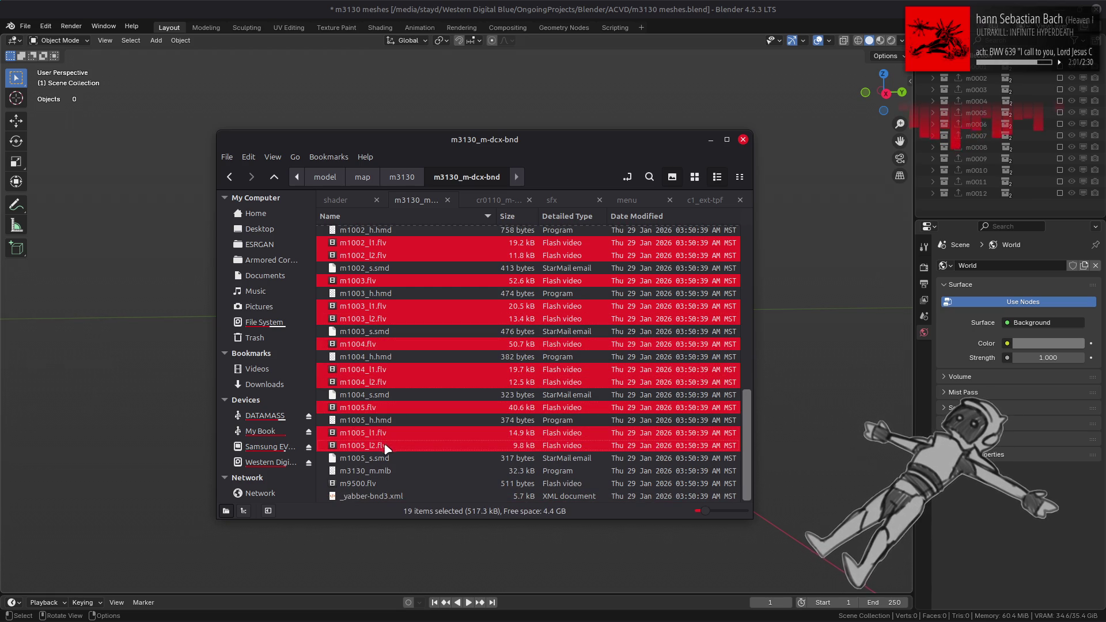
pyautogui.keyDown('ctrl'); pyautogui.click(378, 484); pyautogui.keyUp('ctrl')
pyautogui.moveTo(379, 485)
pyautogui.mouseDown()
pyautogui.moveTo(359, 489)
pyautogui.moveTo(821, 419)
pyautogui.mouseUp()
# Import all 20 dropped files as FLVER meshes, following progress in the terminal.
pyautogui.click(821, 422)
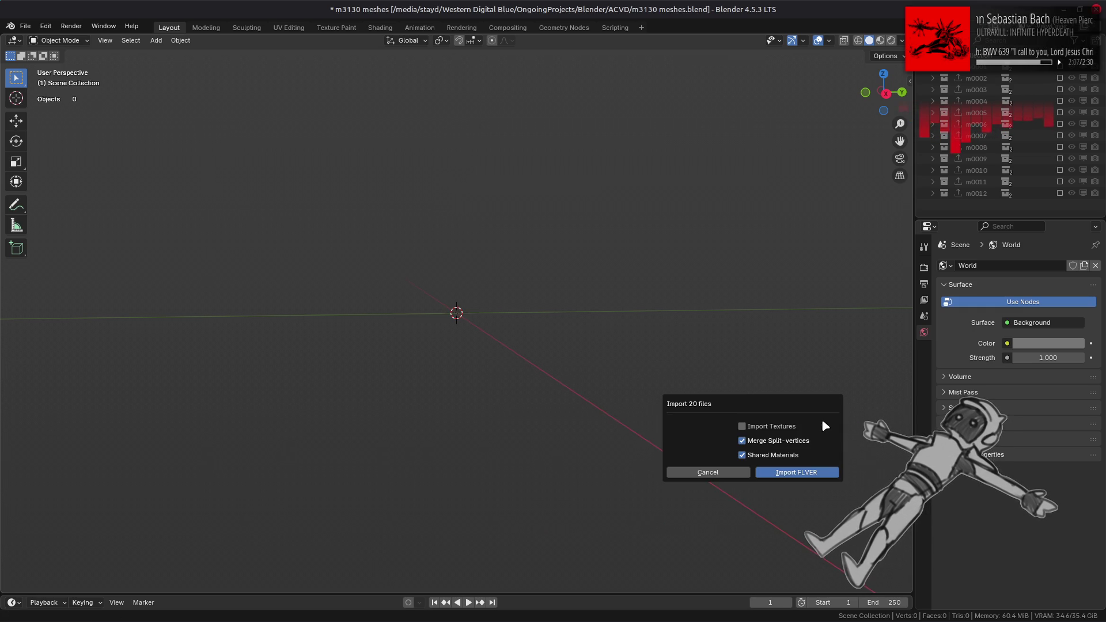
pyautogui.click(798, 471)
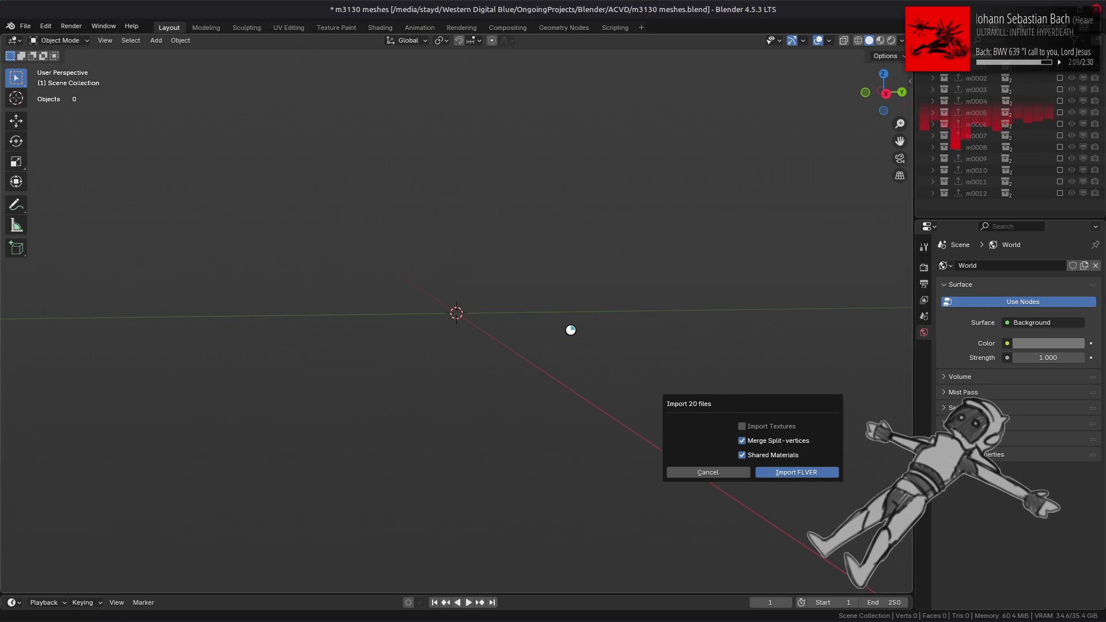
pyautogui.moveTo(387, 603)
pyautogui.click(381, 542)
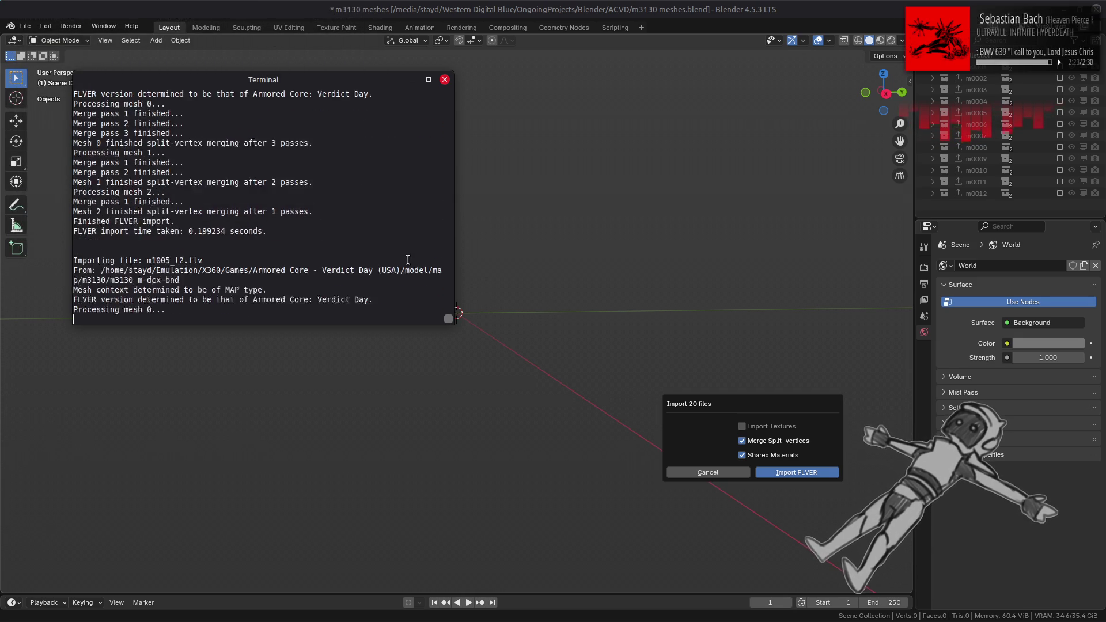
pyautogui.click(493, 5)
# Inspect the imported map, collapse m0400 in the Outliner, and exclude the m9500 collection.
pyautogui.moveTo(306, 210)
pyautogui.mouseDown(button='middle')
pyautogui.moveTo(424, 185)
pyautogui.moveTo(394, 124)
pyautogui.moveTo(398, 179)
pyautogui.mouseUp(button='middle')
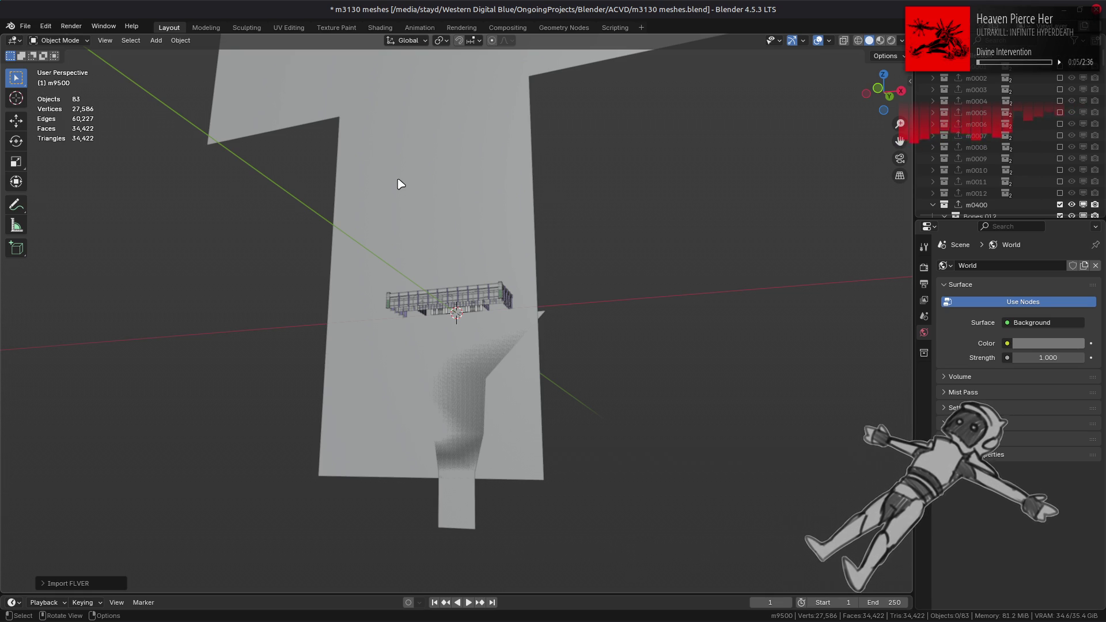
pyautogui.scroll(8, 452, 238)
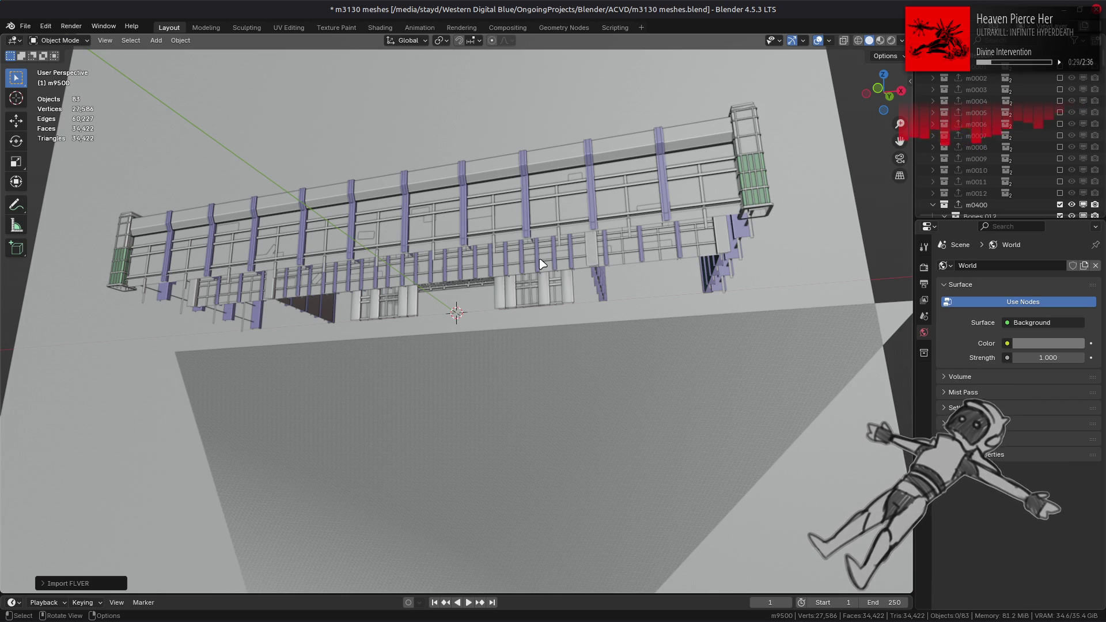
pyautogui.moveTo(589, 264); pyautogui.dragTo(575, 321, button='middle')
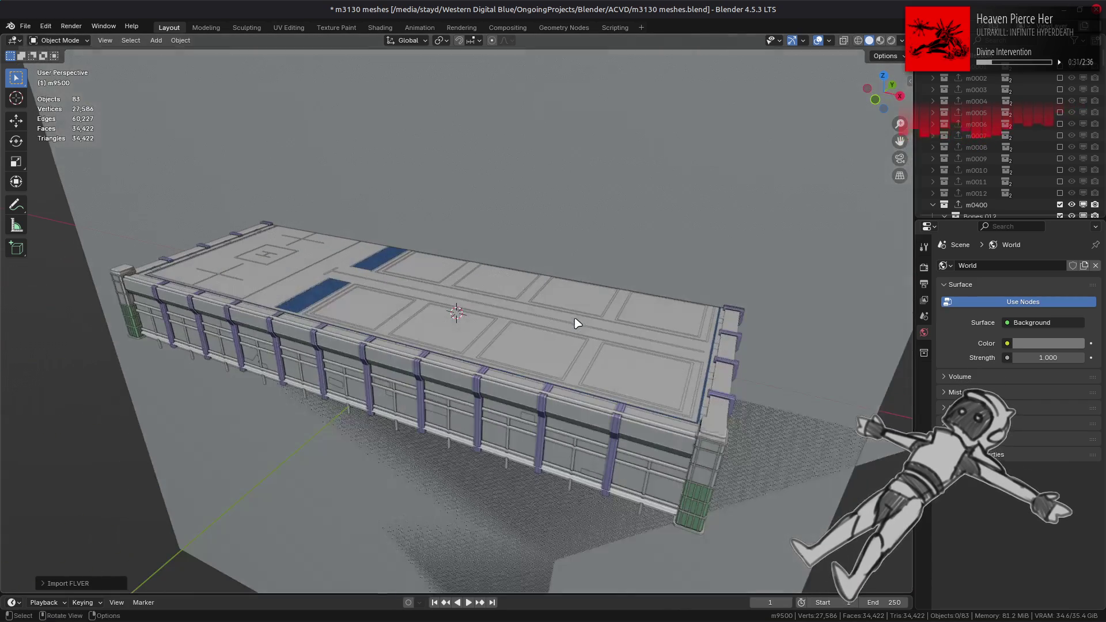
pyautogui.press('KP_Subtract')
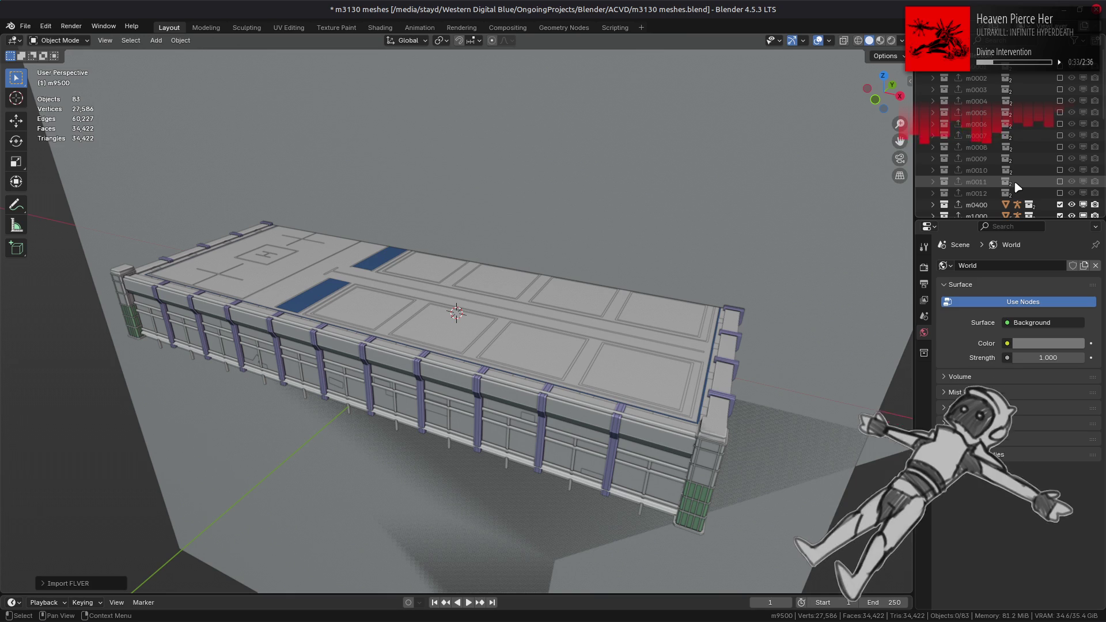
pyautogui.scroll(-10, 1017, 187)
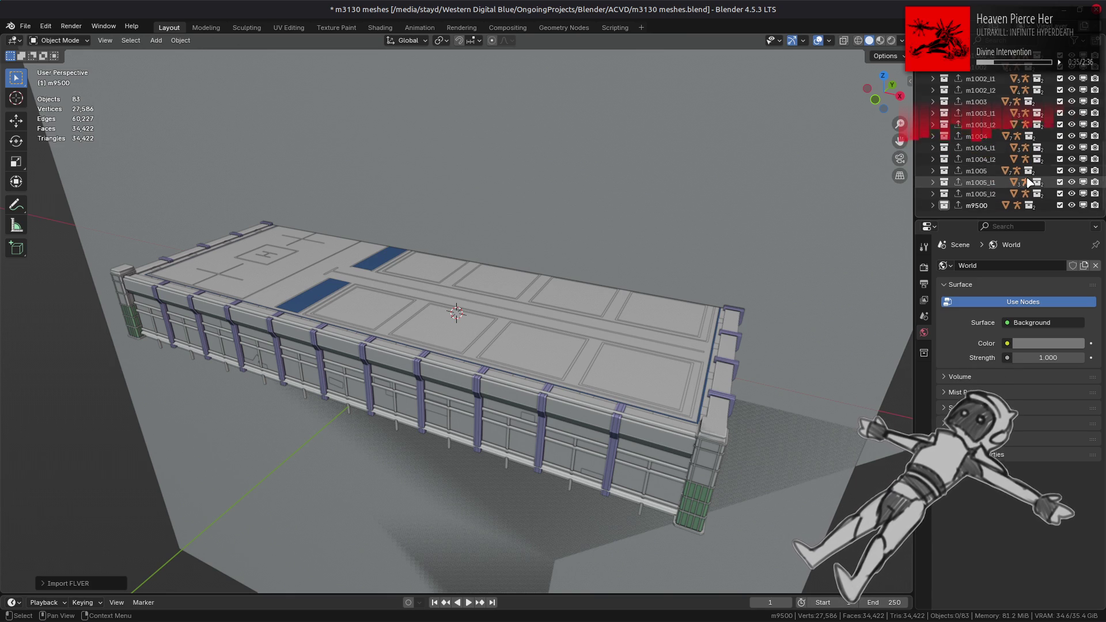
pyautogui.press('e')
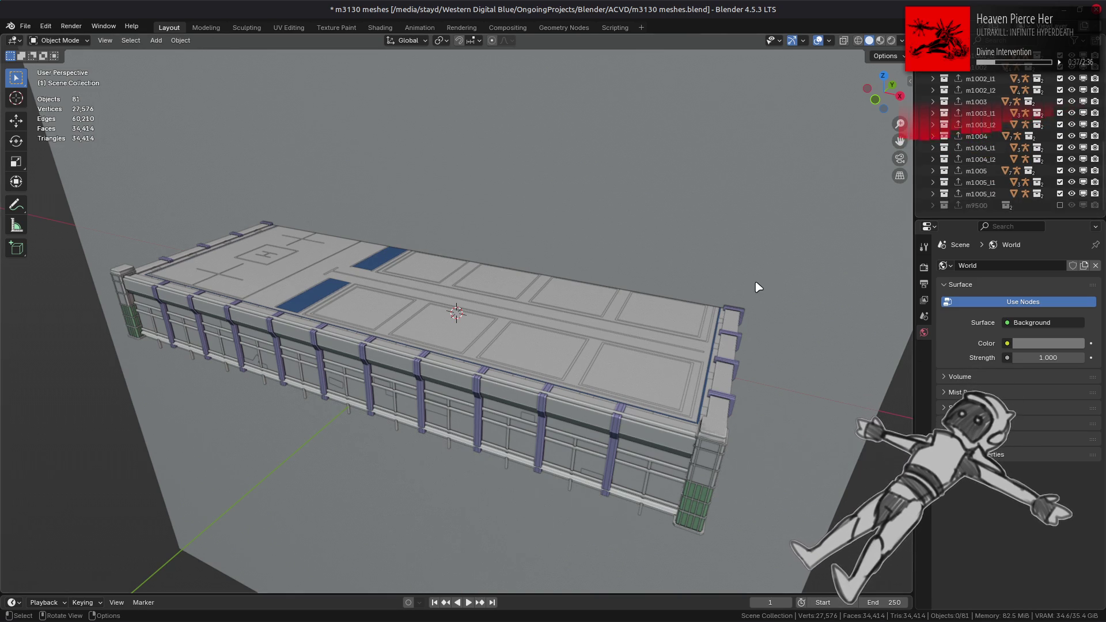
# Exclude the m0400 collection holding the ground plane, inspect the building, and save.
pyautogui.click(685, 207)
pyautogui.press('KP_Decimal')
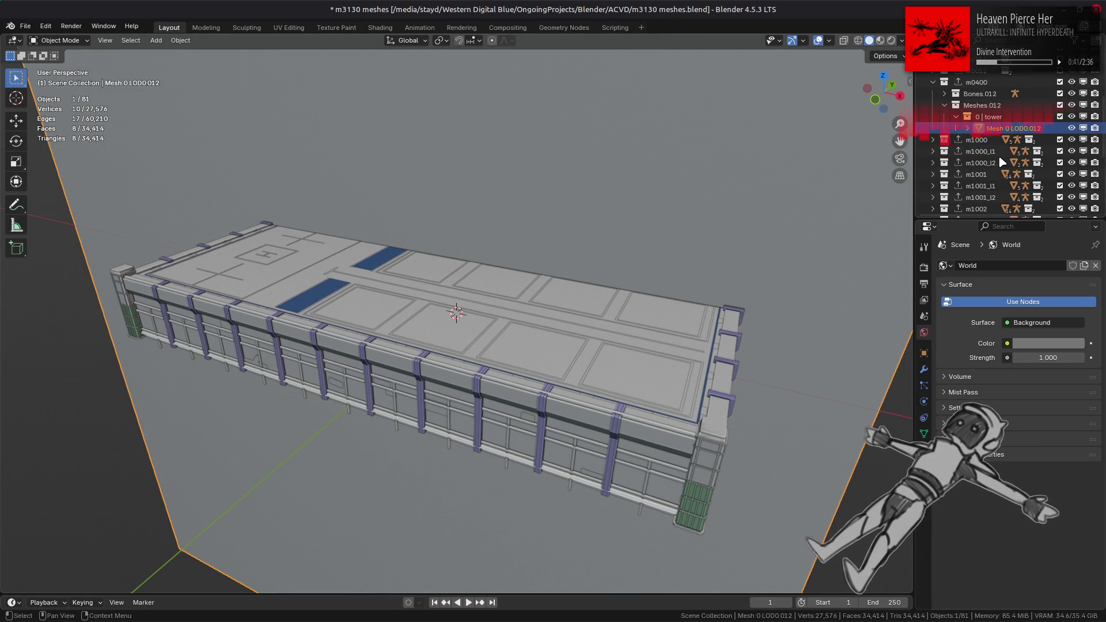
pyautogui.click(1060, 128)
pyautogui.moveTo(691, 308)
pyautogui.mouseDown(button='middle')
pyautogui.moveTo(731, 313)
pyautogui.moveTo(459, 301)
pyautogui.moveTo(524, 254)
pyautogui.moveTo(524, 314)
pyautogui.mouseUp(button='middle')
pyautogui.scroll(5, 524, 314)
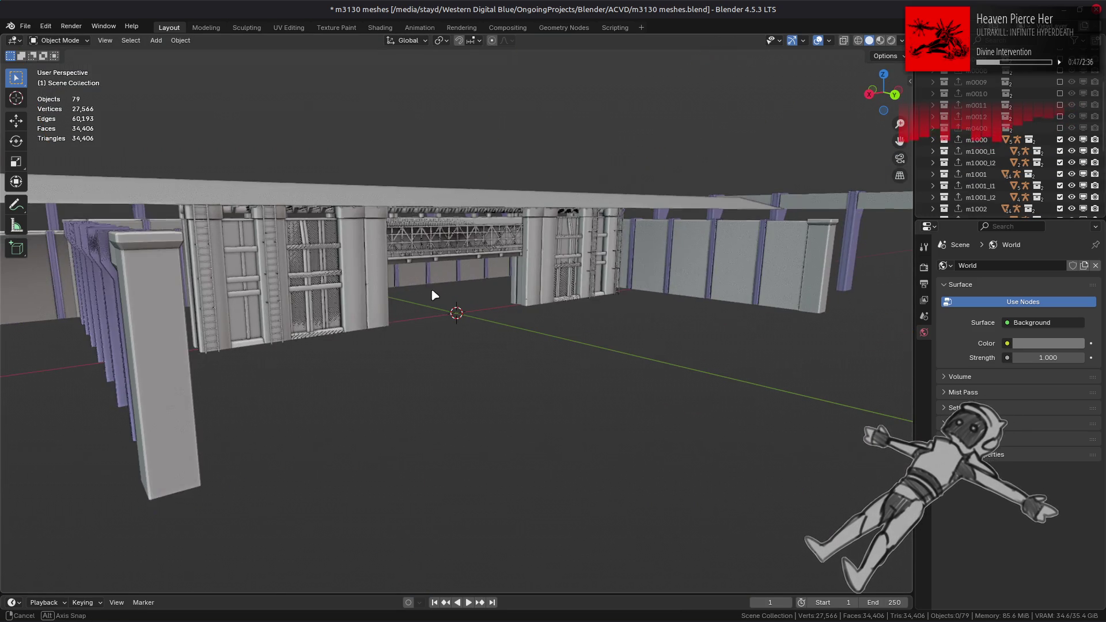
pyautogui.moveTo(433, 293); pyautogui.dragTo(585, 311, button='middle')
pyautogui.scroll(-6, 585, 311)
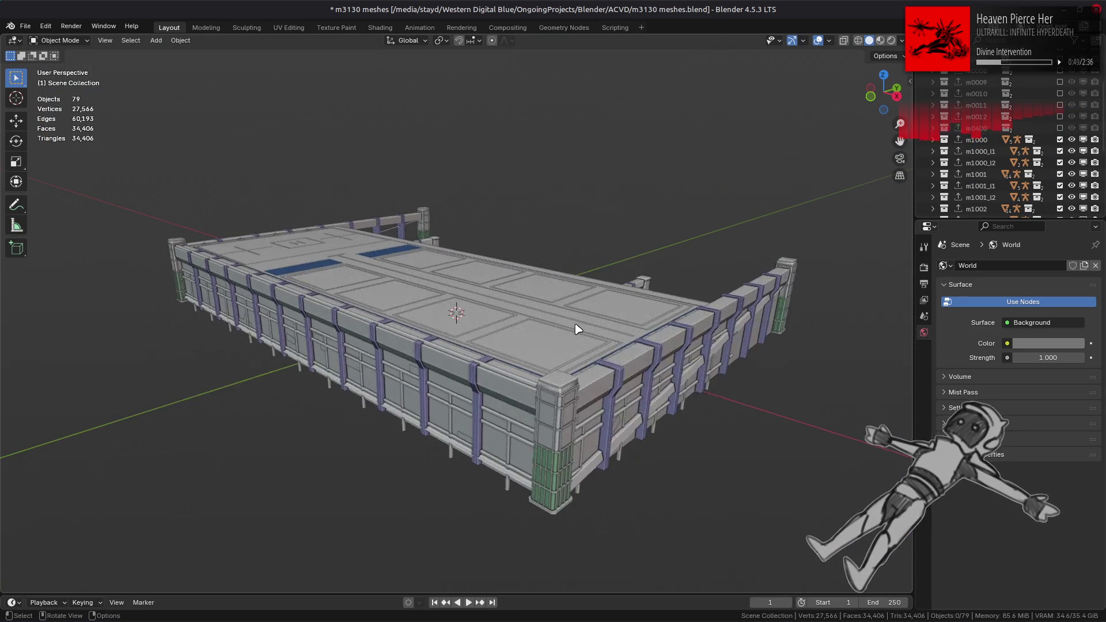
pyautogui.scroll(2, 578, 329)
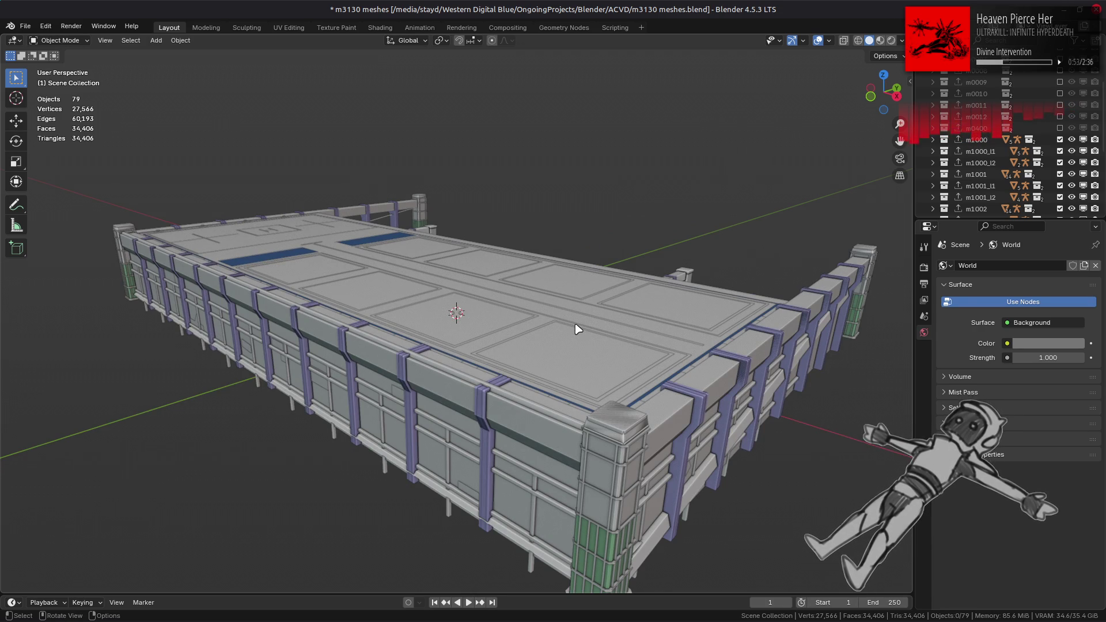
pyautogui.hotkey('ctrl', 's')
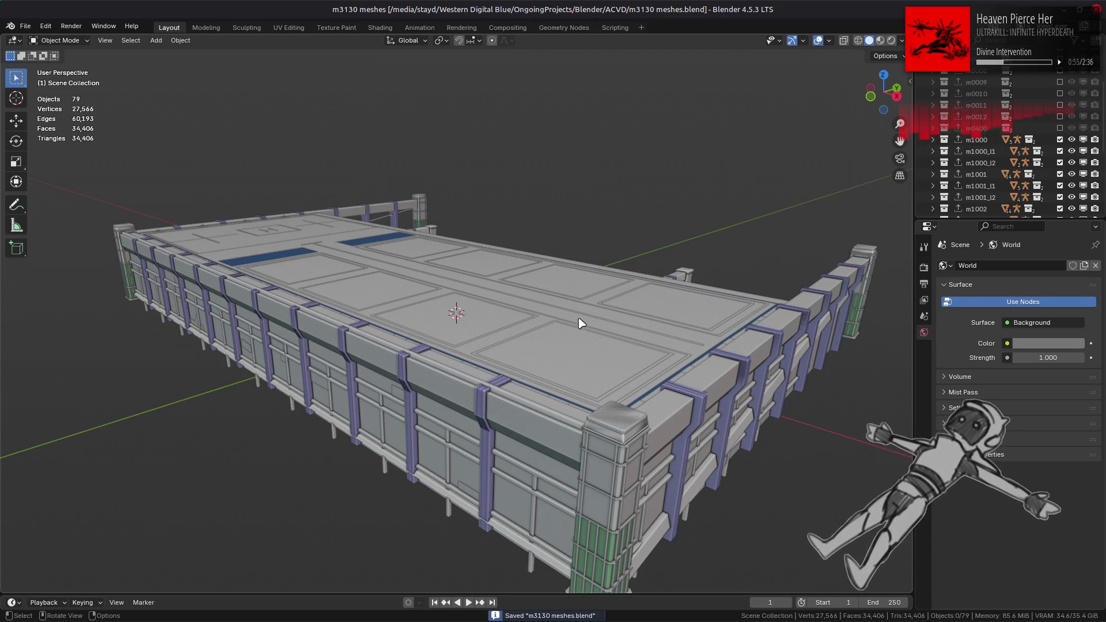
# Uncheck every collection's checkbox so the viewport shows 0 objects.
pyautogui.scroll(-5, 1029, 154)
pyautogui.scroll(2, 1028, 155)
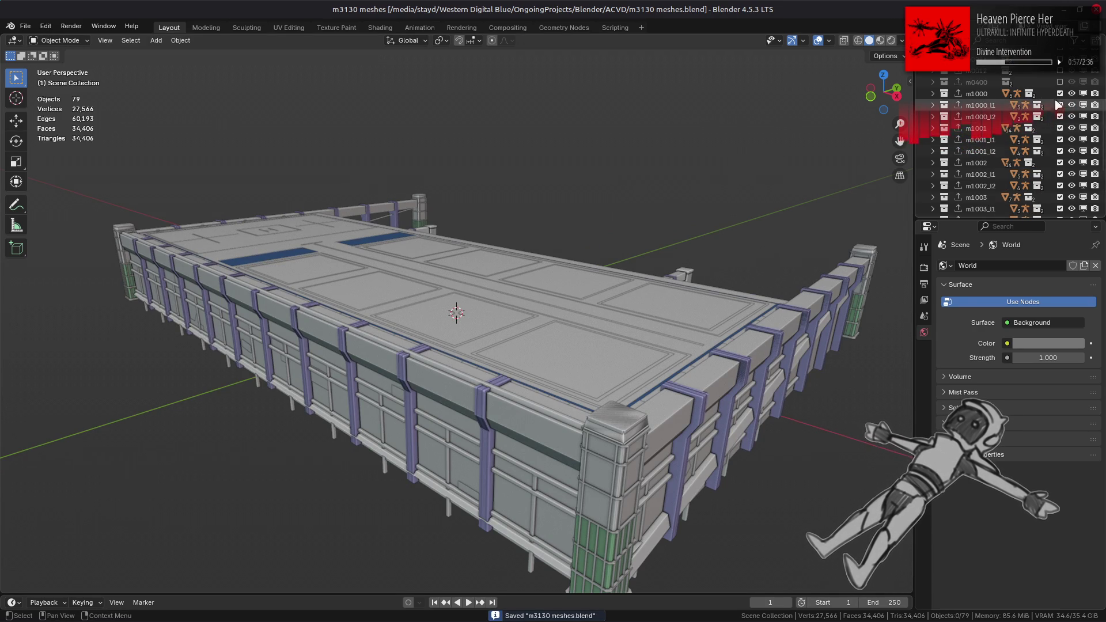
pyautogui.moveTo(1060, 93); pyautogui.dragTo(1063, 208)
pyautogui.scroll(-4, 1065, 208)
pyautogui.moveTo(1059, 125); pyautogui.dragTo(1068, 214)
pyautogui.scroll(5, 1030, 171)
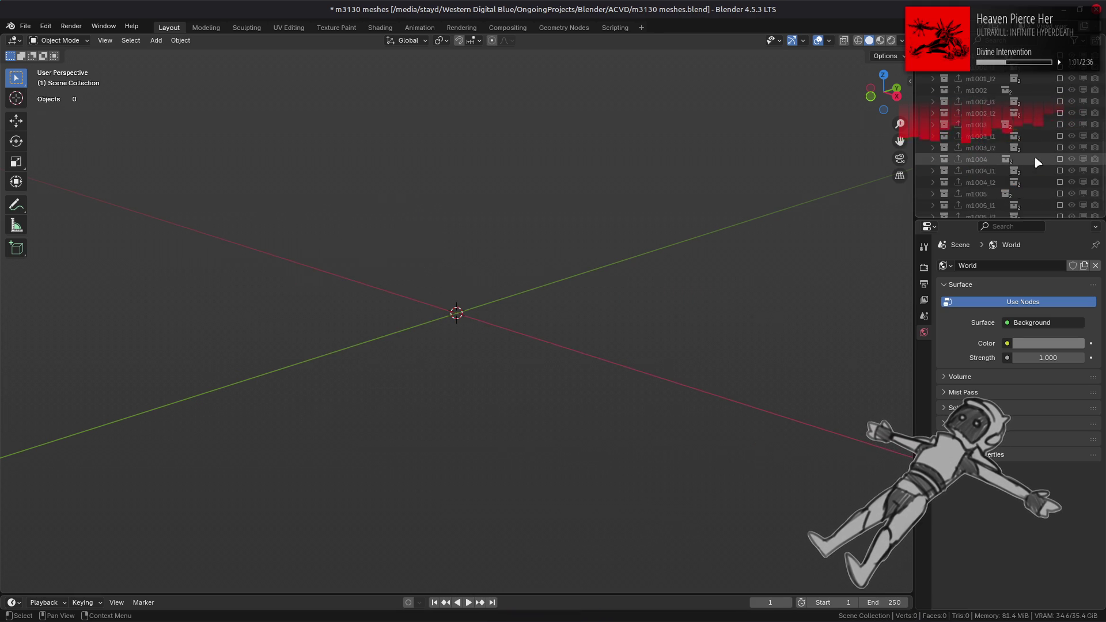
pyautogui.scroll(5, 1044, 151)
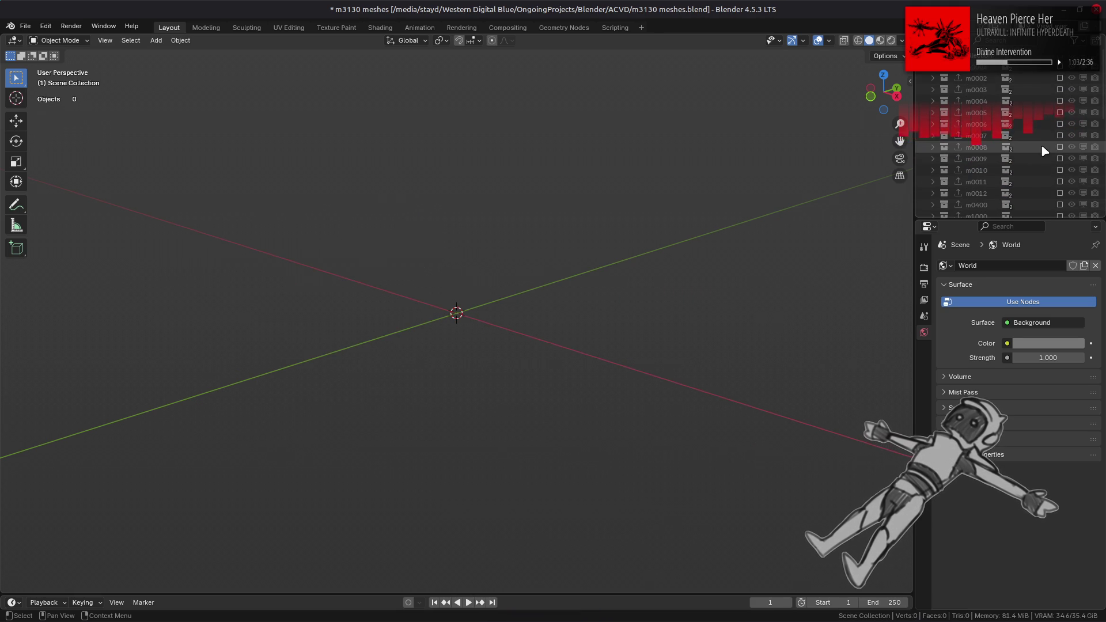
# Re-enable the m0001 terrain and switch the viewport to Material Preview.
pyautogui.click(1060, 74)
pyautogui.moveTo(595, 279)
pyautogui.mouseDown(button='middle')
pyautogui.moveTo(461, 351)
pyautogui.moveTo(584, 335)
pyautogui.moveTo(530, 309)
pyautogui.moveTo(649, 267)
pyautogui.mouseUp(button='middle')
pyautogui.scroll(-5, 584, 335)
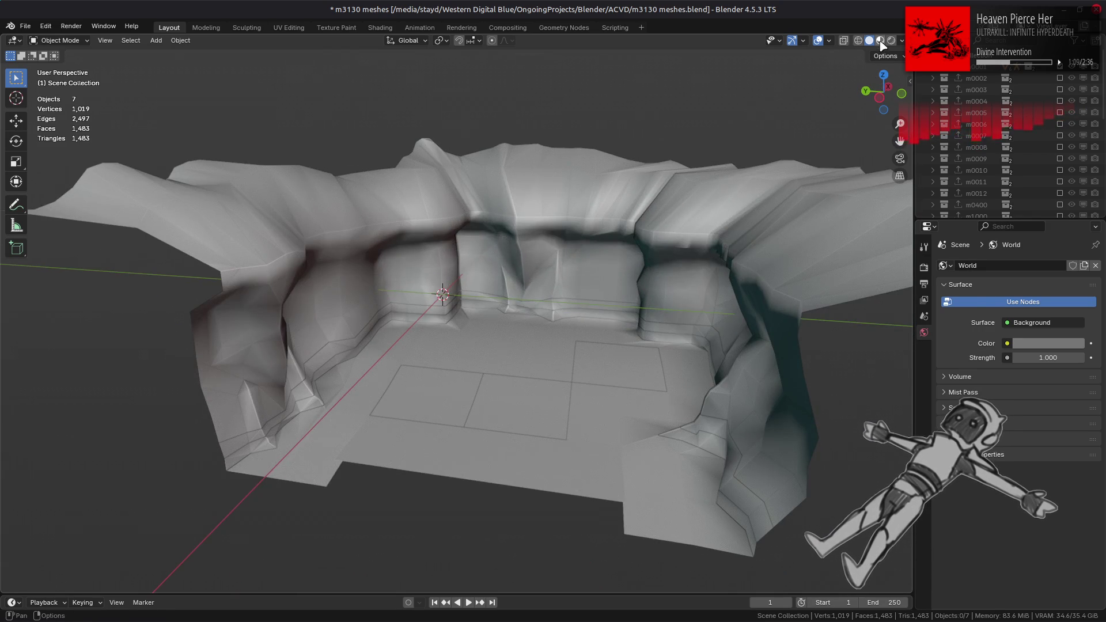
pyautogui.click(880, 41)
pyautogui.click(902, 41)
pyautogui.click(896, 137)
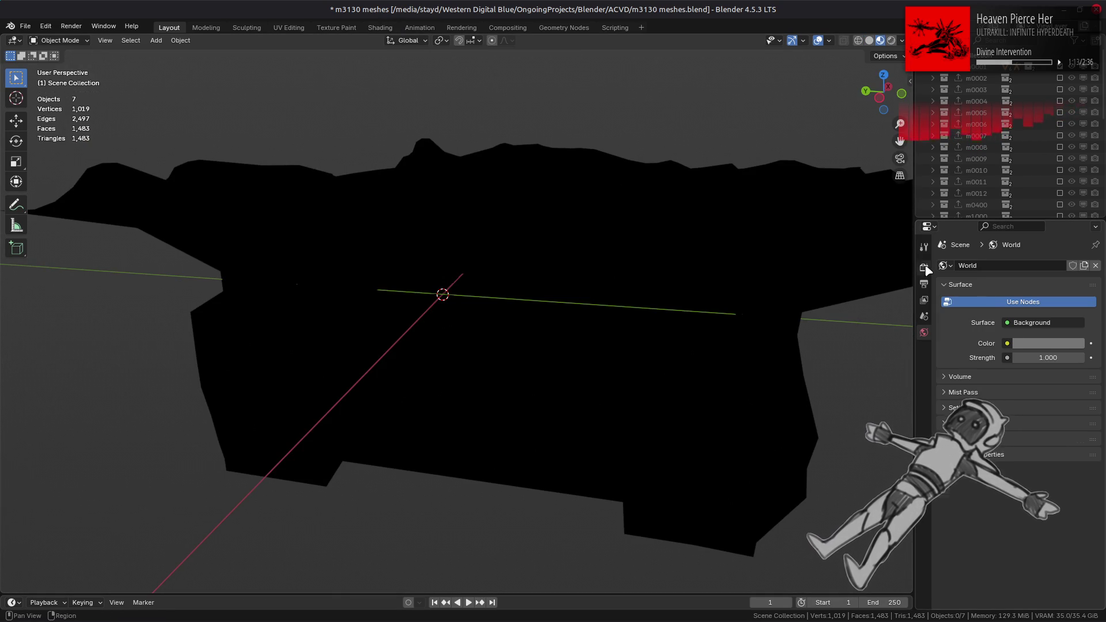
pyautogui.click(924, 267)
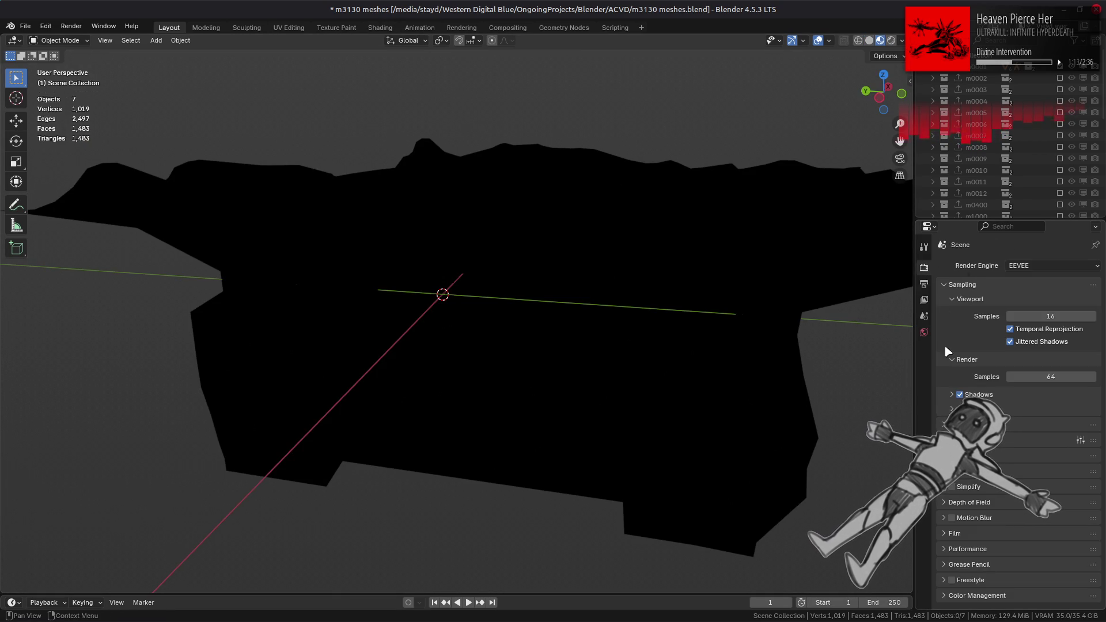
# In the Shading workspace, set focal length 35 mm, clip start 1 m, and a new clip end.
pyautogui.click(380, 27)
pyautogui.press('n')
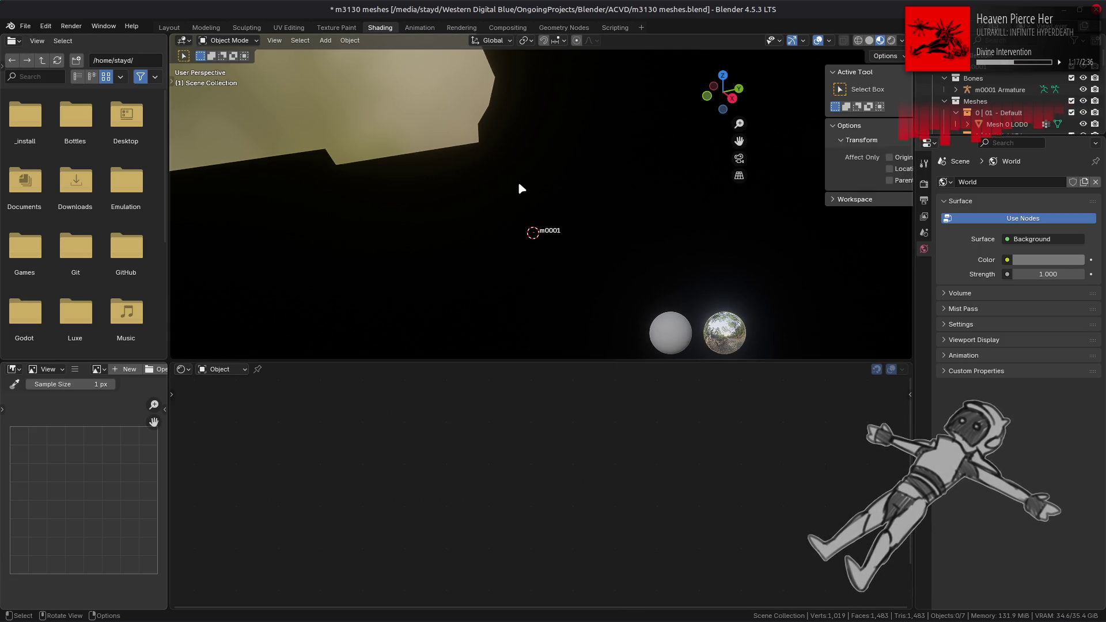
pyautogui.click(905, 107)
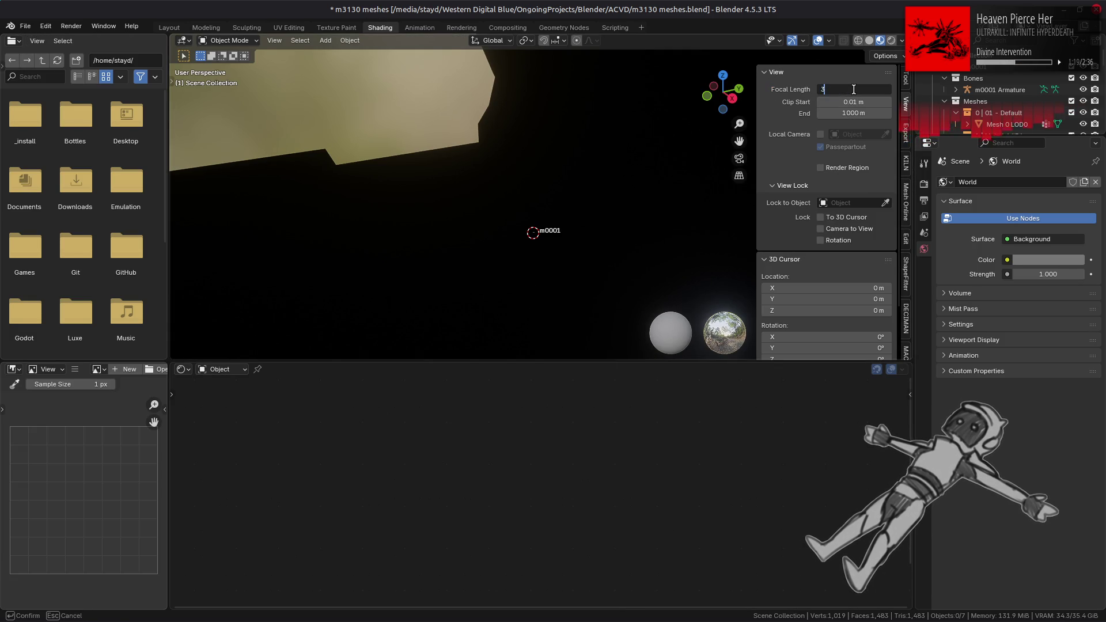
pyautogui.moveTo(861, 89); pyautogui.dragTo(853, 89)
pyautogui.click(857, 101)
pyautogui.write('1')
pyautogui.press('Return')
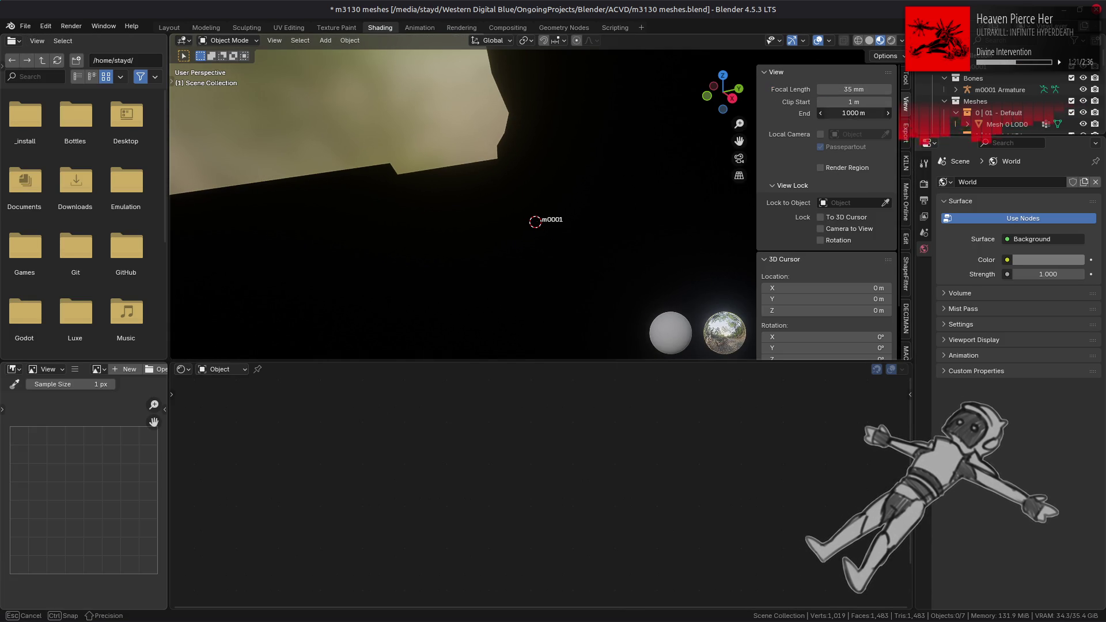
pyautogui.click(851, 113)
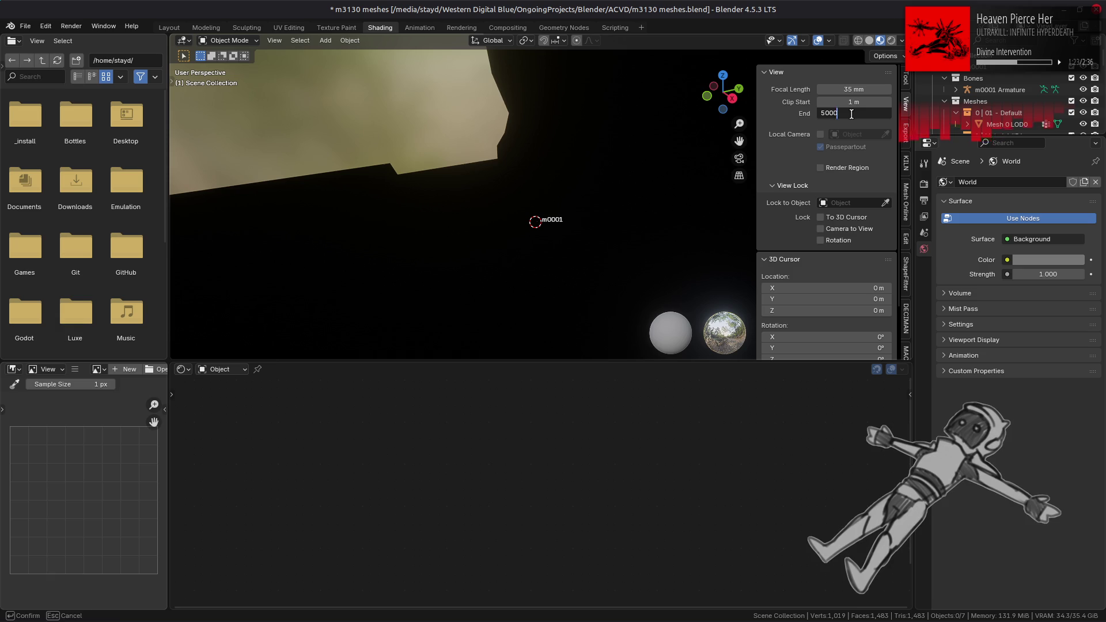
pyautogui.press('Return')
pyautogui.moveTo(514, 228)
pyautogui.mouseDown(button='middle')
pyautogui.moveTo(583, 227)
pyautogui.moveTo(388, 234)
pyautogui.moveTo(575, 222)
pyautogui.mouseUp(button='middle')
pyautogui.press('n')
# Select the terrain mesh and inspect its m3130_sand_01 diffuse texture node.
pyautogui.click(612, 221)
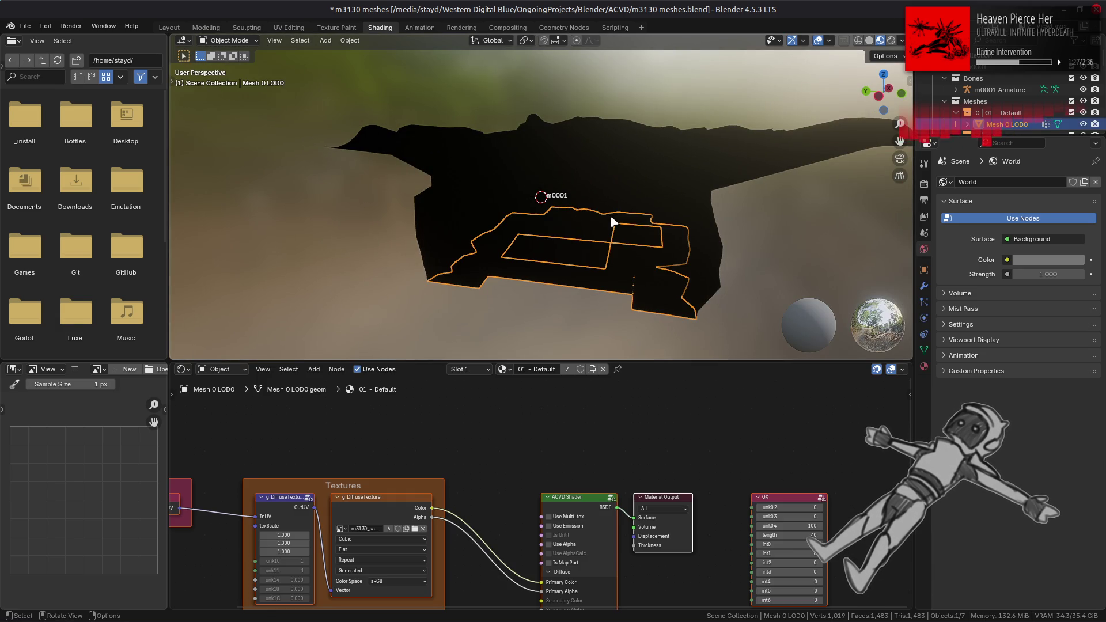
pyautogui.scroll(2, 492, 510)
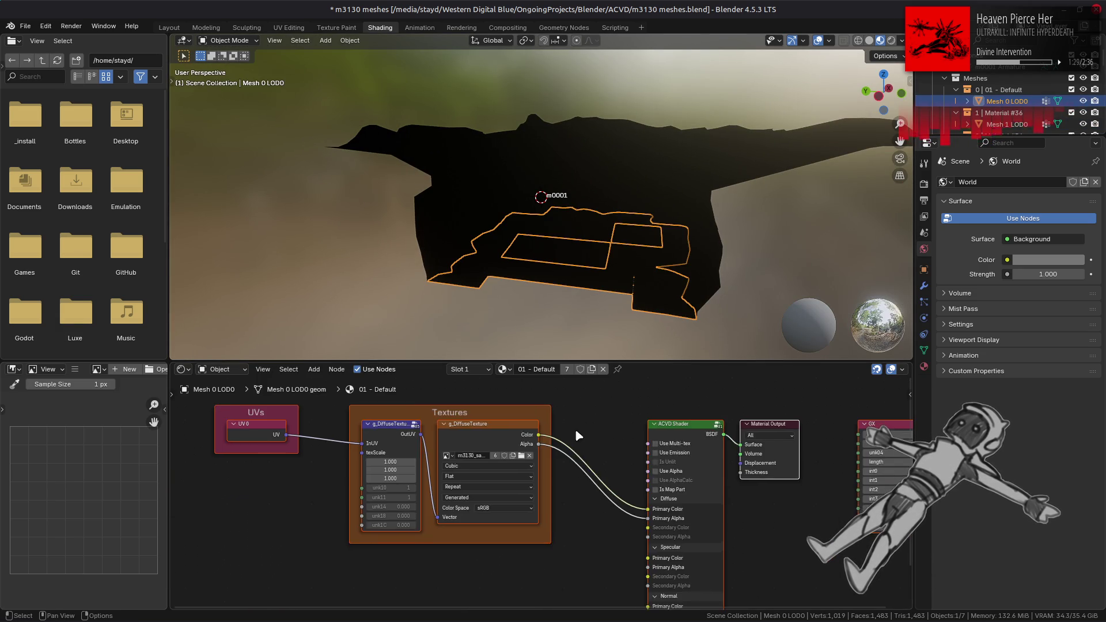
pyautogui.moveTo(351, 496); pyautogui.dragTo(479, 403, button='middle')
pyautogui.click(453, 430)
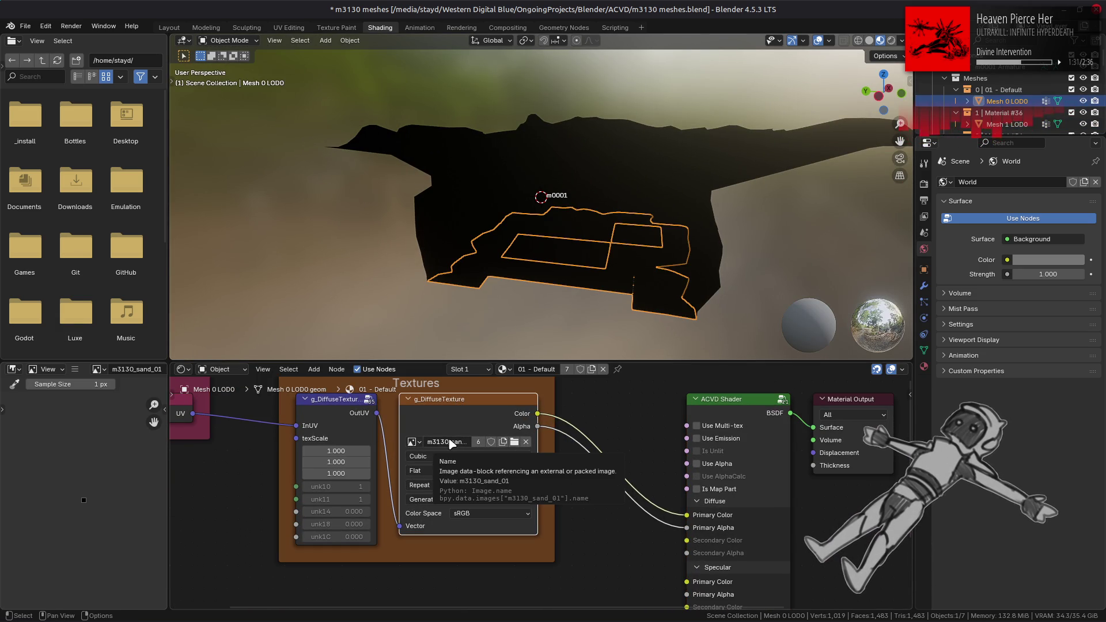
pyautogui.hotkey('alt', 'Tab')
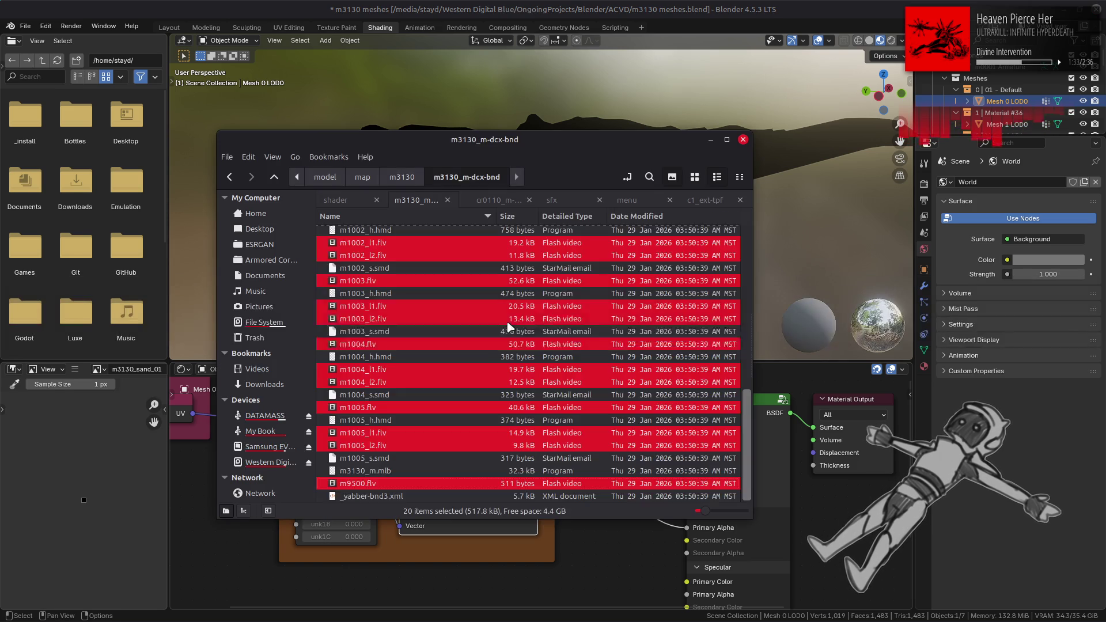
# Select m3130_normal_dmy through m3330_smoke_01 in m3130_htdcx-bnd and unpack them with Yabber.
pyautogui.hotkey('alt', 'Up')
pyautogui.doubleClick(382, 230)
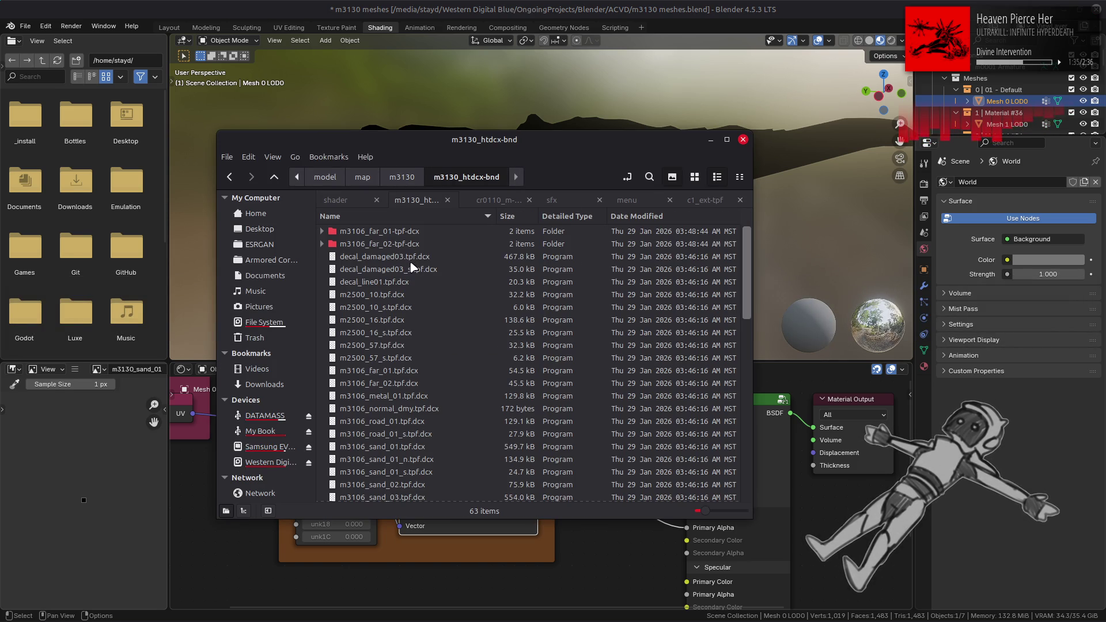
pyautogui.scroll(-5, 411, 383)
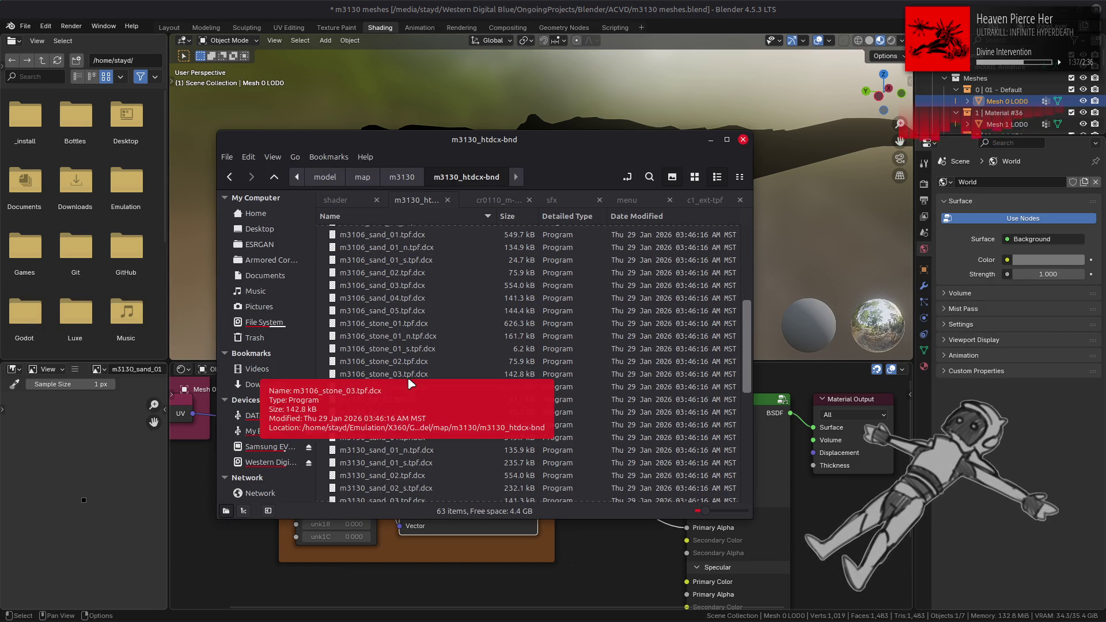
pyautogui.click(423, 426)
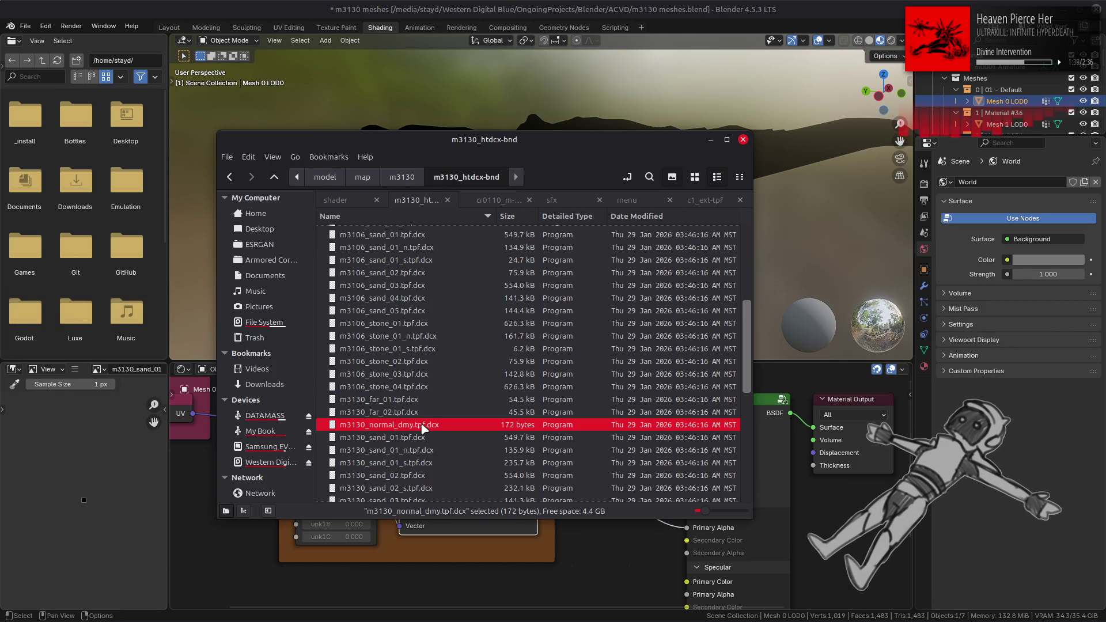
pyautogui.scroll(-5, 425, 425)
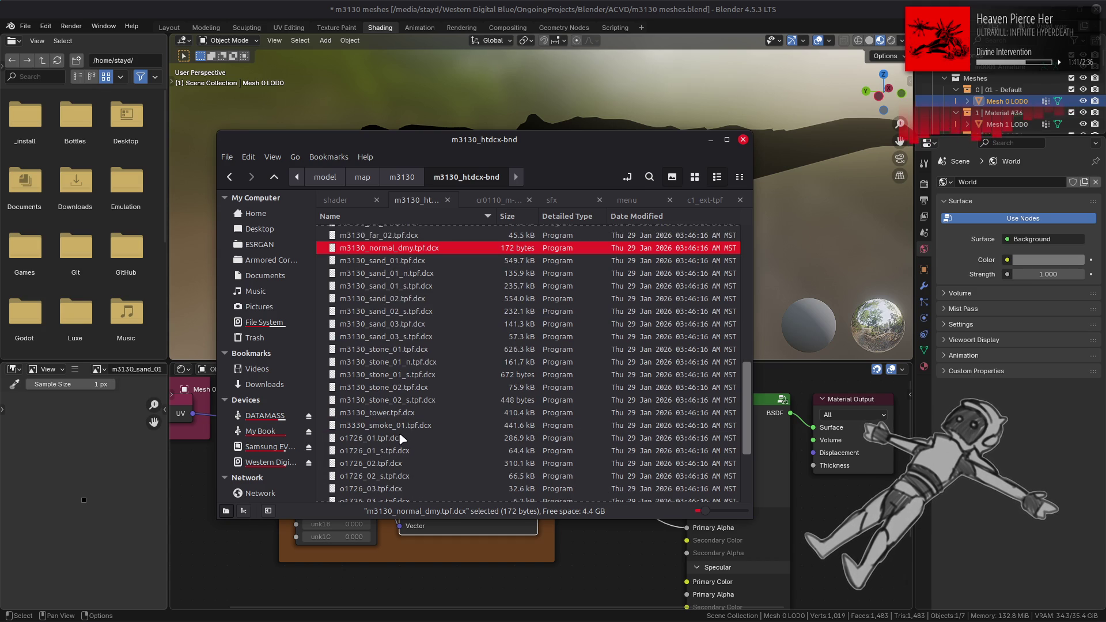
pyautogui.keyDown('shift'); pyautogui.click(409, 426); pyautogui.keyUp('shift')
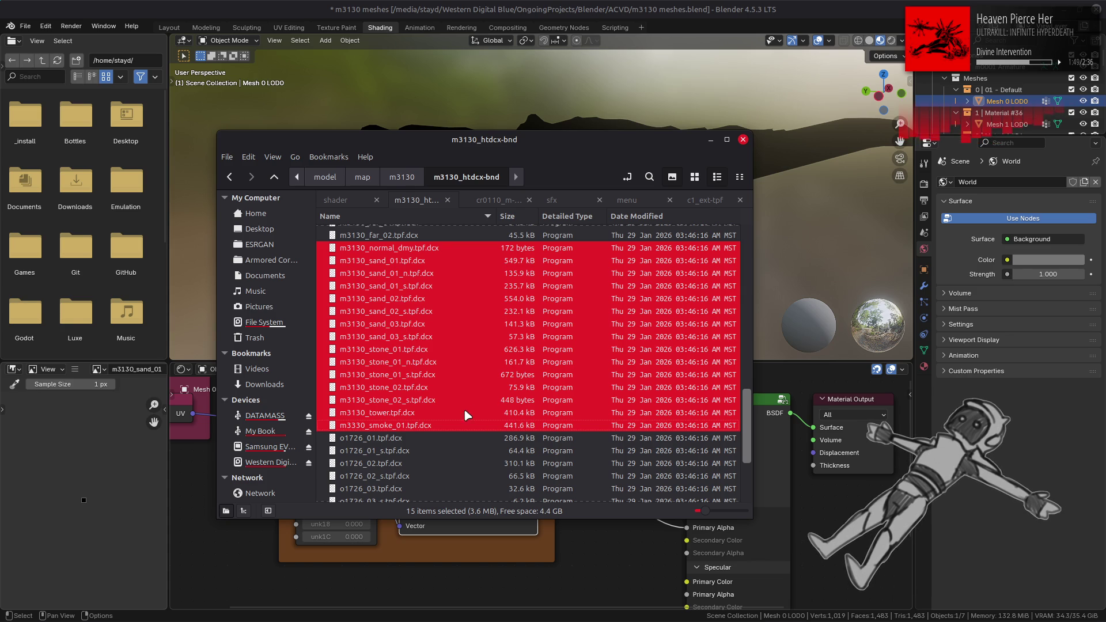
pyautogui.moveTo(90, 614)
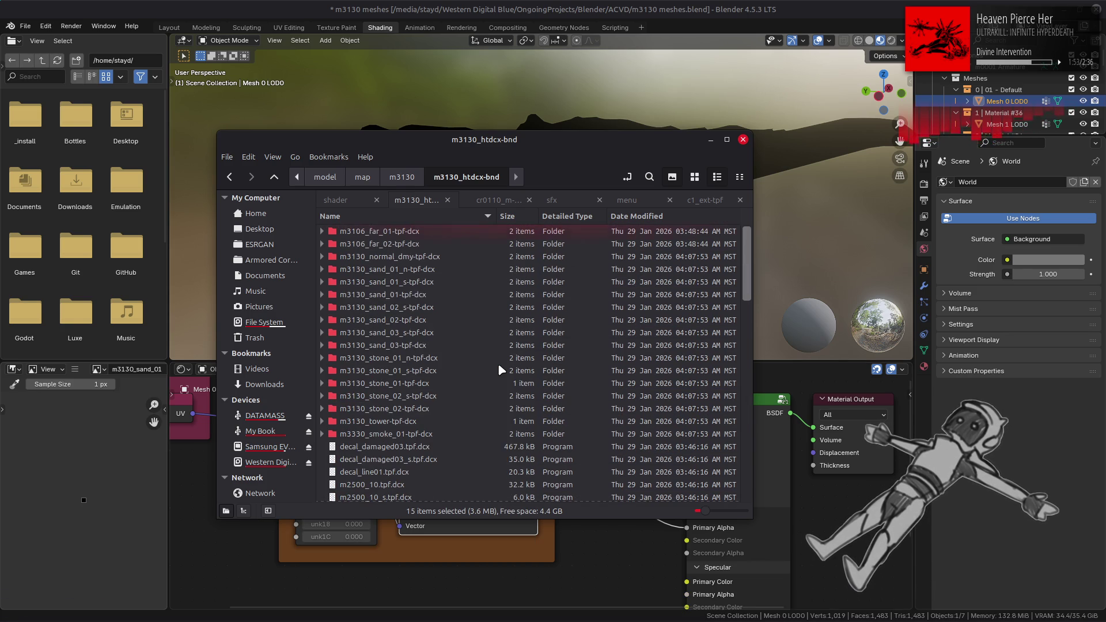
pyautogui.click(711, 139)
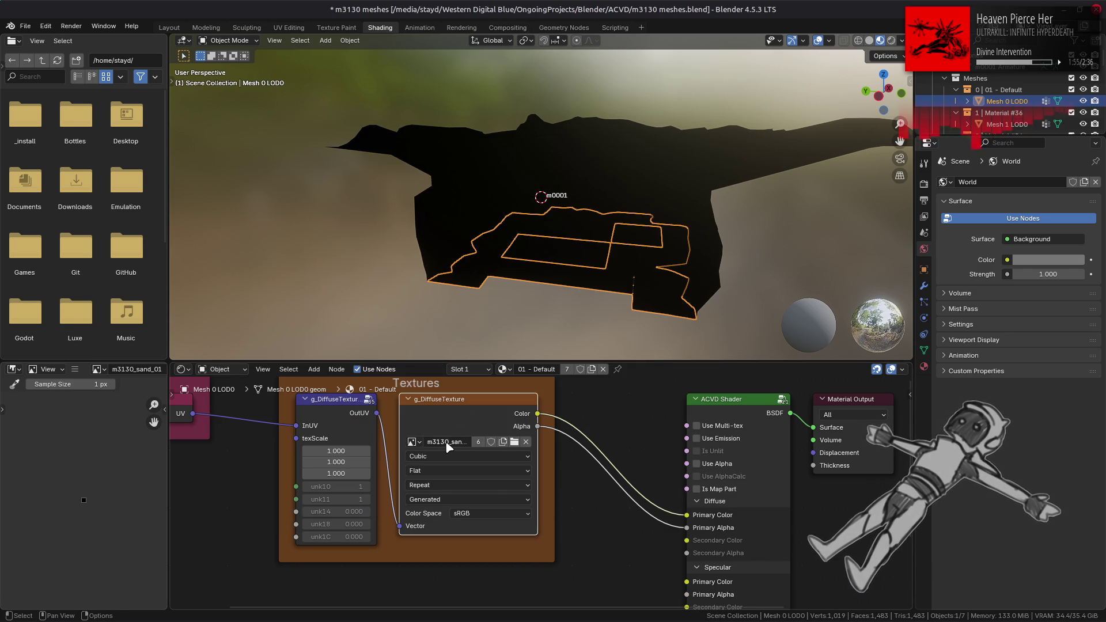
# Start replacing the terrain's missing image via Image > Replace.
pyautogui.click(75, 369)
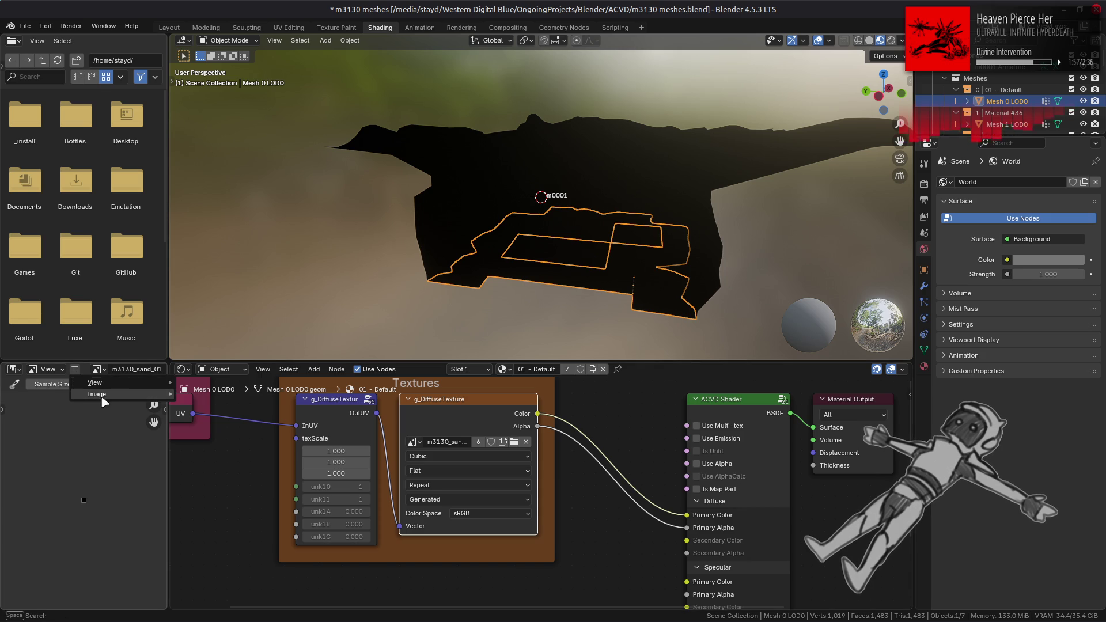
pyautogui.moveTo(96, 394)
pyautogui.click(230, 213)
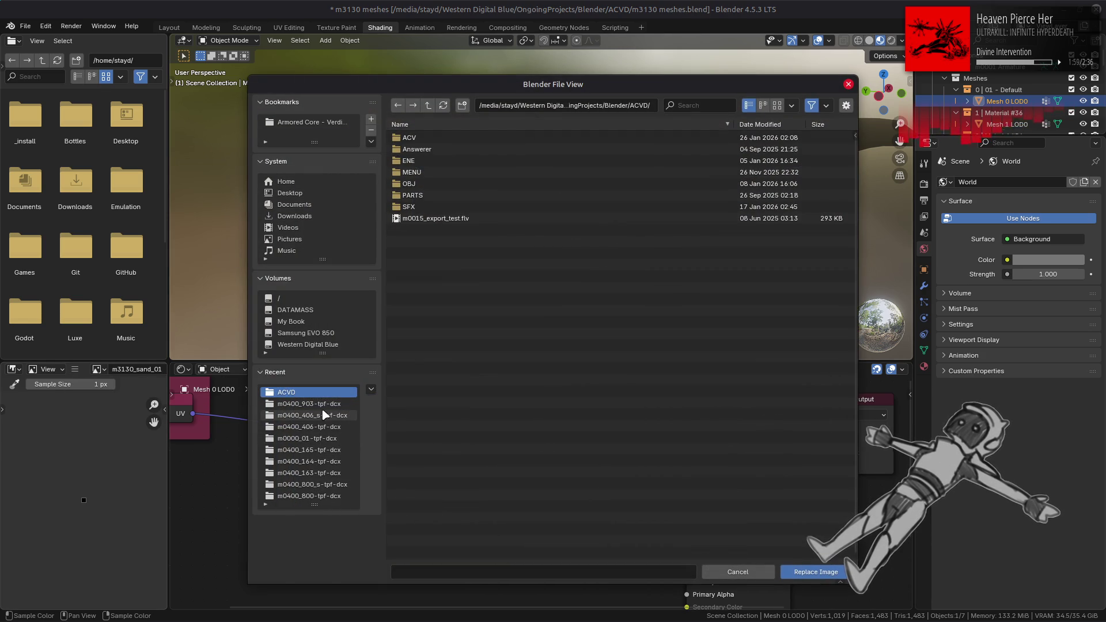
pyautogui.click(337, 404)
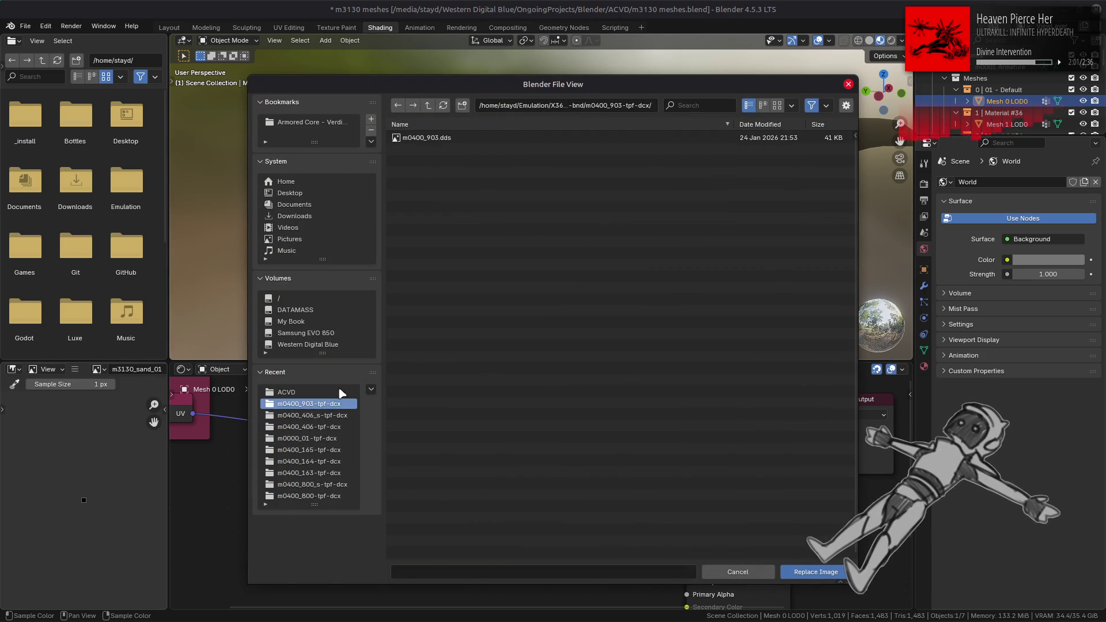
pyautogui.click(427, 106)
pyautogui.click(428, 108)
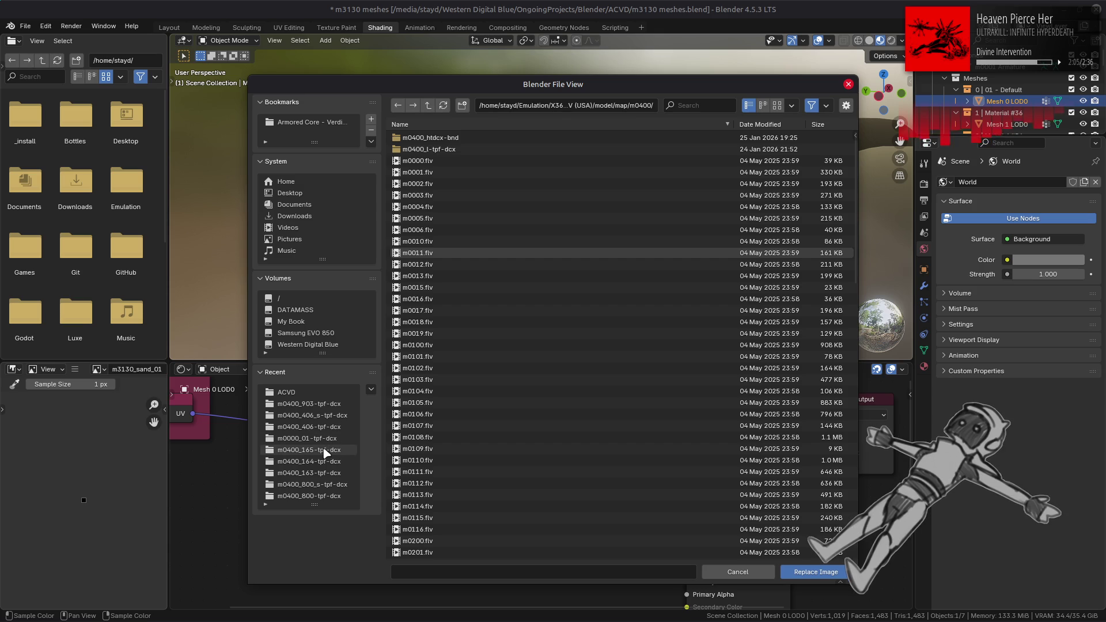
# Browse to model/map/m3130/m3130_htdcx-bnd/m3130_sand_01-tpf-dcx and pick the sand .dds file.
pyautogui.click(311, 392)
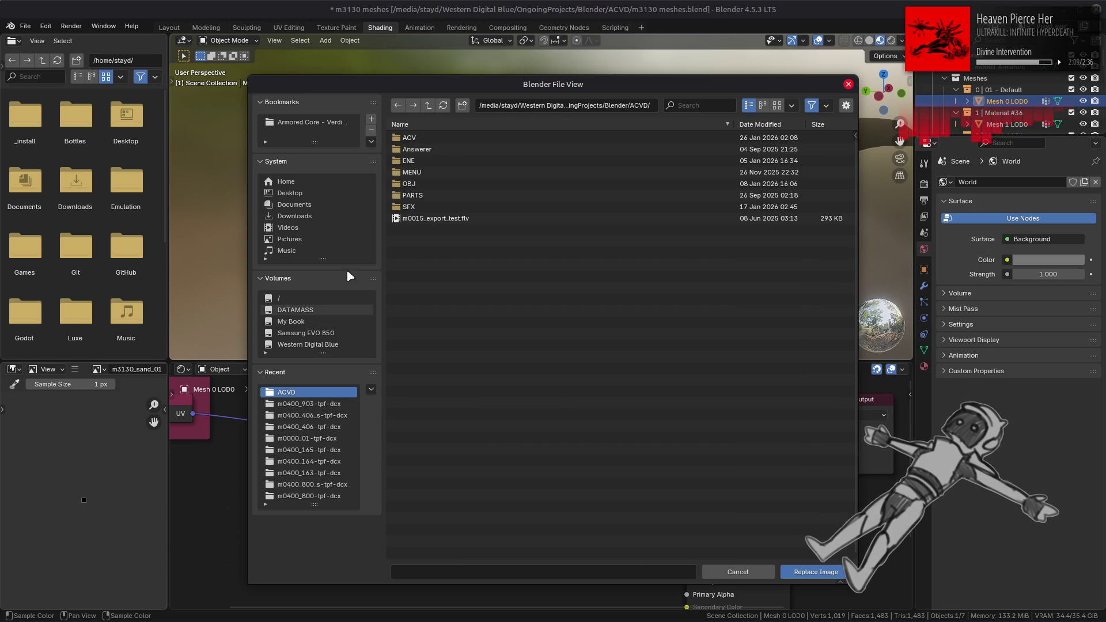
pyautogui.click(340, 123)
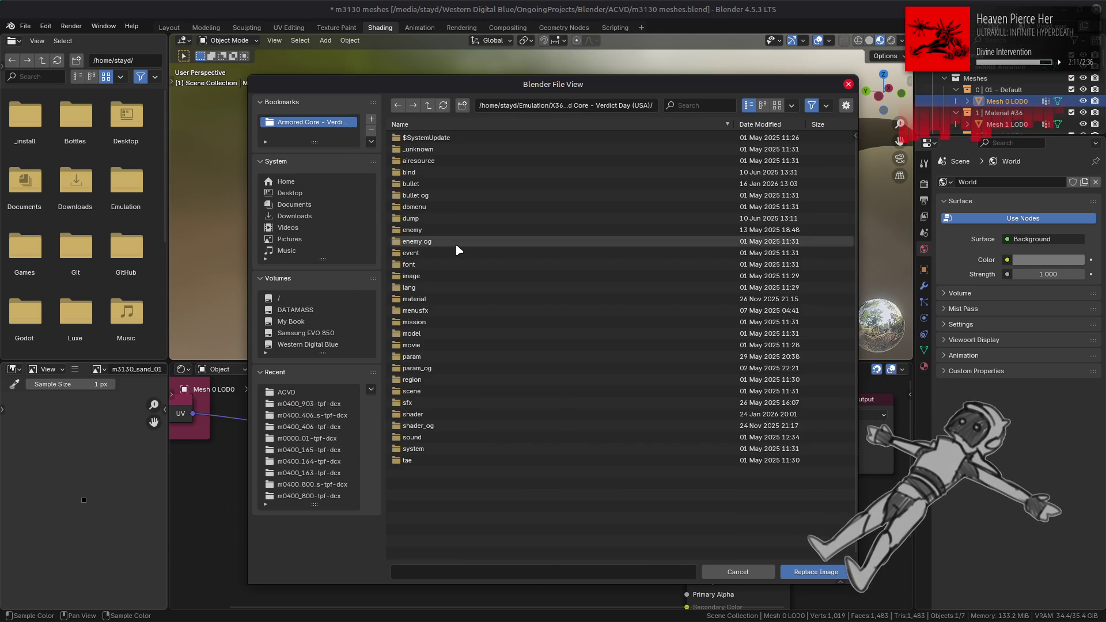
pyautogui.click(437, 334)
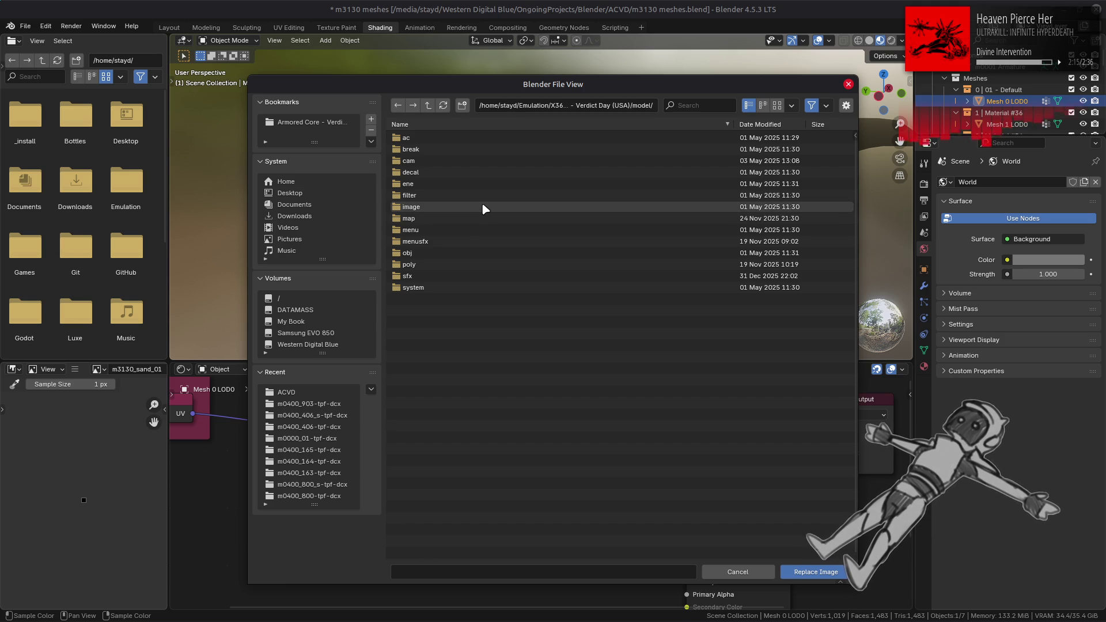
pyautogui.click(468, 220)
pyautogui.click(466, 219)
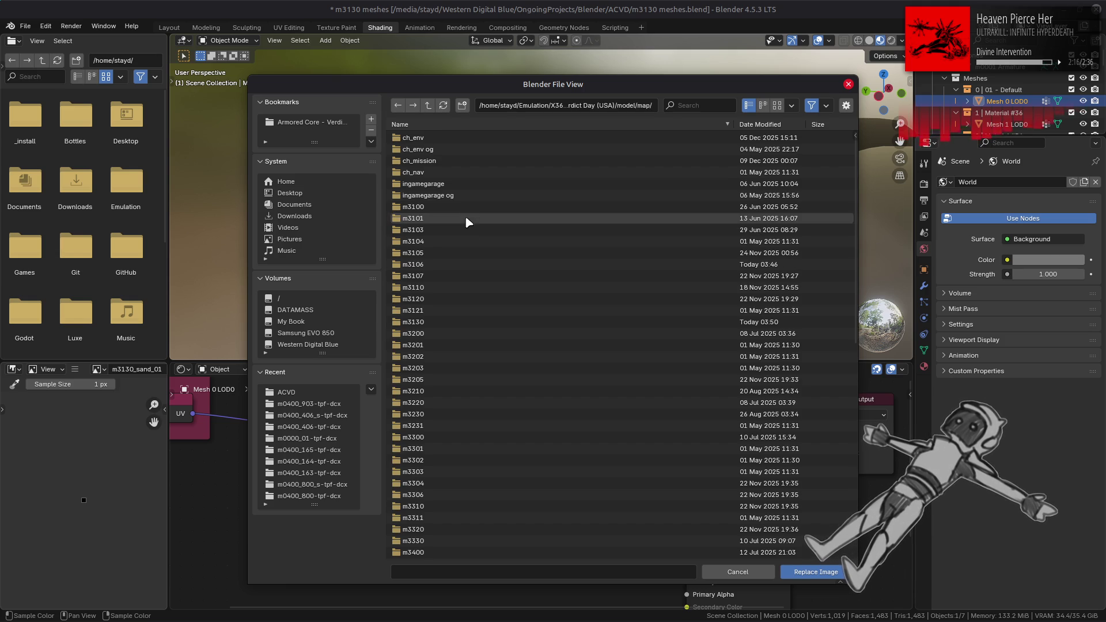
pyautogui.click(447, 322)
pyautogui.click(471, 138)
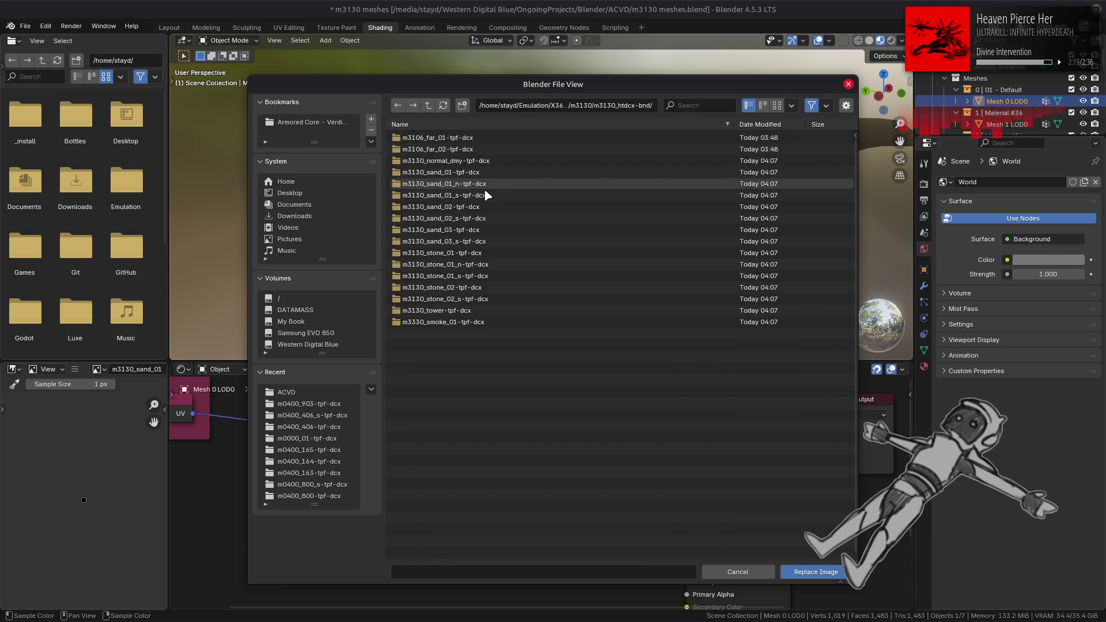
pyautogui.doubleClick(457, 171)
pyautogui.doubleClick(454, 137)
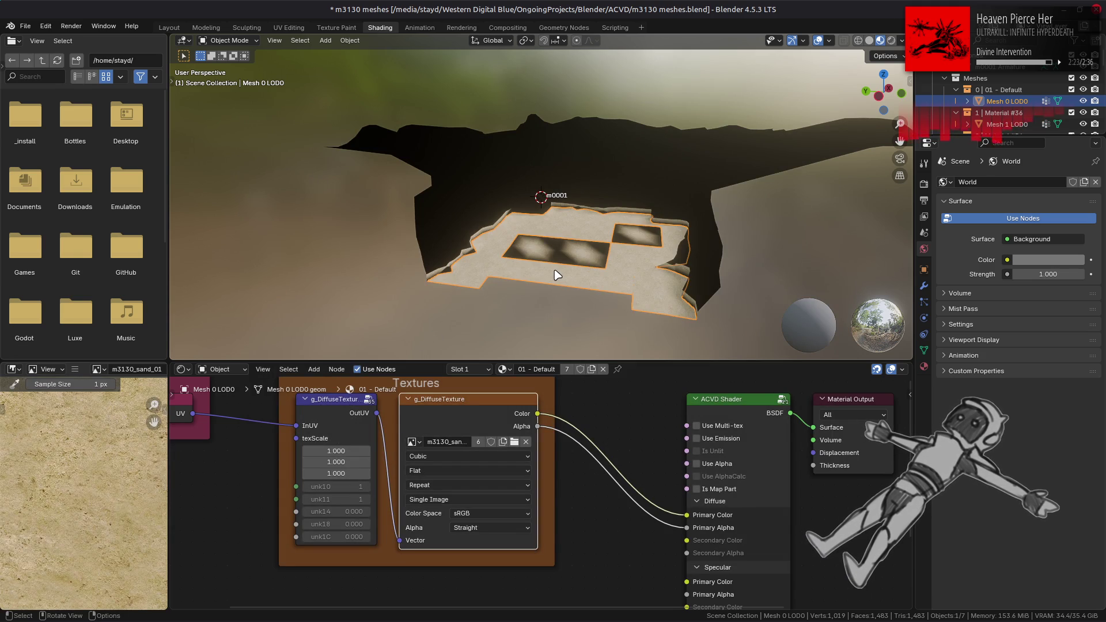
# Preview the .dds files in the sand_01_s, sand_01 and sand_01_n folders as thumbnails.
pyautogui.hotkey('alt', 'Tab')
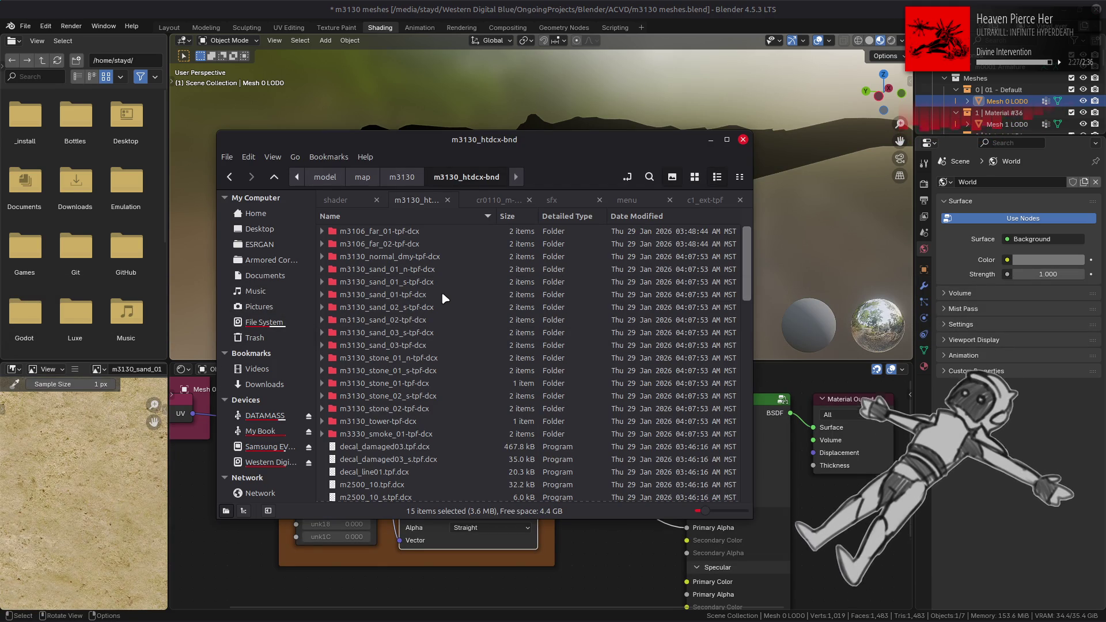
pyautogui.doubleClick(462, 282)
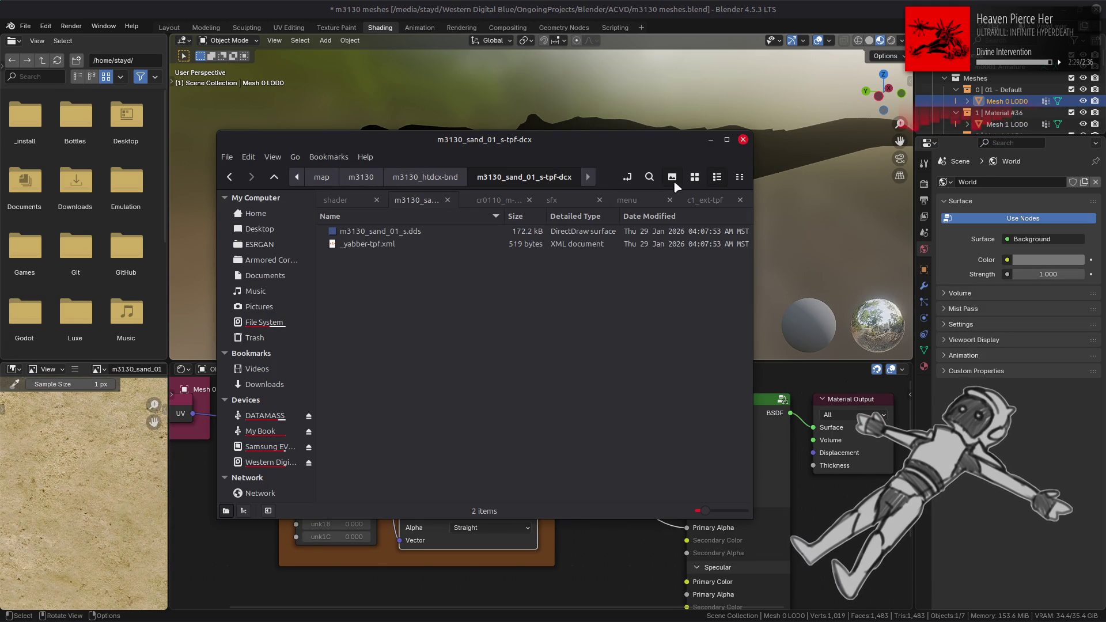
pyautogui.click(694, 177)
pyautogui.press('BackSpace')
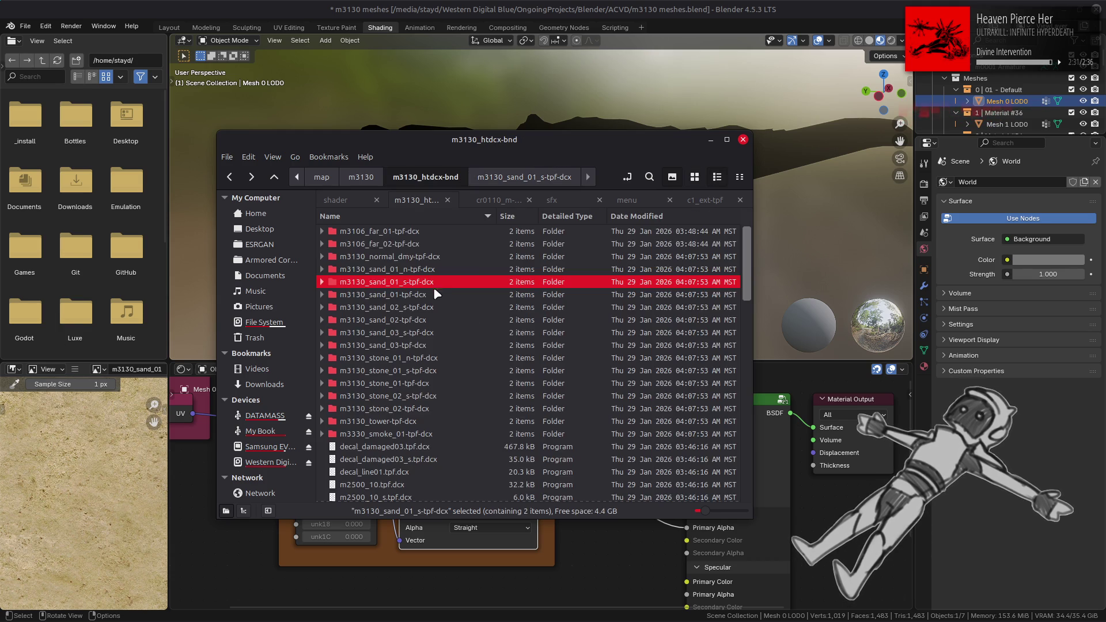
pyautogui.doubleClick(434, 294)
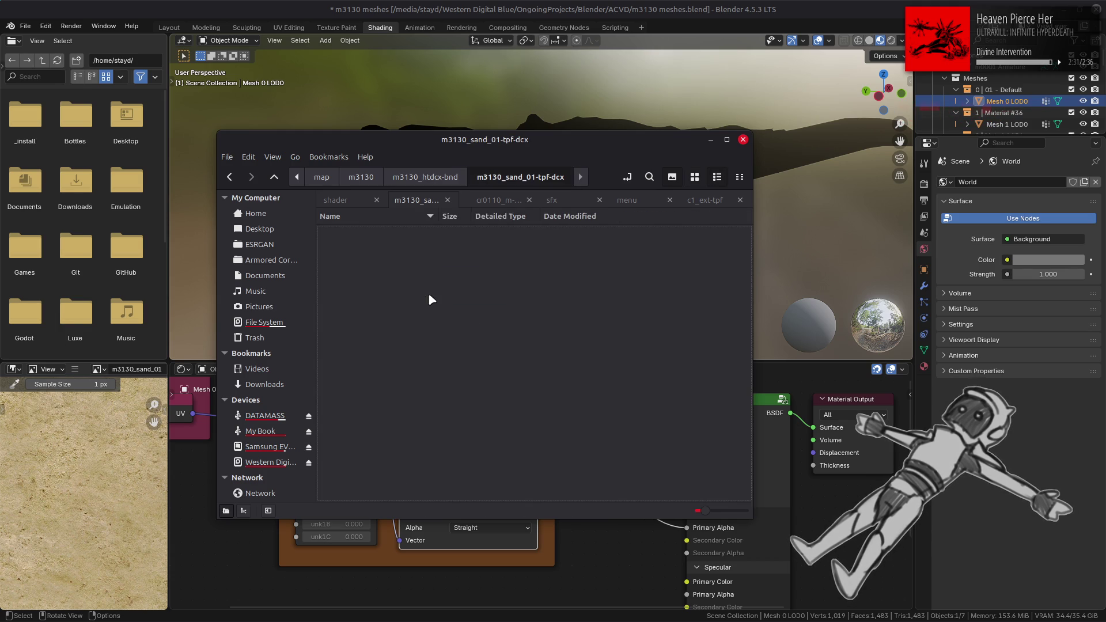
pyautogui.click(697, 177)
pyautogui.press('BackSpace')
pyautogui.press('Up')
pyautogui.press('Return')
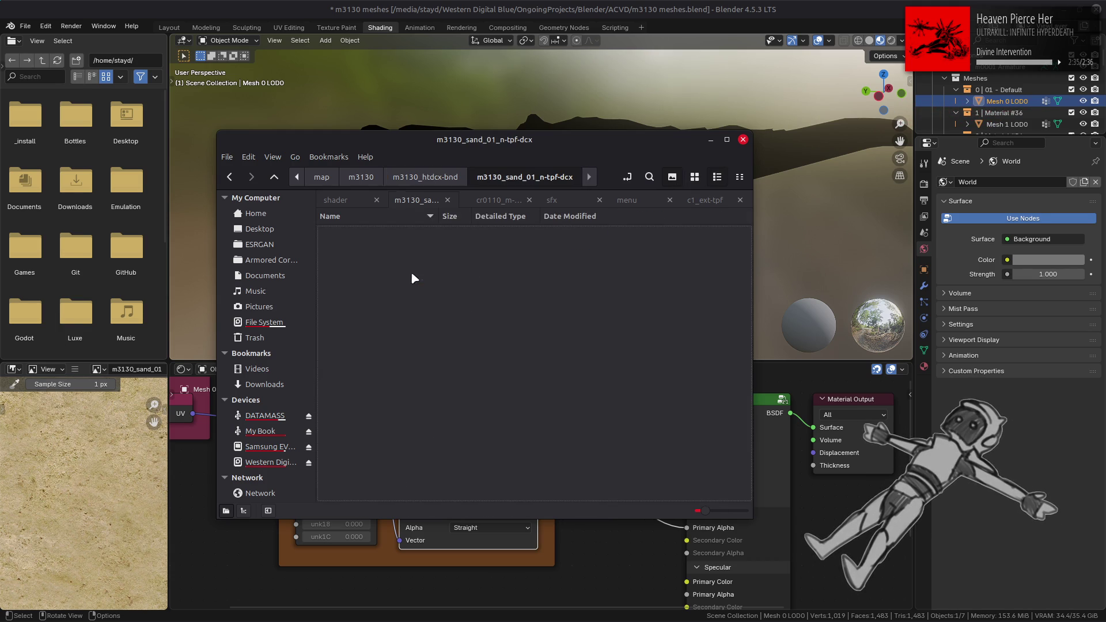
pyautogui.press('BackSpace')
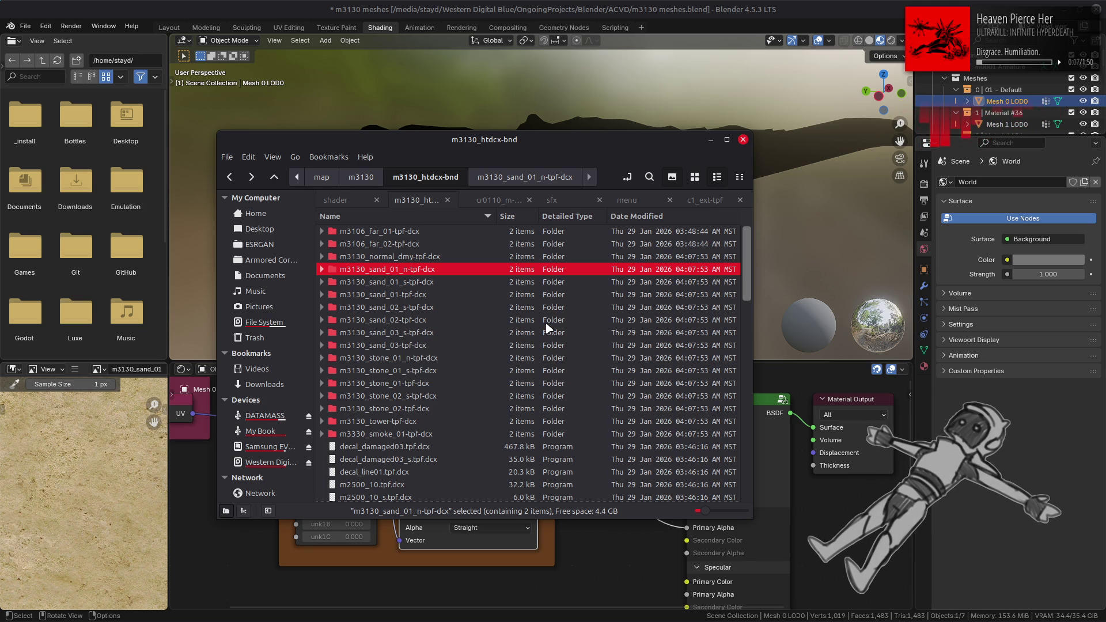
# Light the sand terrain with a different studio HDRI and save m3130 meshes.blend.
pyautogui.moveTo(517, 120)
pyautogui.mouseDown(button='middle')
pyautogui.moveTo(571, 20)
pyautogui.moveTo(583, 158)
pyautogui.moveTo(643, 200)
pyautogui.mouseUp(button='middle')
pyautogui.click(901, 40)
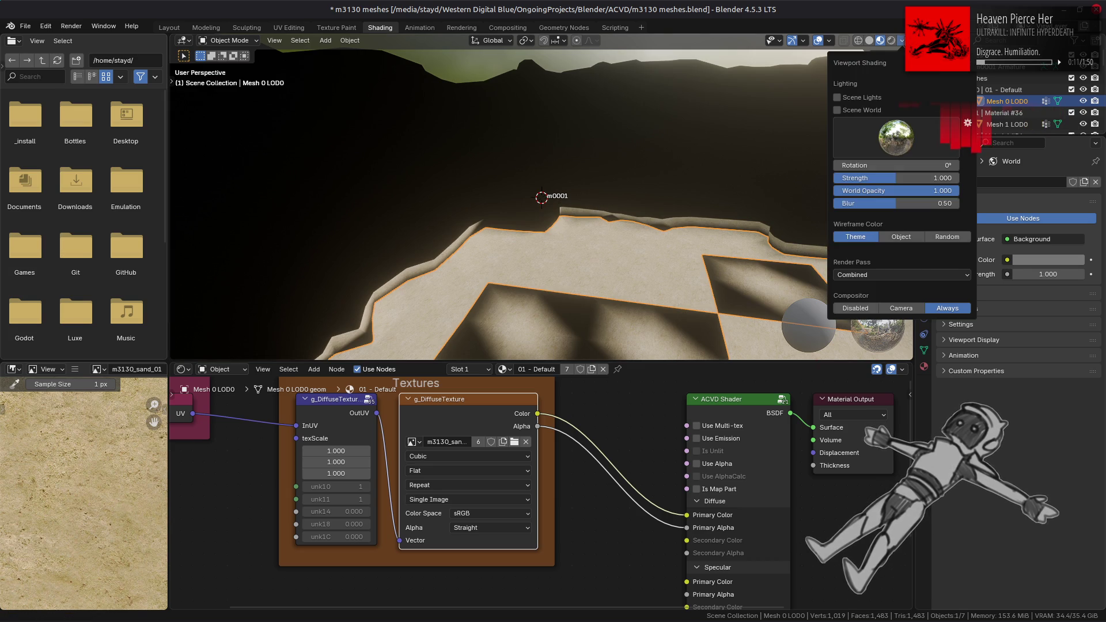
pyautogui.click(895, 137)
pyautogui.click(687, 190)
pyautogui.moveTo(526, 277); pyautogui.dragTo(512, 197, button='middle')
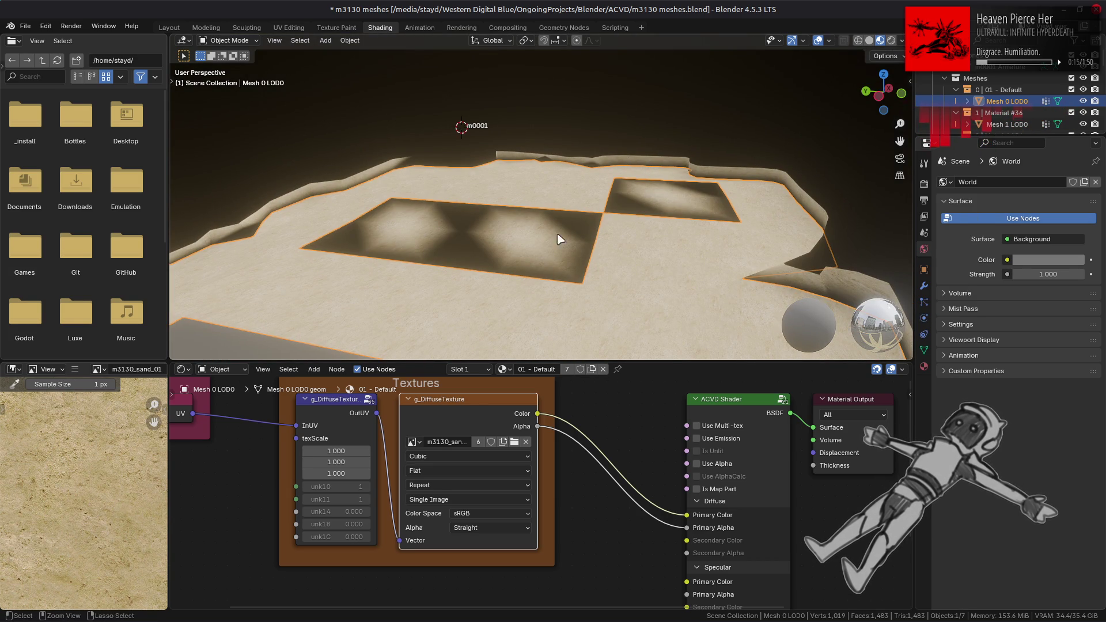
pyautogui.hotkey('ctrl', 's')
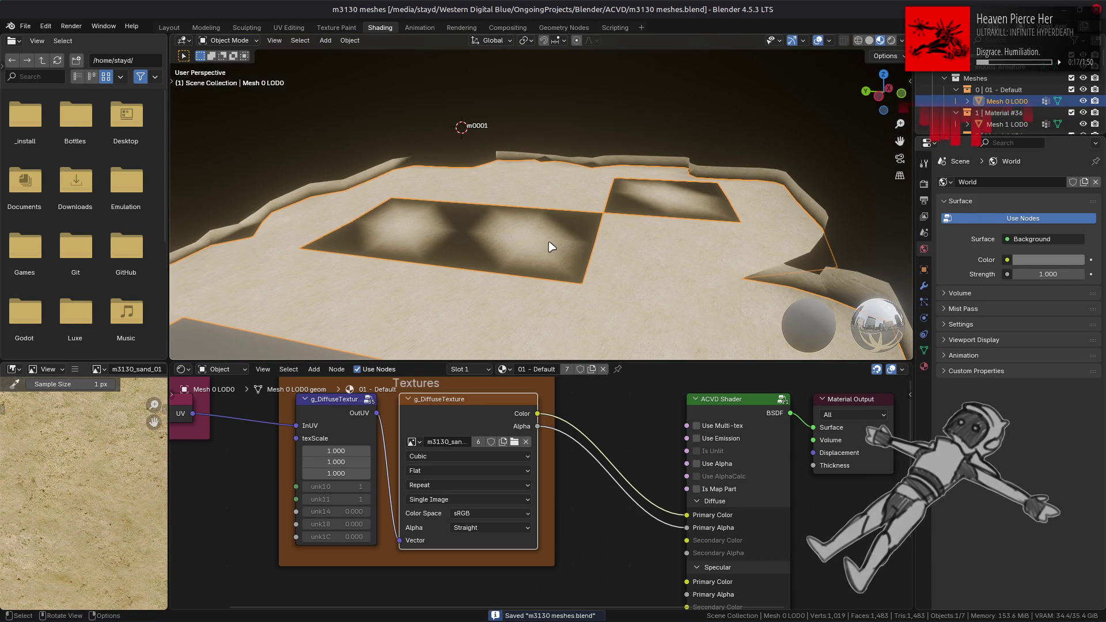
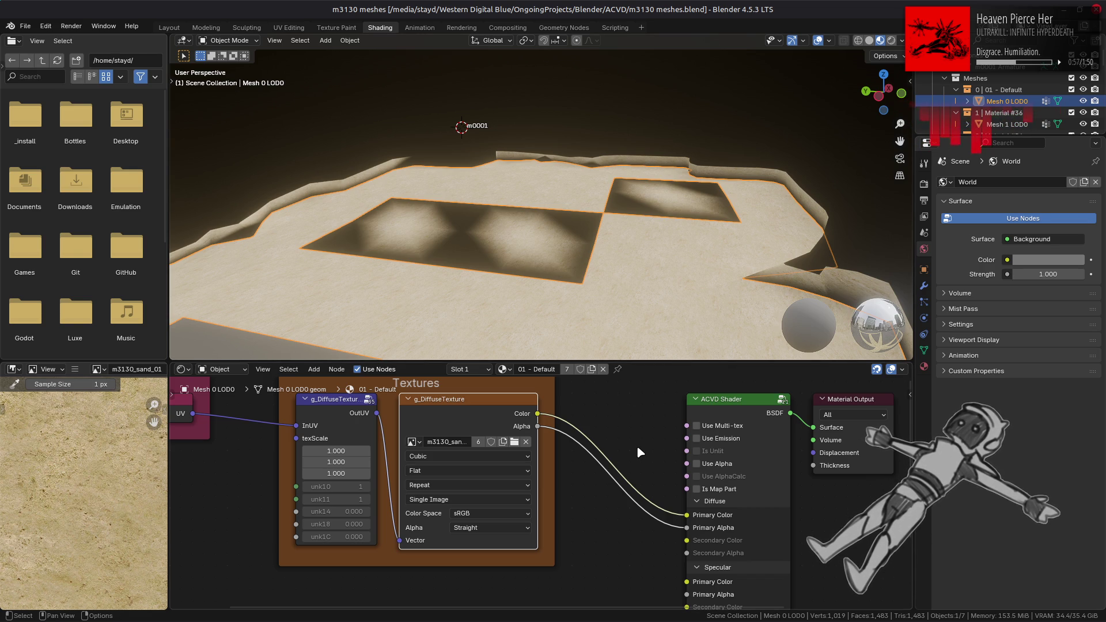
# Select Mesh 4 LOD0 and its g_DiffuseTexture2 node in the floor material.
pyautogui.click(536, 230)
pyautogui.moveTo(303, 542)
pyautogui.mouseDown(button='middle')
pyautogui.moveTo(436, 476)
pyautogui.moveTo(456, 385)
pyautogui.mouseUp(button='middle')
pyautogui.click(436, 475)
pyautogui.click(473, 514)
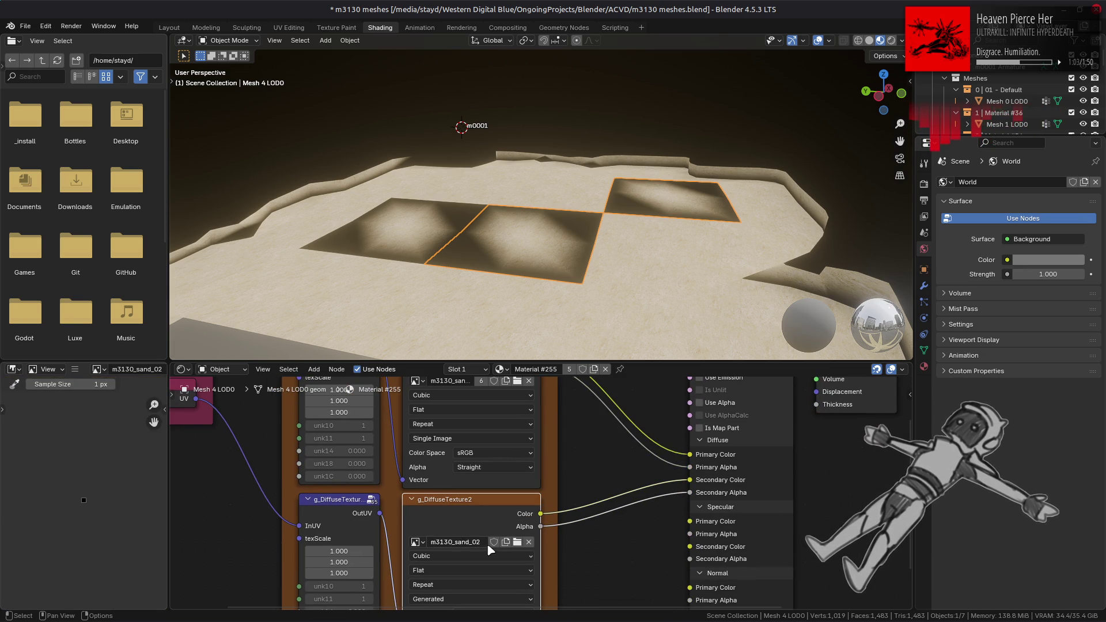
# Replace the second diffuse texture image with m3130_sand_02.dds from the m3130_sand_02-tpf-dcx folder.
pyautogui.click(75, 369)
pyautogui.moveTo(113, 396)
pyautogui.click(206, 212)
pyautogui.click(305, 393)
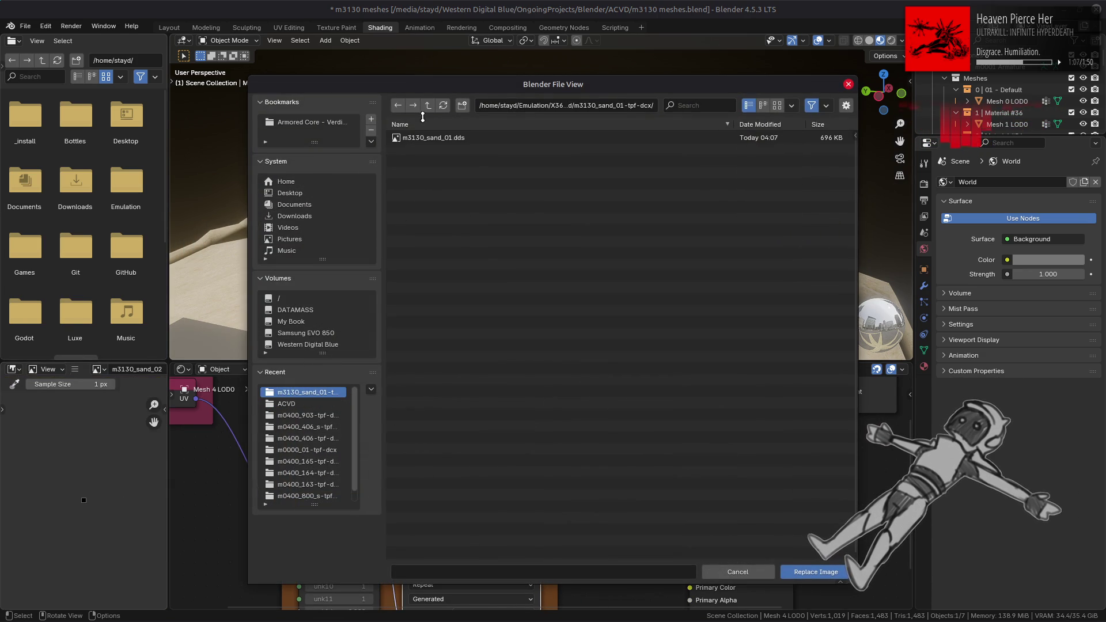
pyautogui.click(428, 106)
pyautogui.click(449, 207)
pyautogui.click(479, 138)
pyautogui.doubleClick(479, 140)
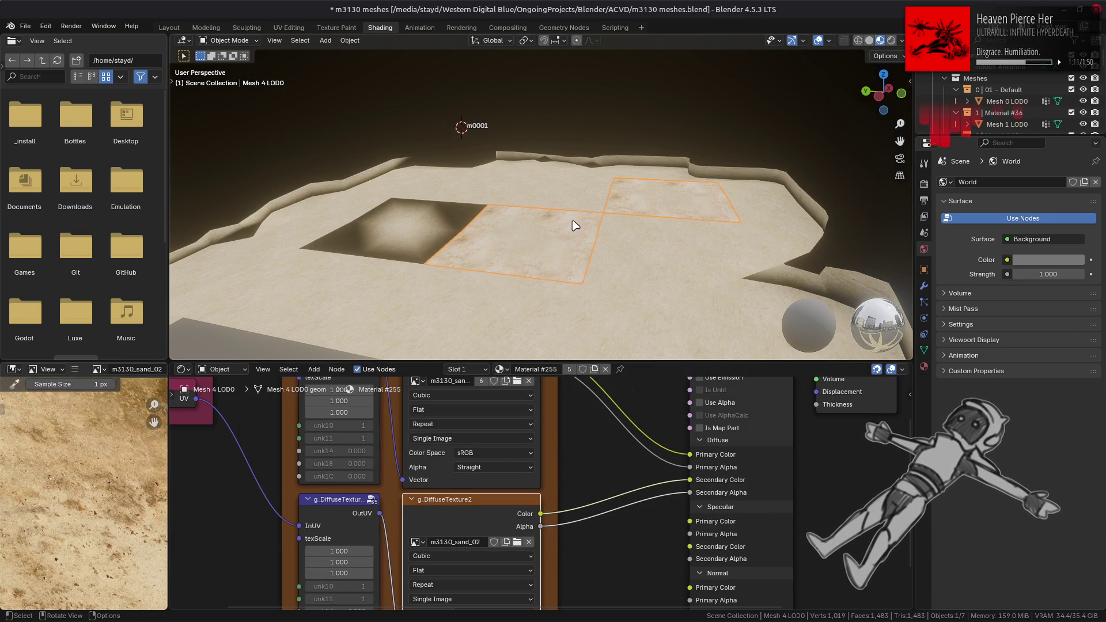
# Orbit around the sand-textured floor, then enter the ACVD Shader node group.
pyautogui.scroll(5, 603, 269)
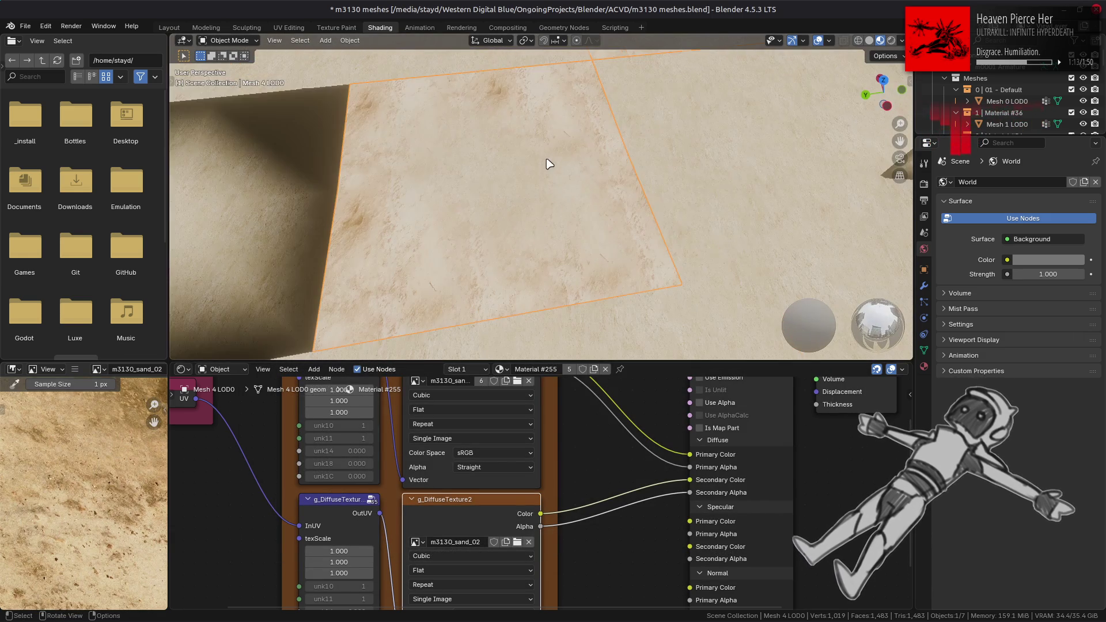
pyautogui.moveTo(547, 180); pyautogui.dragTo(556, 186, button='middle')
pyautogui.click(555, 185)
pyautogui.moveTo(620, 227); pyautogui.dragTo(628, 217, button='middle')
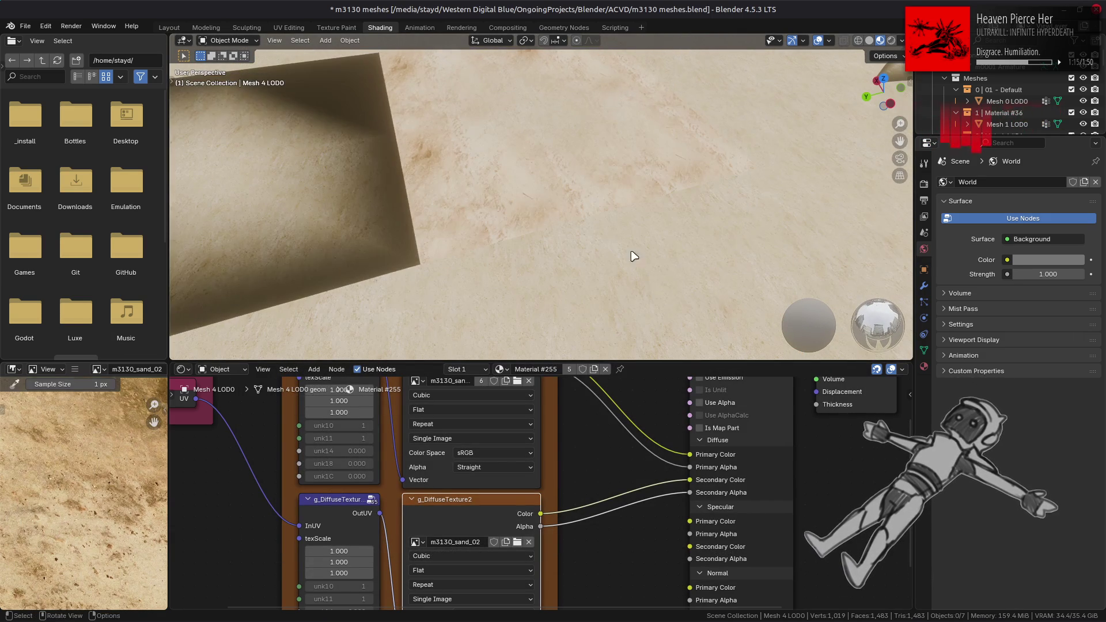
pyautogui.moveTo(625, 440); pyautogui.dragTo(560, 475, button='middle')
pyautogui.click(677, 425)
pyautogui.press('Tab')
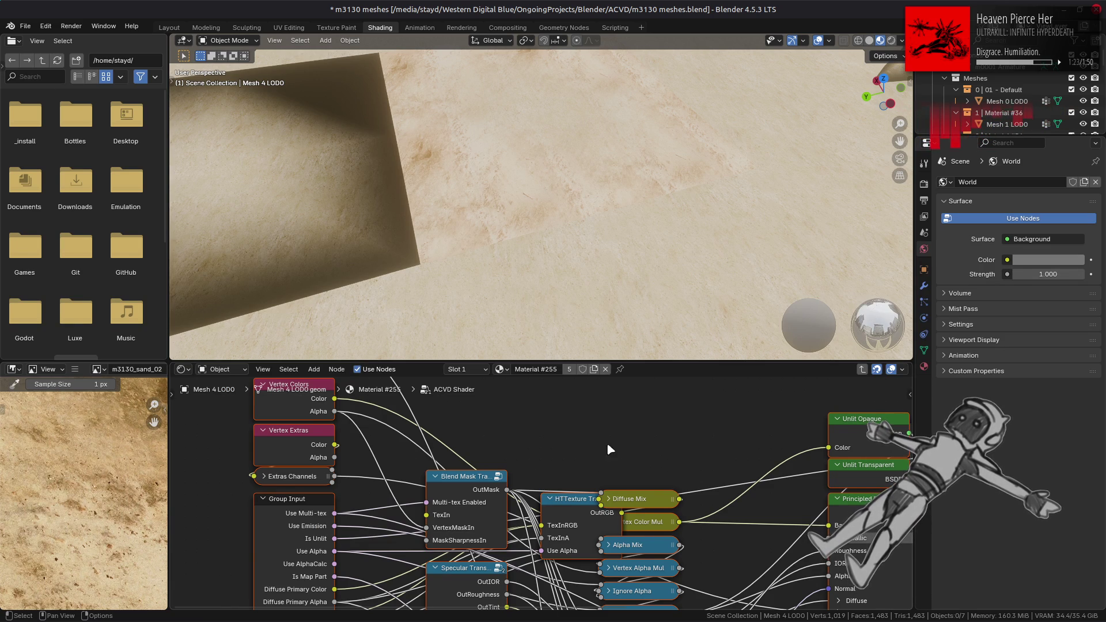
# Look inside the Blend Mask Transform group, then return to the ACVD Shader node tree.
pyautogui.click(461, 487)
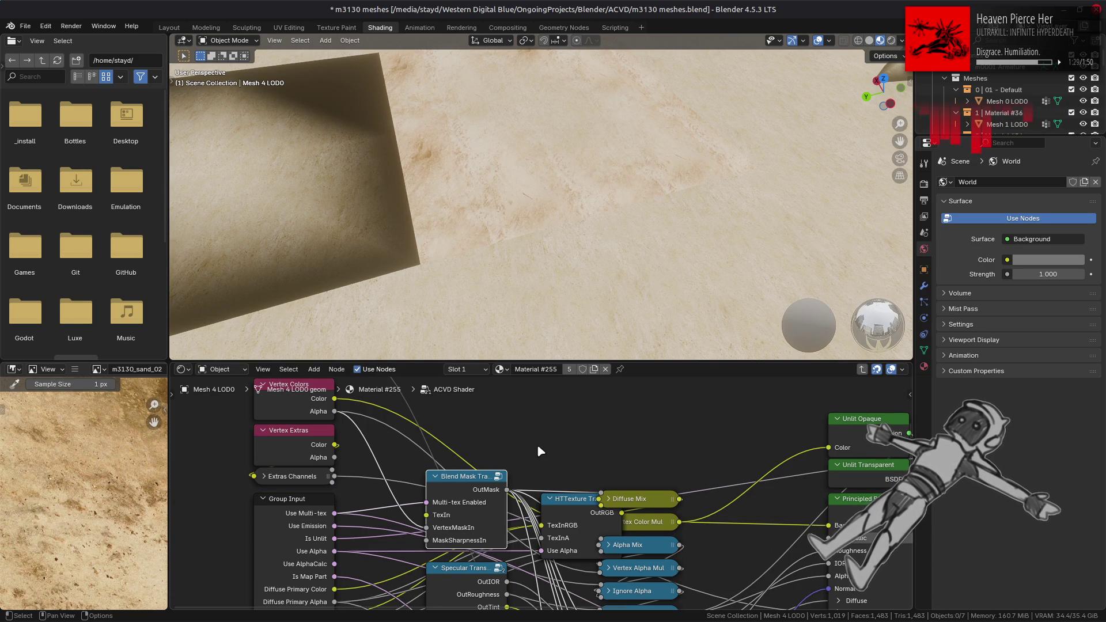
pyautogui.press('Tab')
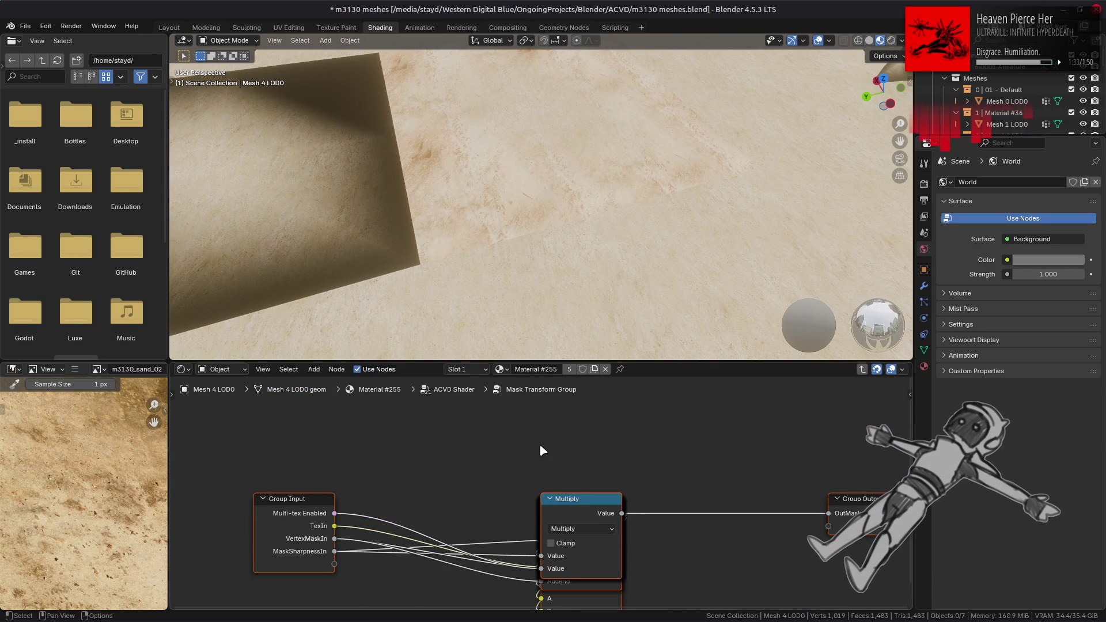
pyautogui.press('Tab')
pyautogui.scroll(2, 492, 420)
pyautogui.hotkey('shift', 'a')
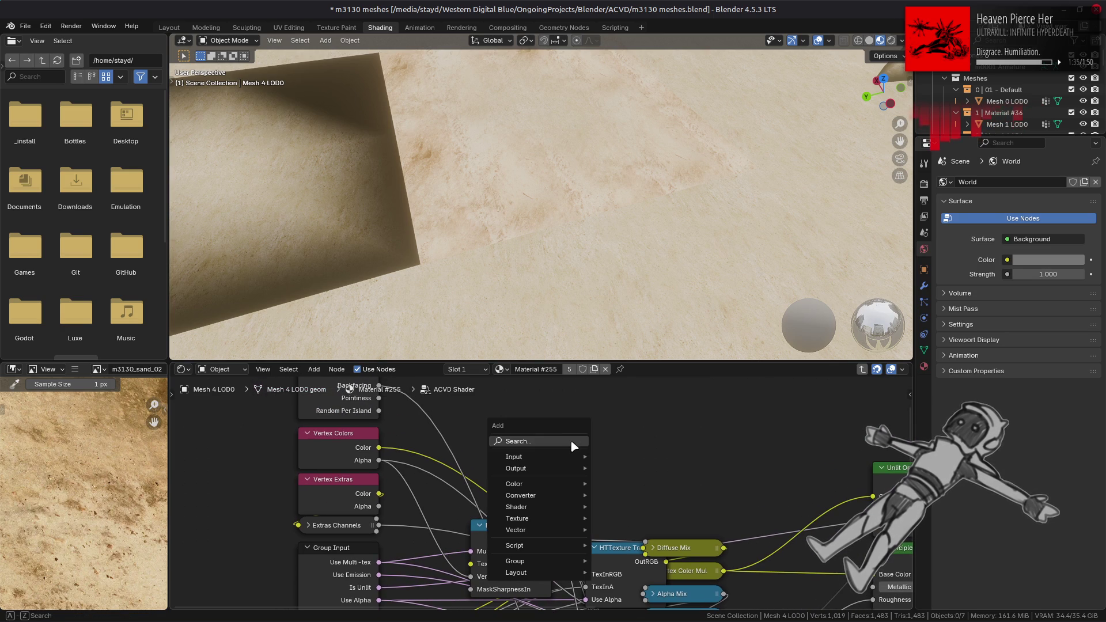
# Add a Math node set to Subtract with a first value of 1.000.
pyautogui.moveTo(546, 499)
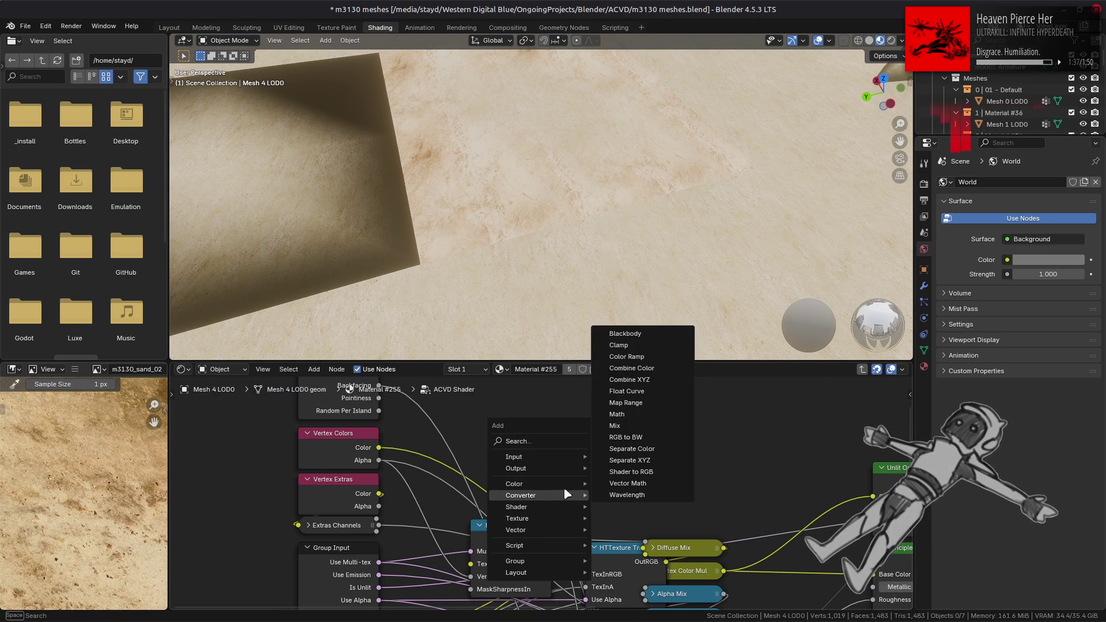
pyautogui.click(628, 414)
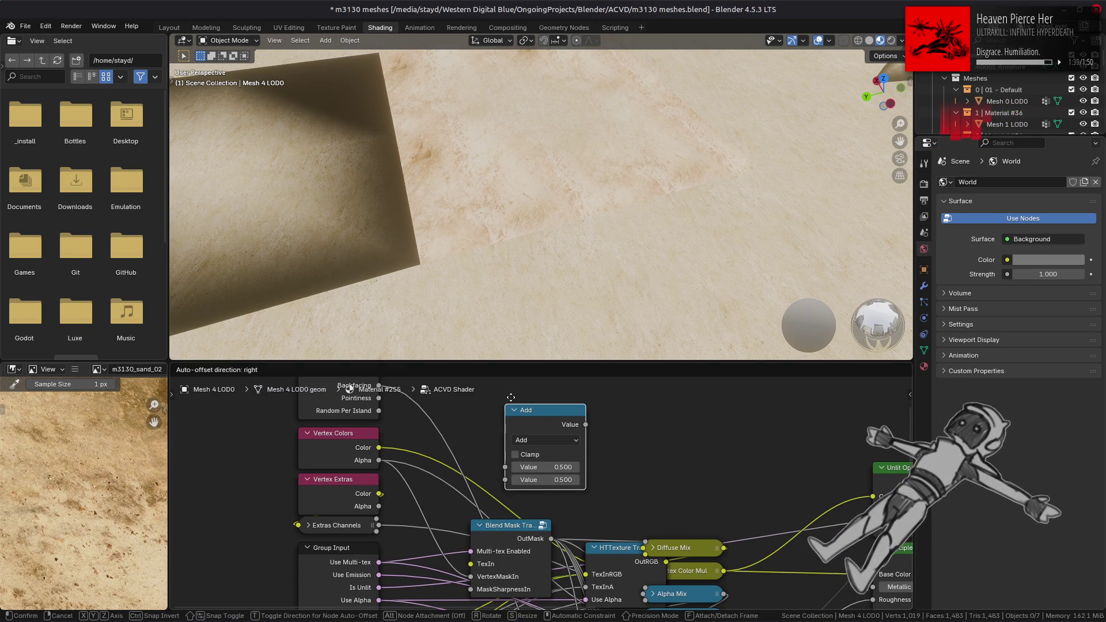
pyautogui.click(500, 386)
pyautogui.click(530, 427)
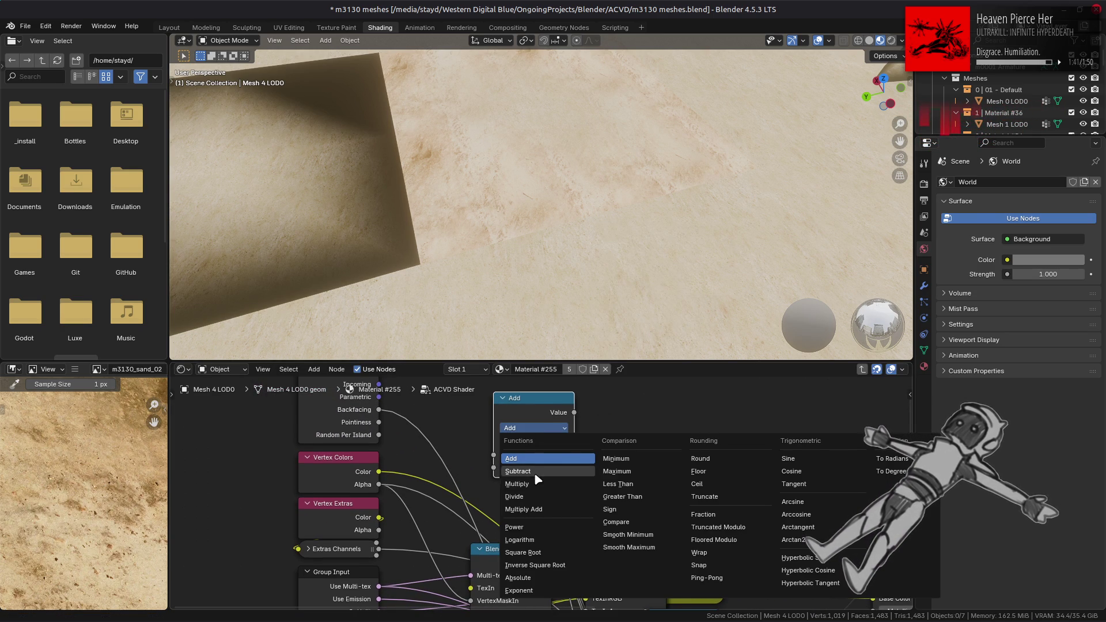
pyautogui.click(536, 473)
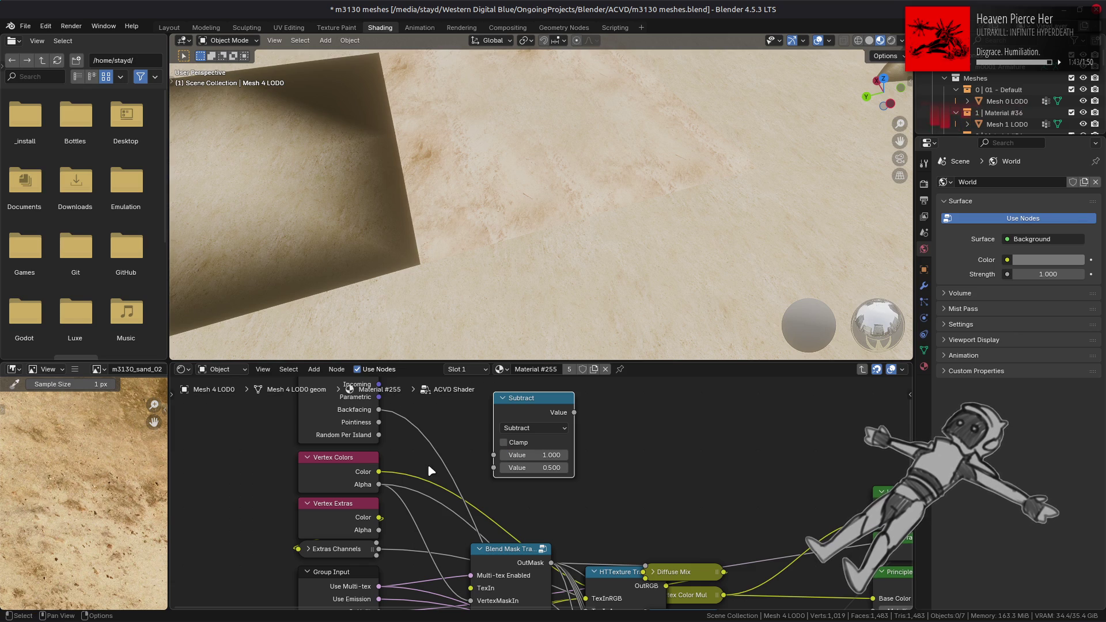
# Link Vertex Colors Alpha into Subtract's second input and its result into VertexMaskIn.
pyautogui.moveTo(408, 503); pyautogui.dragTo(423, 450, button='middle')
pyautogui.moveTo(393, 430); pyautogui.dragTo(507, 414)
pyautogui.moveTo(486, 430); pyautogui.dragTo(455, 460, button='middle')
pyautogui.moveTo(573, 429); pyautogui.dragTo(550, 450, button='middle')
pyautogui.moveTo(532, 410)
pyautogui.mouseDown()
pyautogui.moveTo(460, 518)
pyautogui.moveTo(438, 586)
pyautogui.mouseUp()
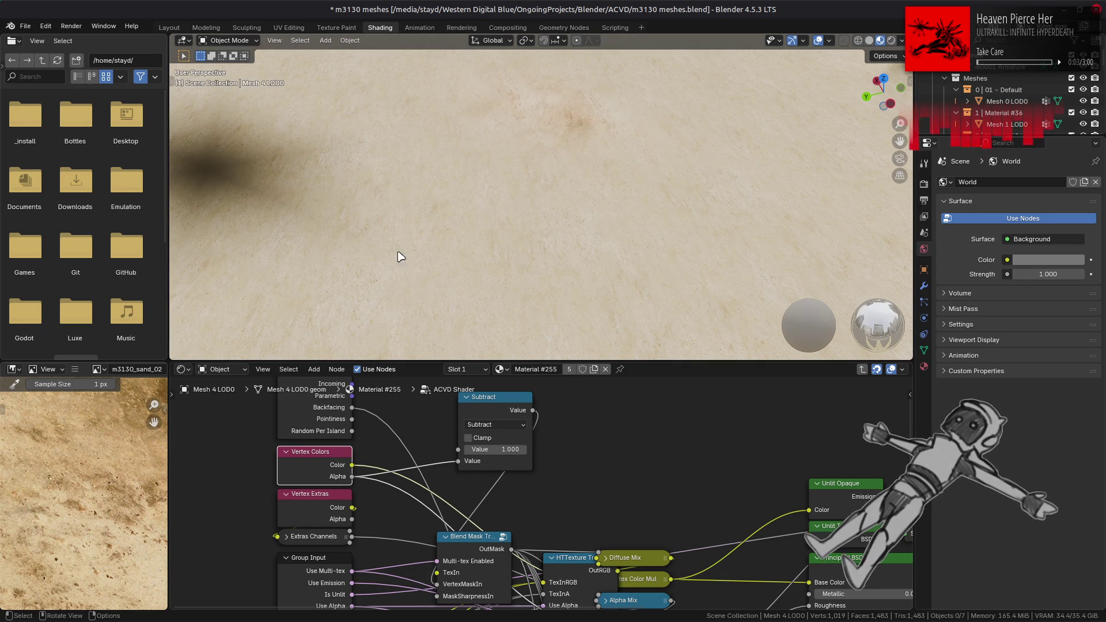
pyautogui.click(169, 27)
# Lower the viewport lighting strength to 0.500 and save m3130 meshes.blend.
pyautogui.scroll(5, 576, 311)
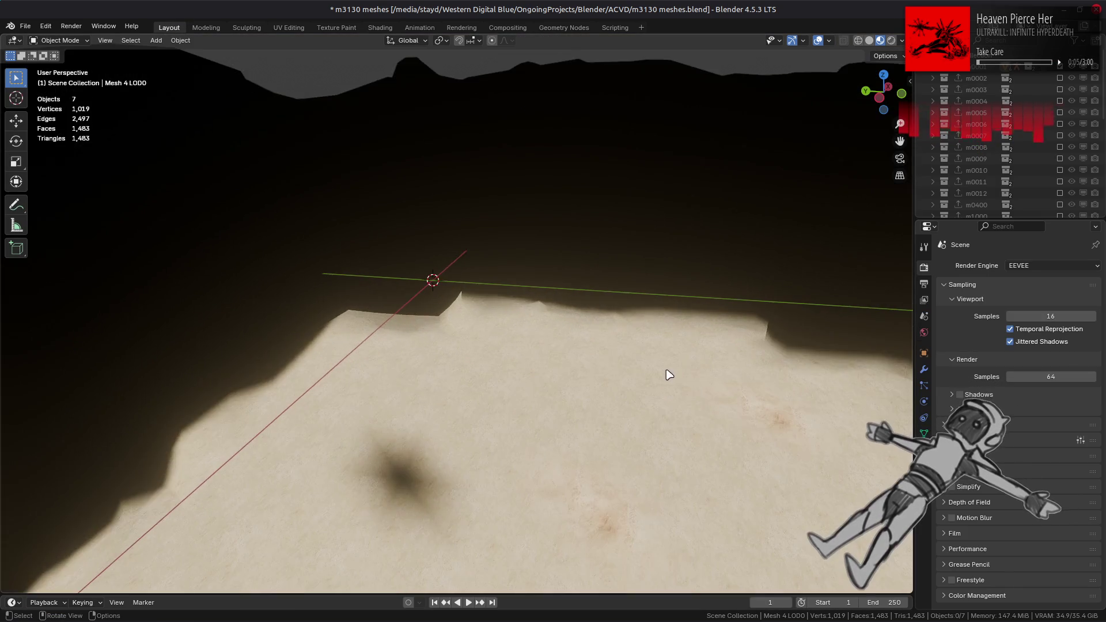
pyautogui.moveTo(668, 375); pyautogui.dragTo(558, 247, button='middle')
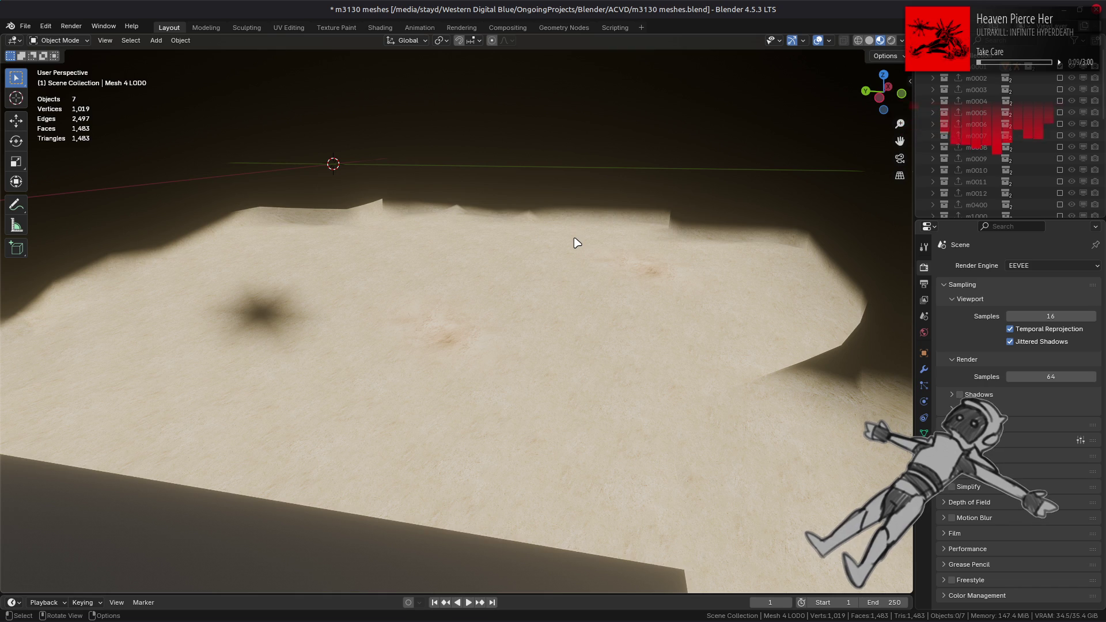
pyautogui.click(902, 40)
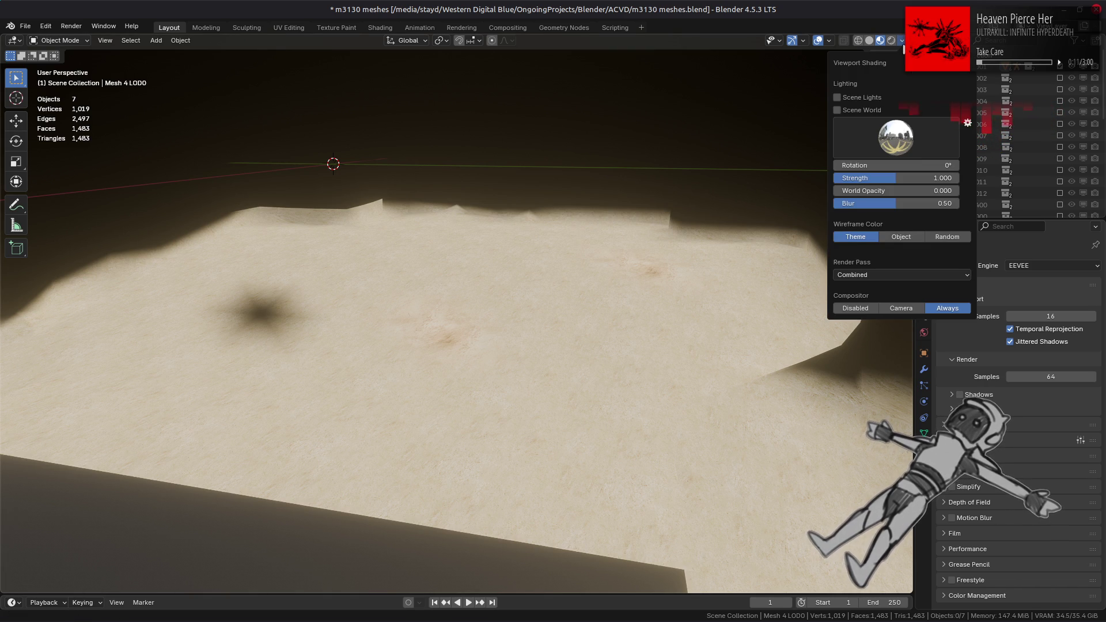
pyautogui.click(928, 179)
pyautogui.write('0.5')
pyautogui.press('Return')
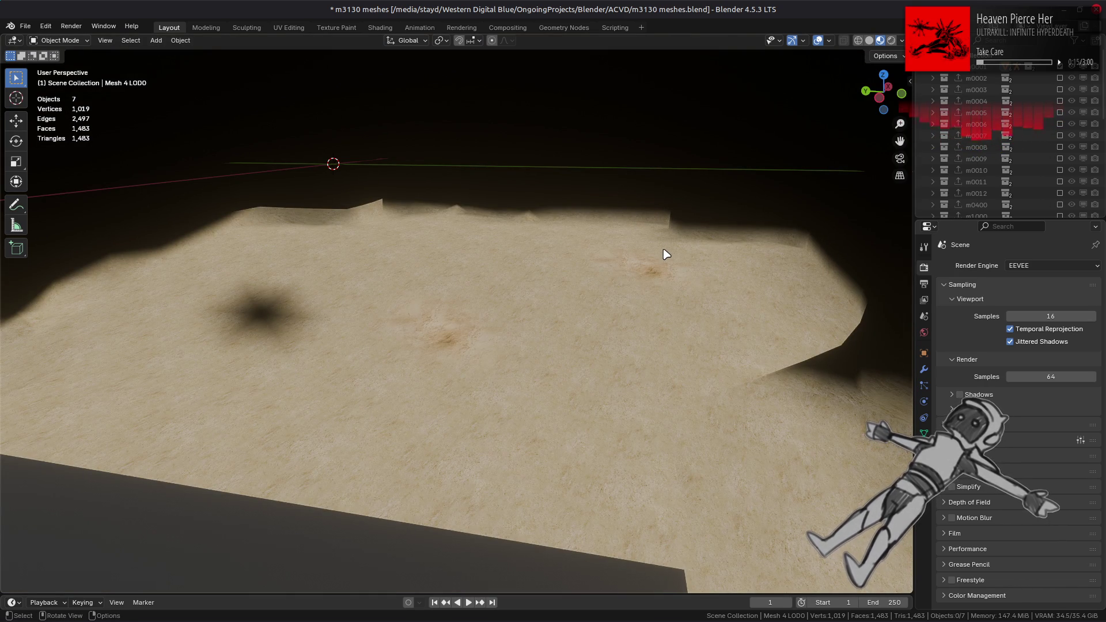
pyautogui.click(974, 593)
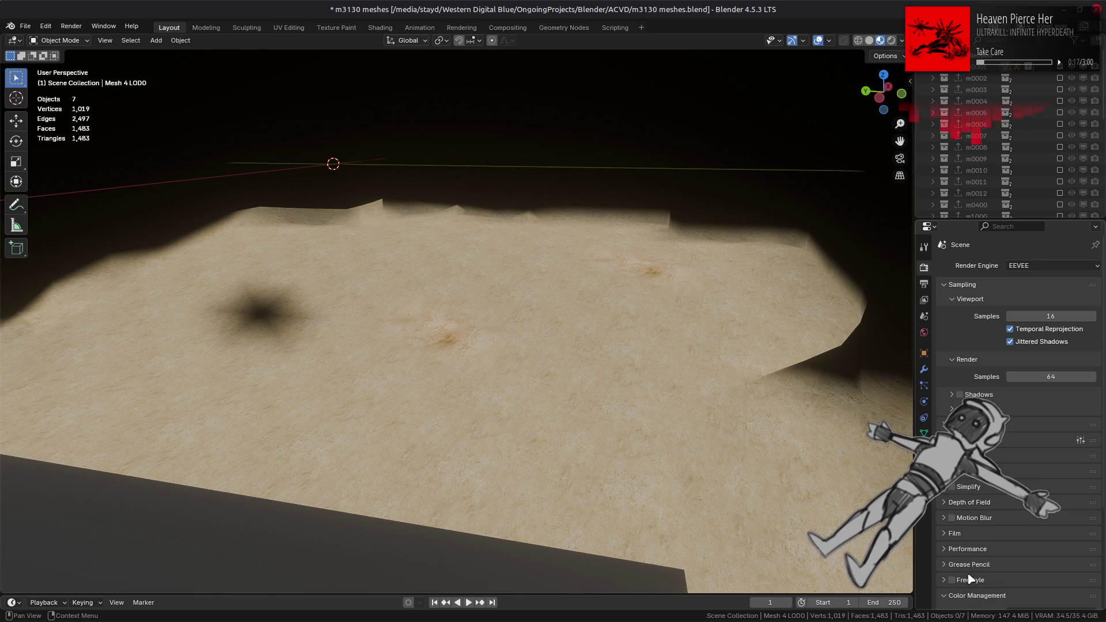
pyautogui.scroll(-5, 970, 586)
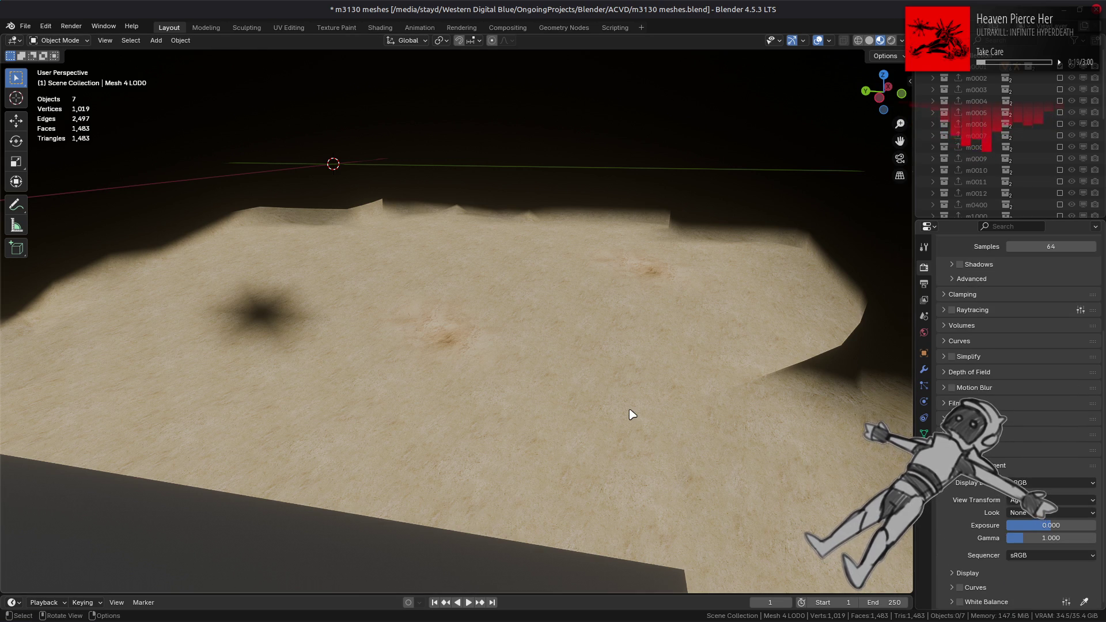
pyautogui.hotkey('ctrl', 's')
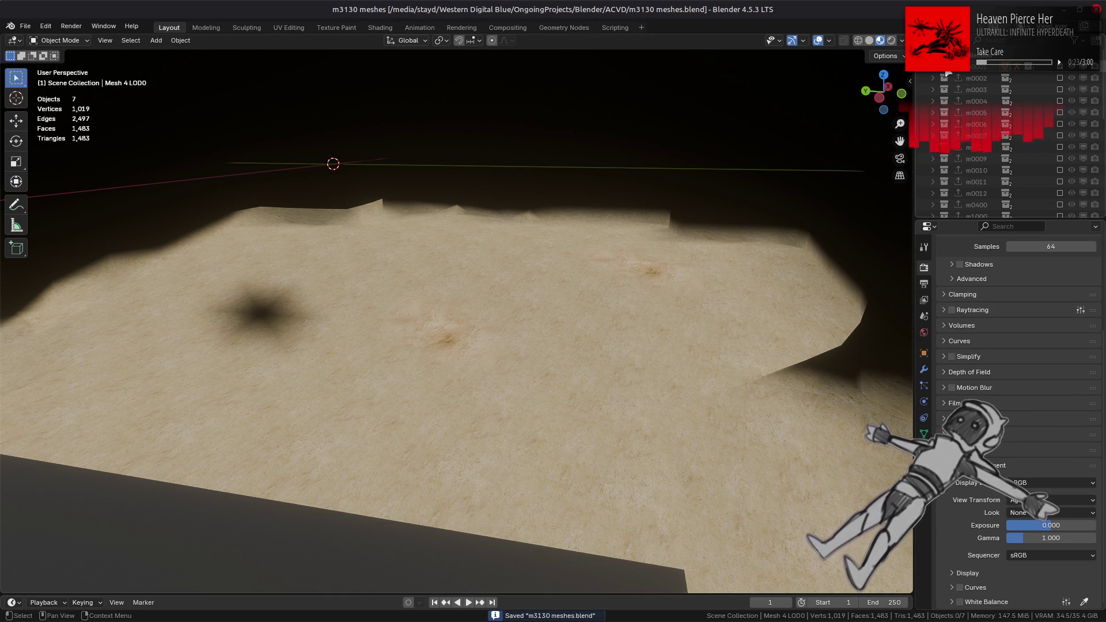
# Apply the same viewport lighting strength change in the Shading workspace.
pyautogui.click(380, 28)
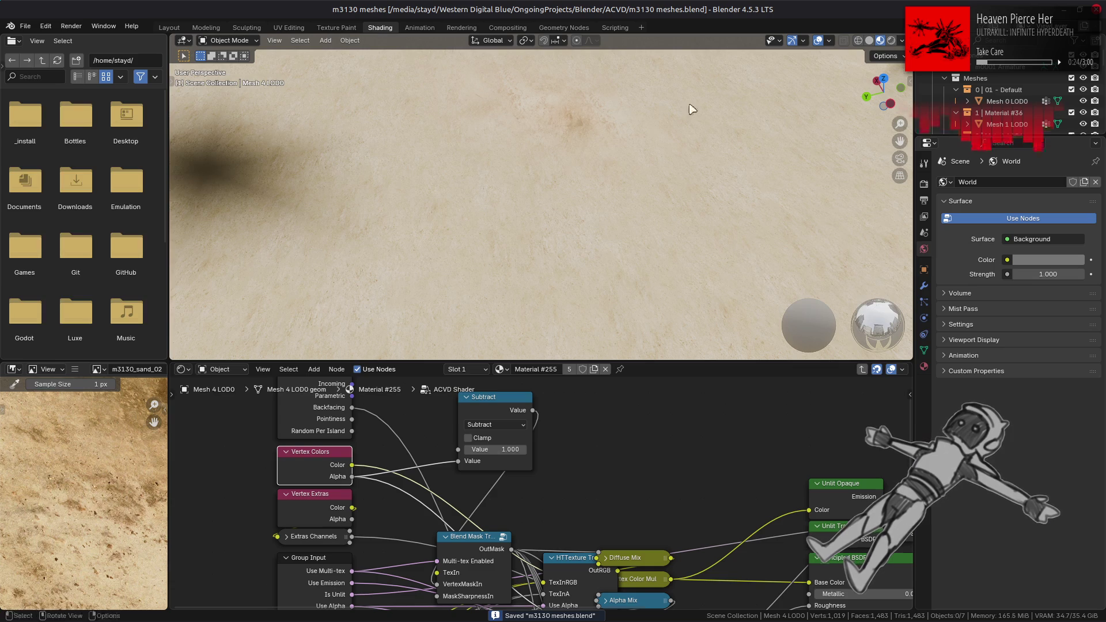
pyautogui.click(901, 41)
pyautogui.click(914, 177)
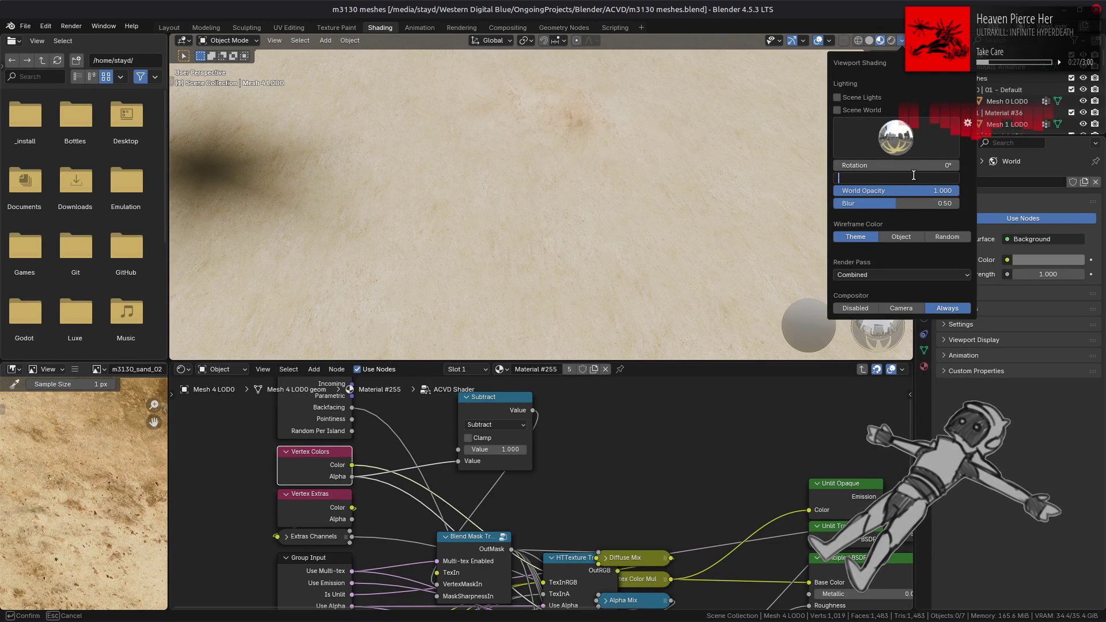
pyautogui.press('Return')
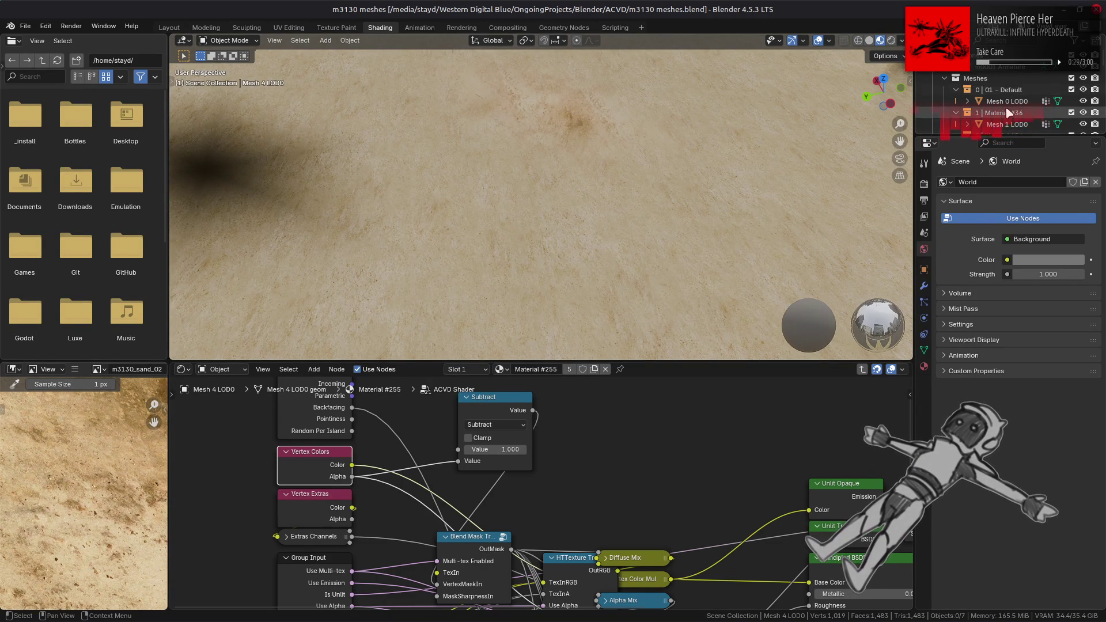
pyautogui.click(1007, 124)
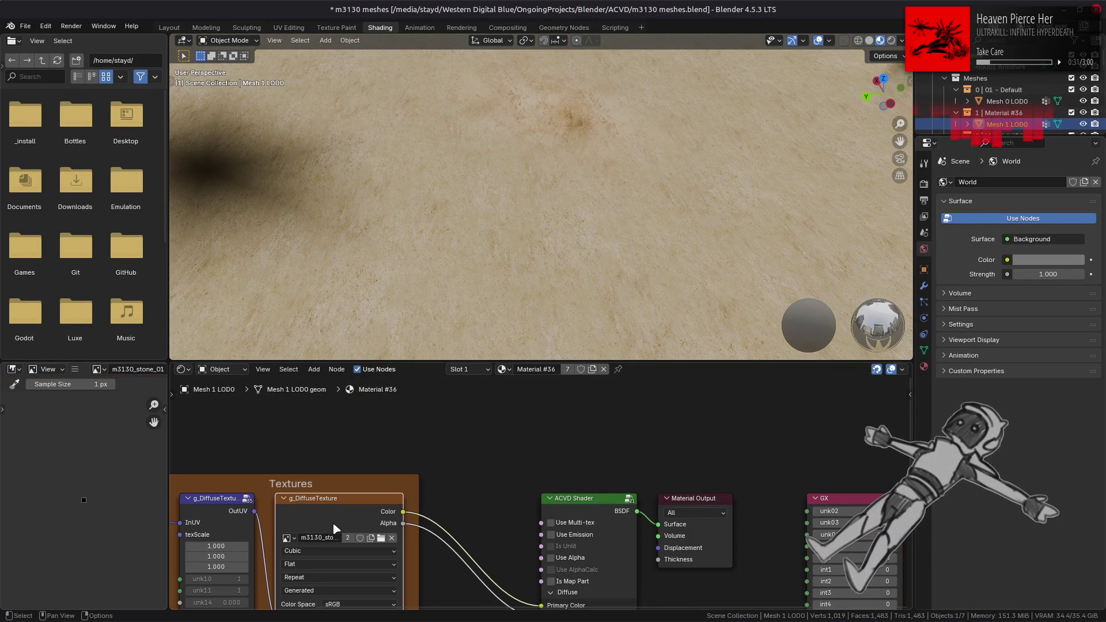
# Replace Mesh 1 LOD0's diffuse texture image with the m3130_stone_01 DDS file.
pyautogui.moveTo(334, 539); pyautogui.dragTo(457, 449, button='middle')
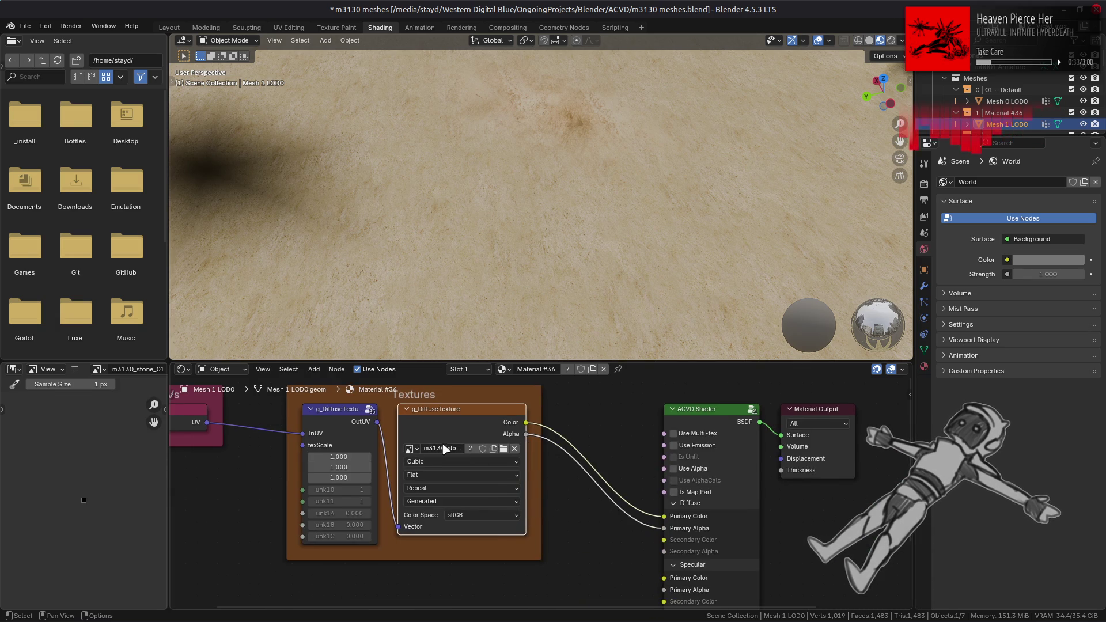
pyautogui.click(74, 368)
pyautogui.click(241, 216)
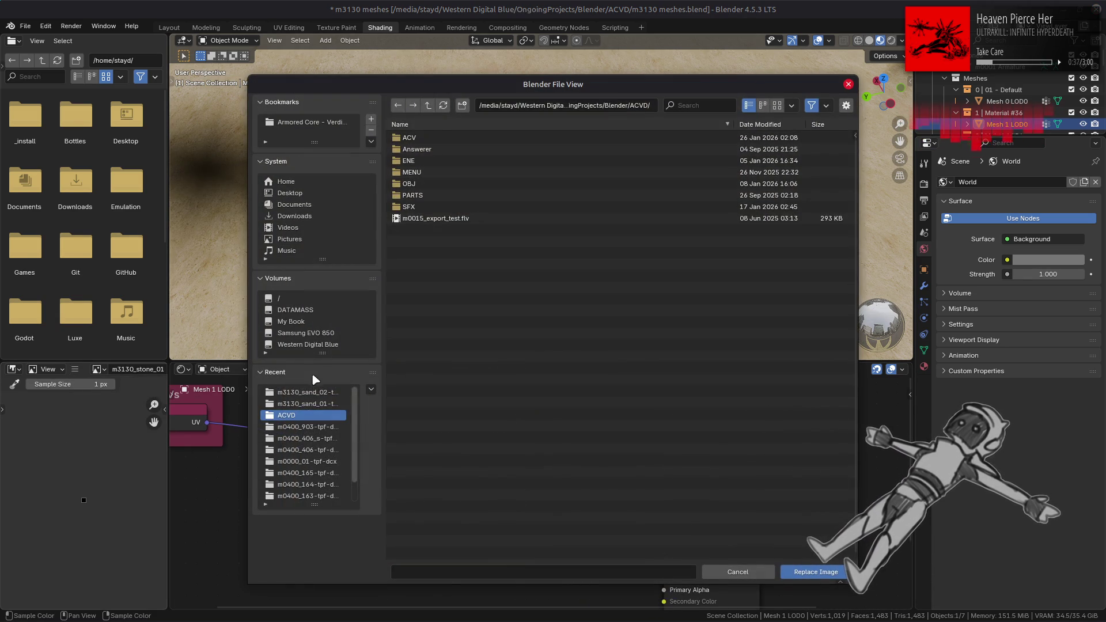
pyautogui.click(305, 392)
pyautogui.click(428, 105)
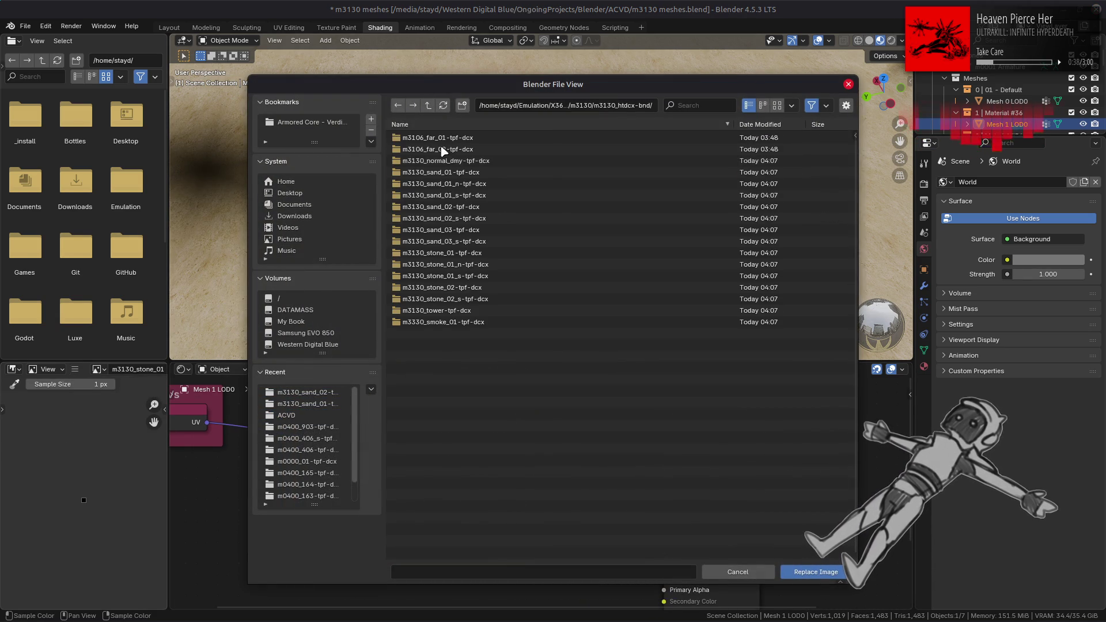
pyautogui.click(468, 254)
pyautogui.doubleClick(473, 139)
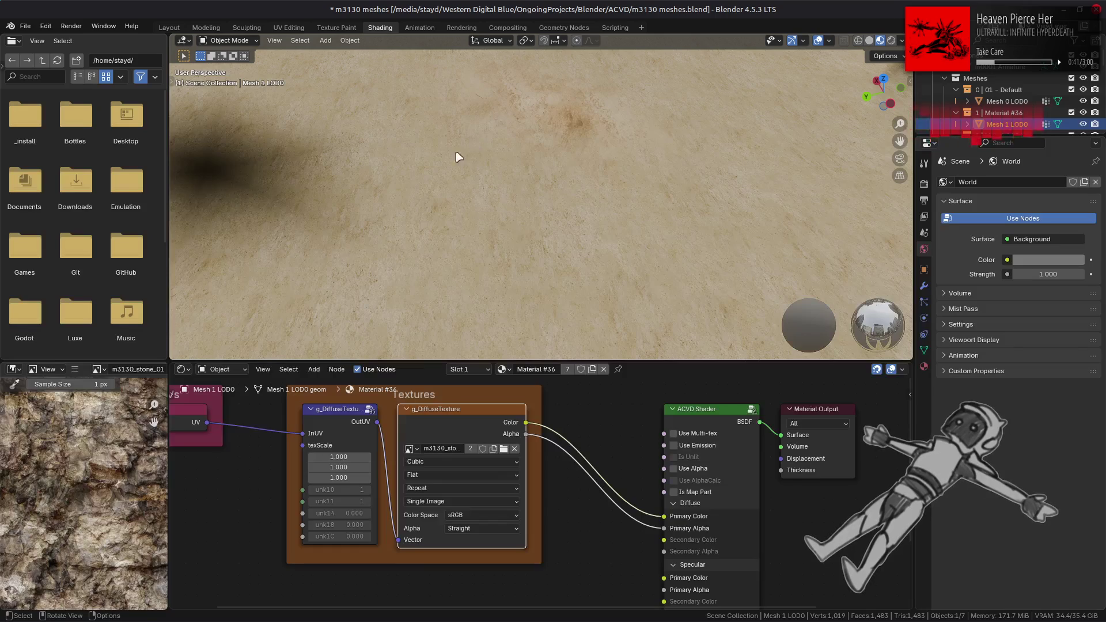
# Zoom and pan around the stone texture preview to inspect it.
pyautogui.scroll(-5, 76, 446)
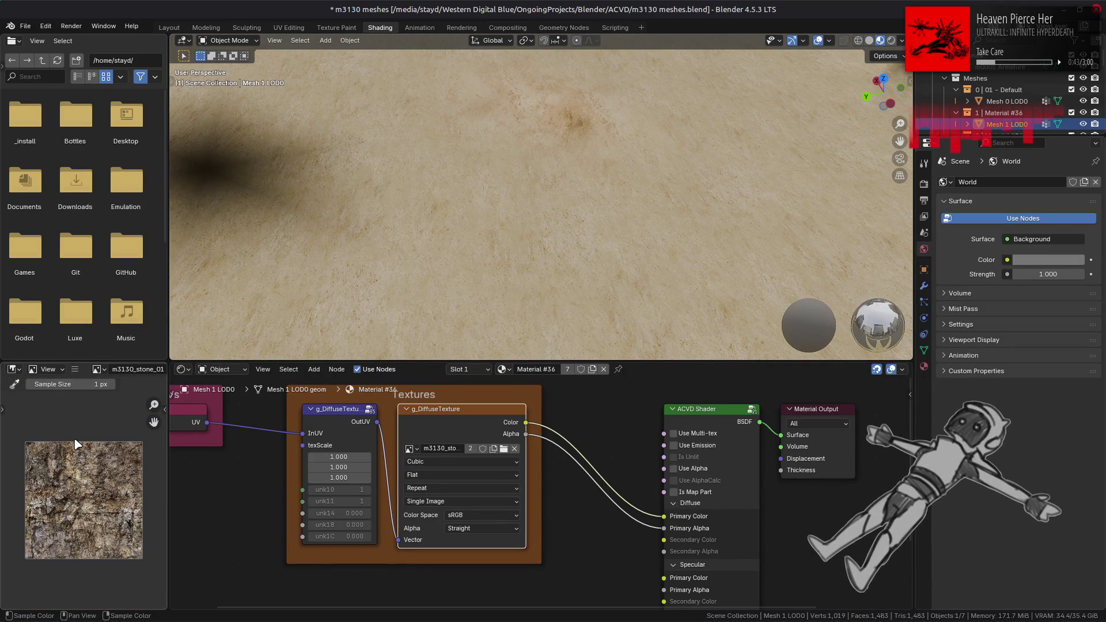
pyautogui.scroll(2, 77, 445)
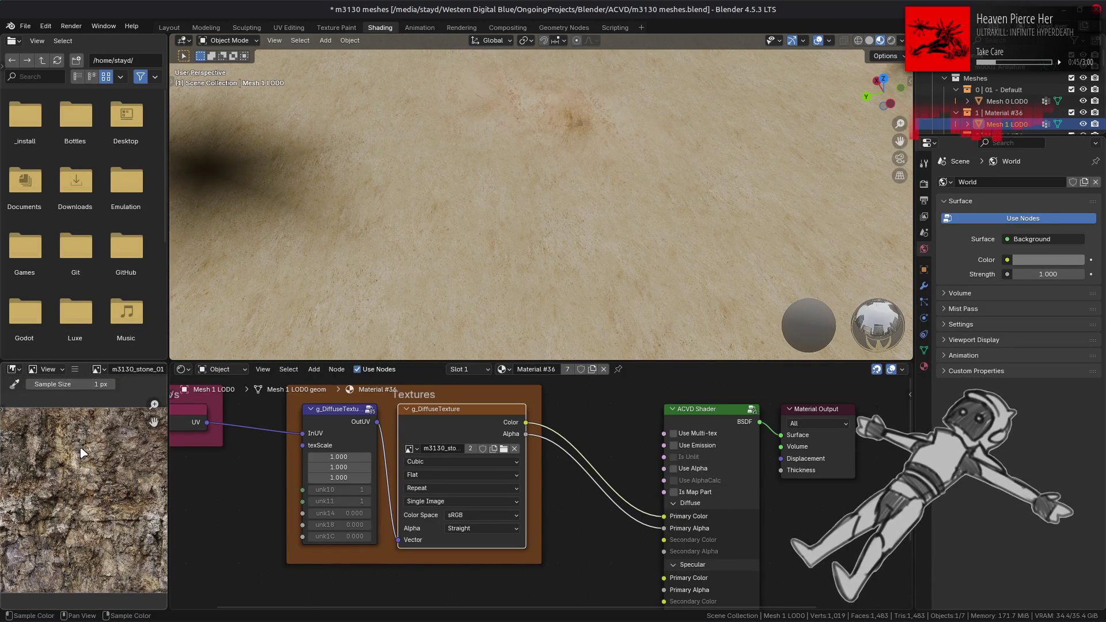
pyautogui.scroll(3, 84, 455)
pyautogui.moveTo(119, 546)
pyautogui.mouseDown(button='middle')
pyautogui.moveTo(136, 583)
pyautogui.moveTo(101, 488)
pyautogui.moveTo(112, 443)
pyautogui.moveTo(75, 466)
pyautogui.mouseUp(button='middle')
pyautogui.scroll(-2, 42, 486)
pyautogui.scroll(1, 42, 487)
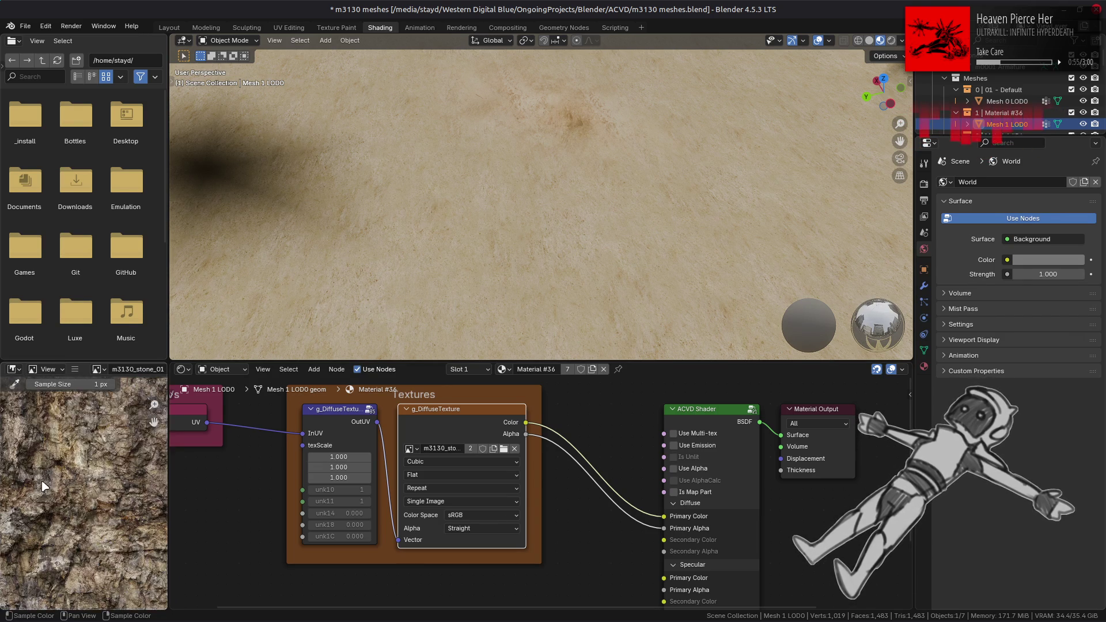
pyautogui.scroll(4, 40, 486)
pyautogui.scroll(-10, 36, 487)
pyautogui.scroll(1, 55, 461)
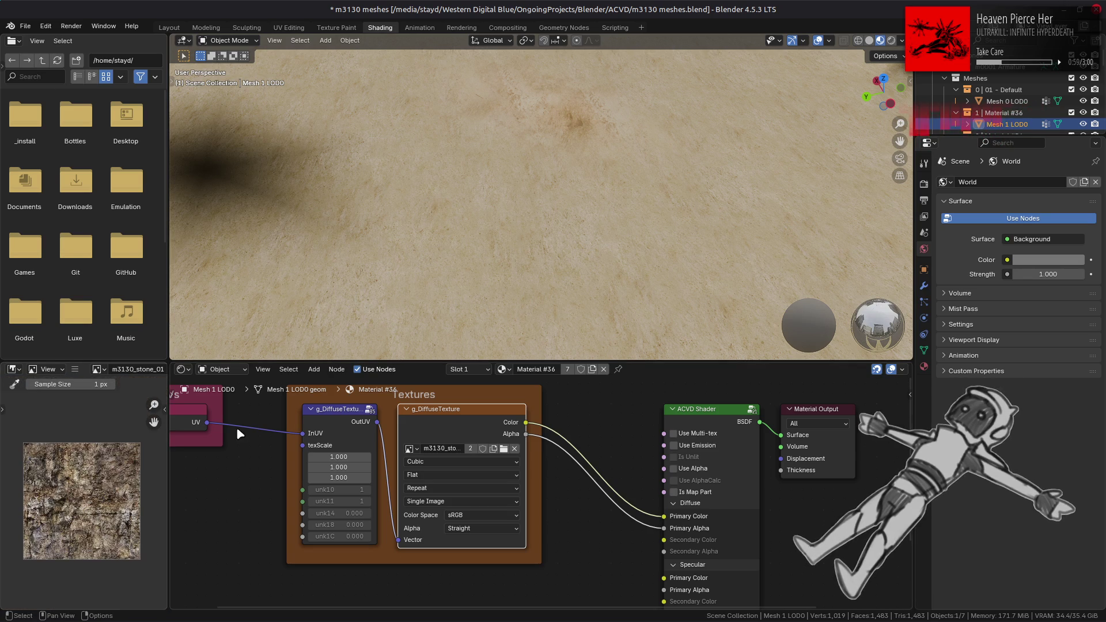
pyautogui.scroll(-5, 531, 209)
pyautogui.scroll(3, 518, 190)
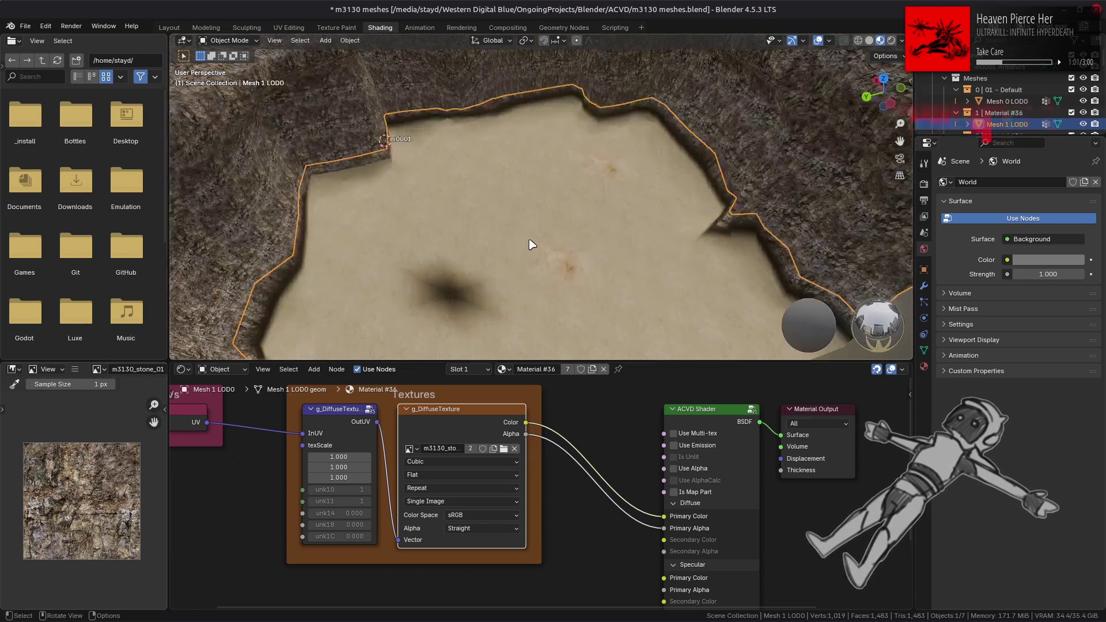
pyautogui.moveTo(531, 245); pyautogui.dragTo(516, 208, button='middle')
pyautogui.hotkey('alt', 'Tab')
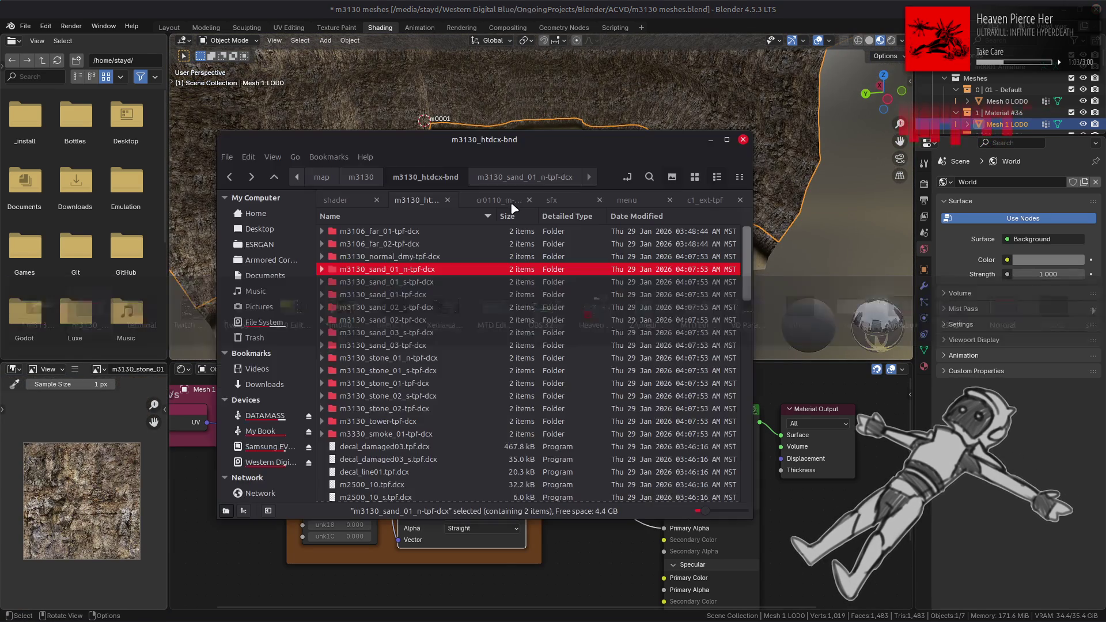
pyautogui.click(451, 345)
pyautogui.doubleClick(450, 358)
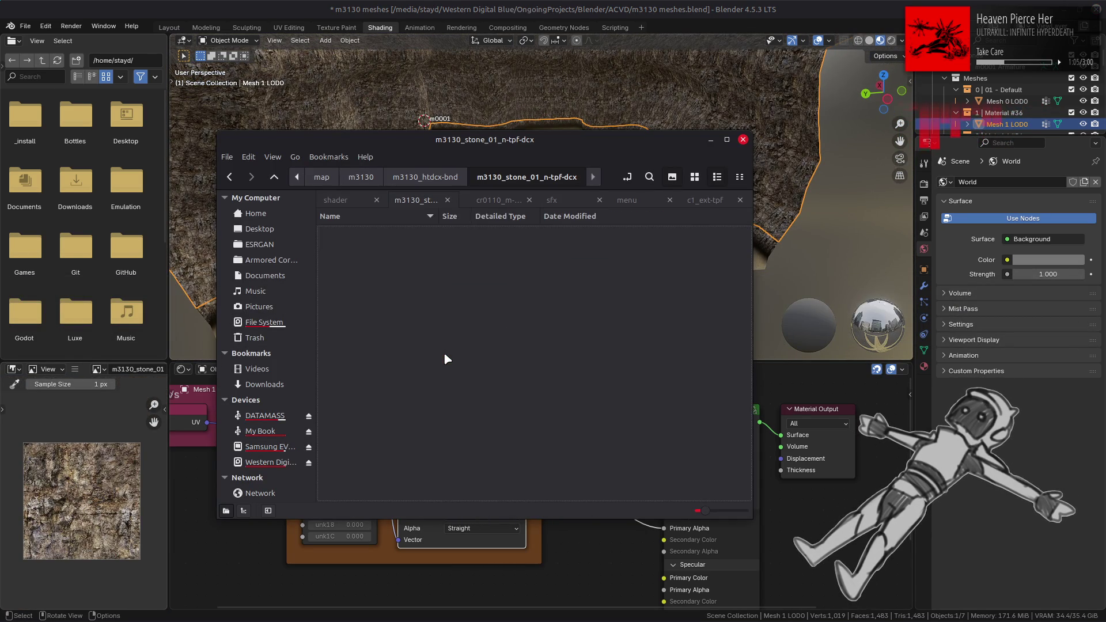
pyautogui.click(695, 177)
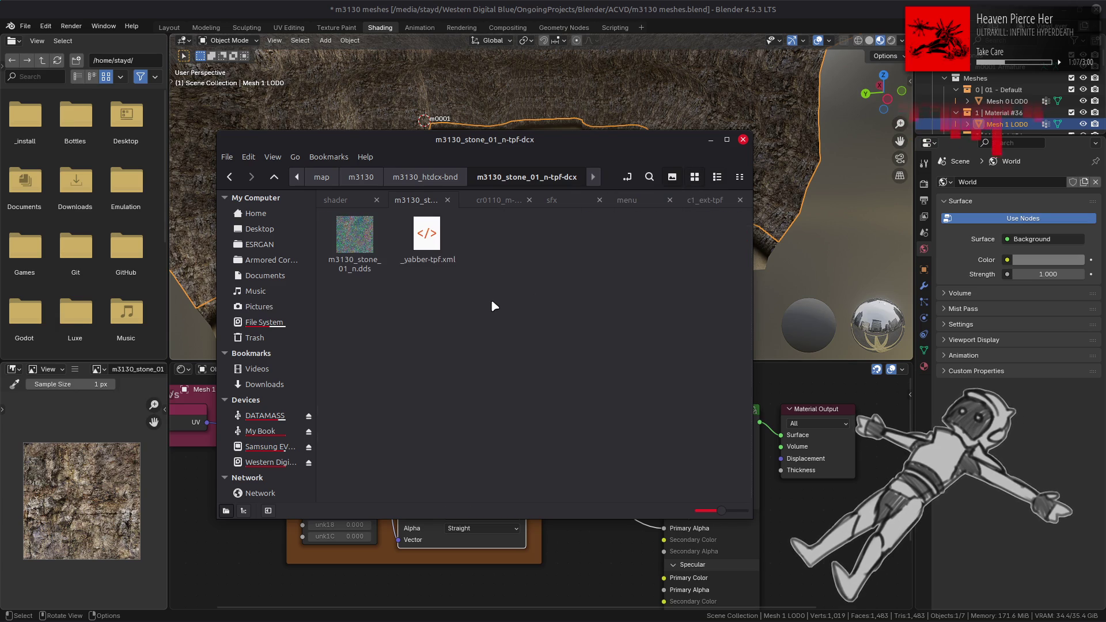
pyautogui.press('BackSpace')
pyautogui.click(438, 370)
pyautogui.doubleClick(438, 371)
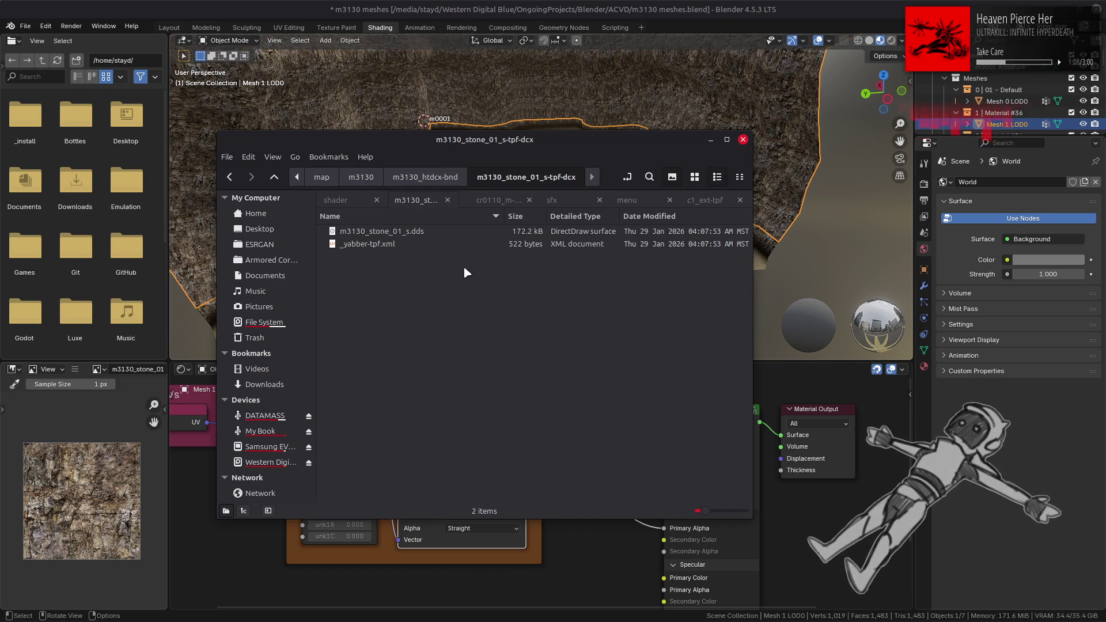
pyautogui.click(695, 177)
pyautogui.press('BackSpace')
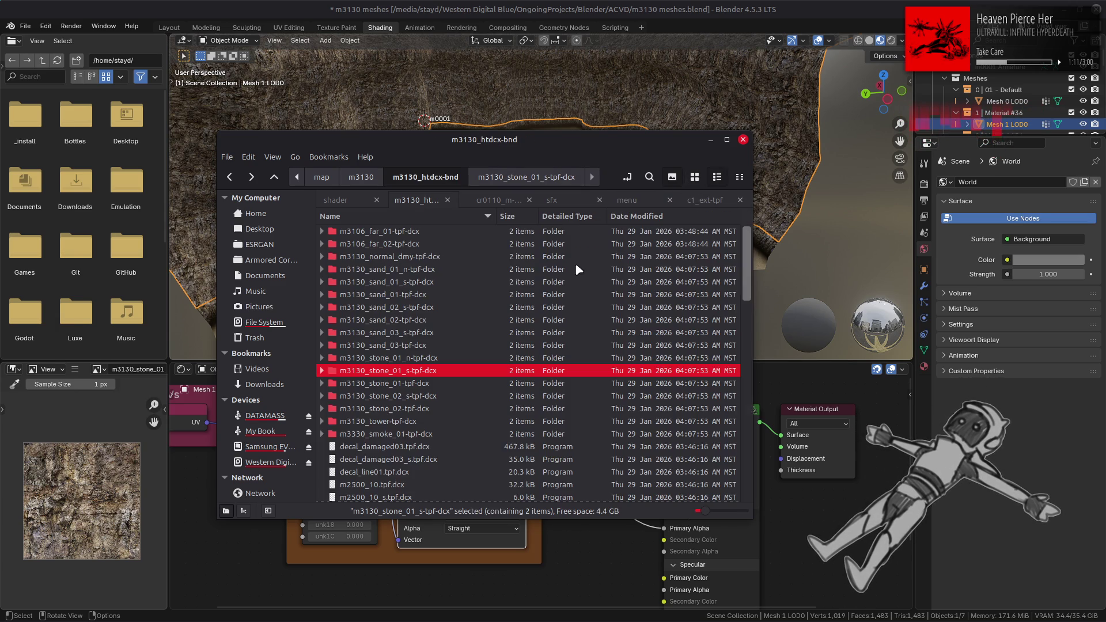
pyautogui.doubleClick(439, 385)
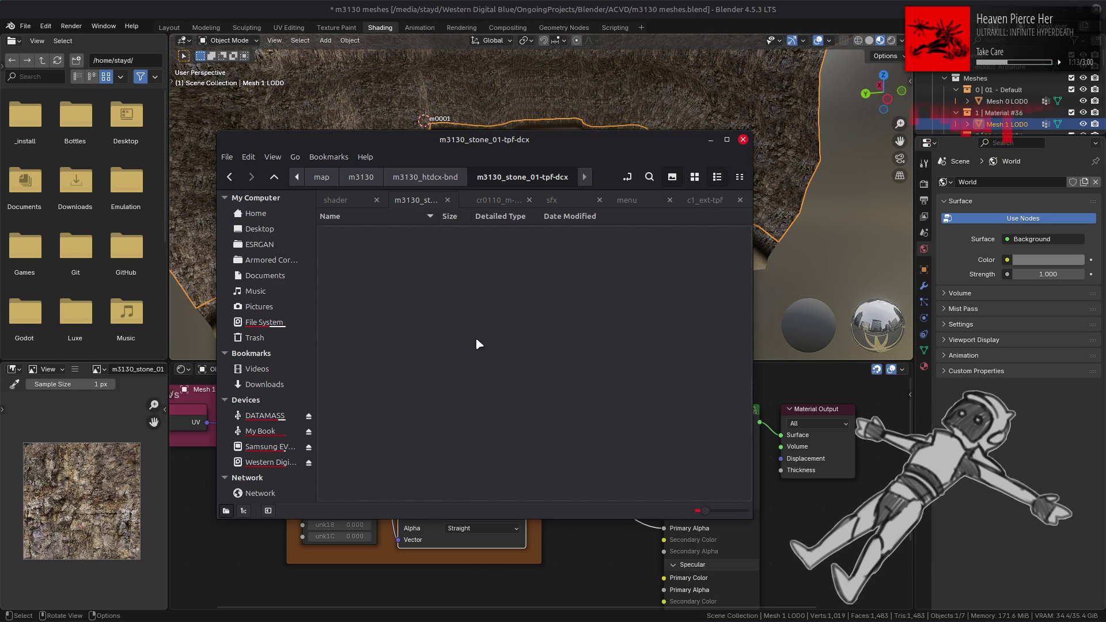
pyautogui.press('BackSpace')
pyautogui.doubleClick(438, 409)
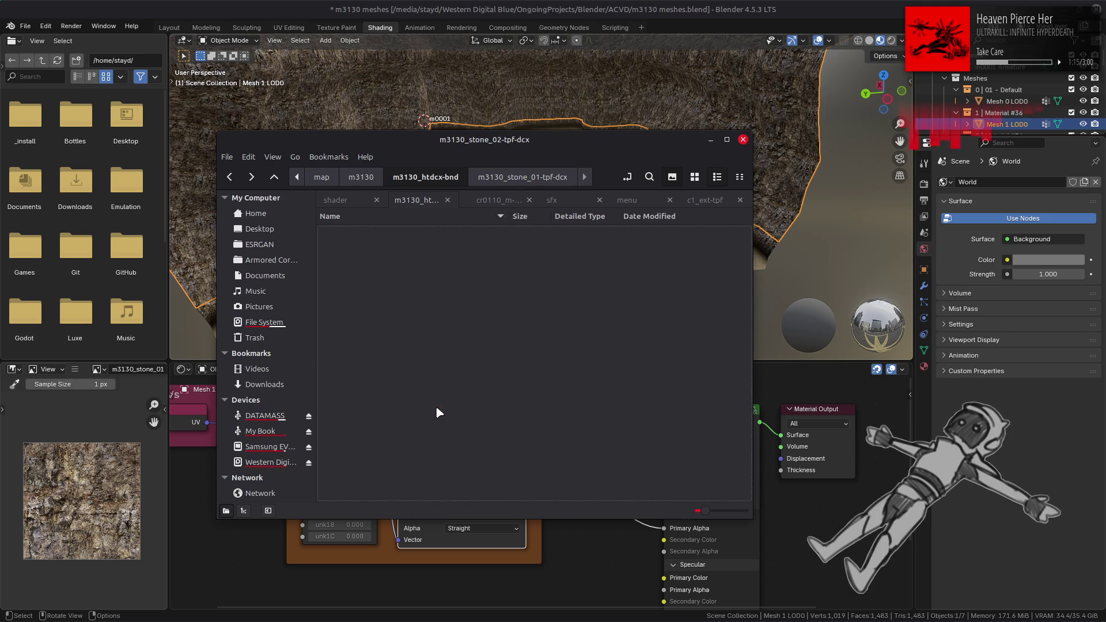
pyautogui.click(691, 177)
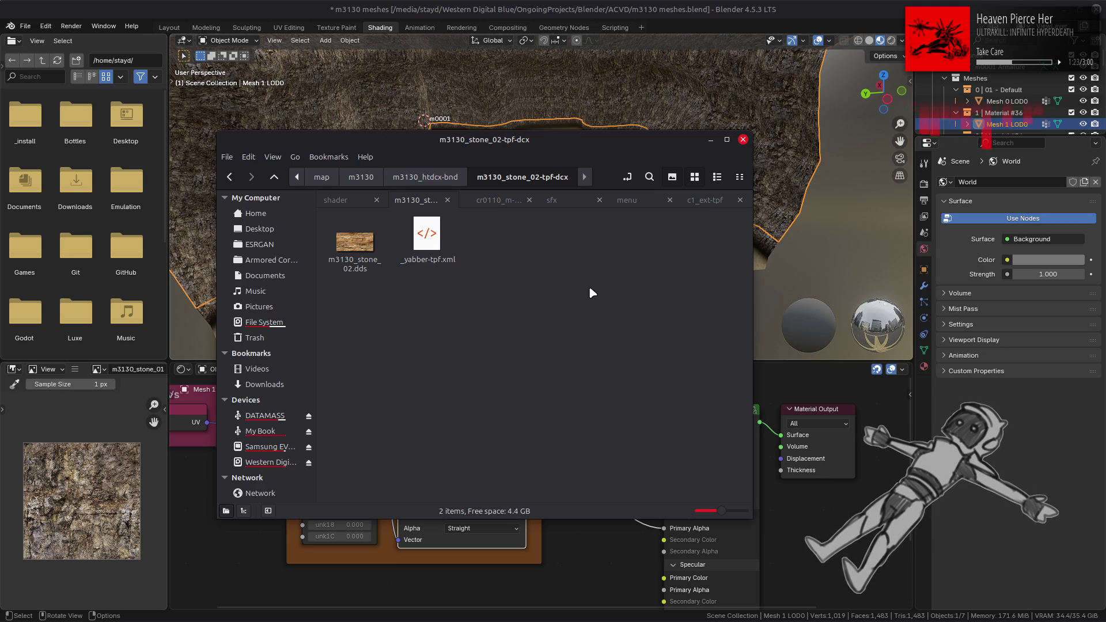
pyautogui.hotkey('alt', 'Up')
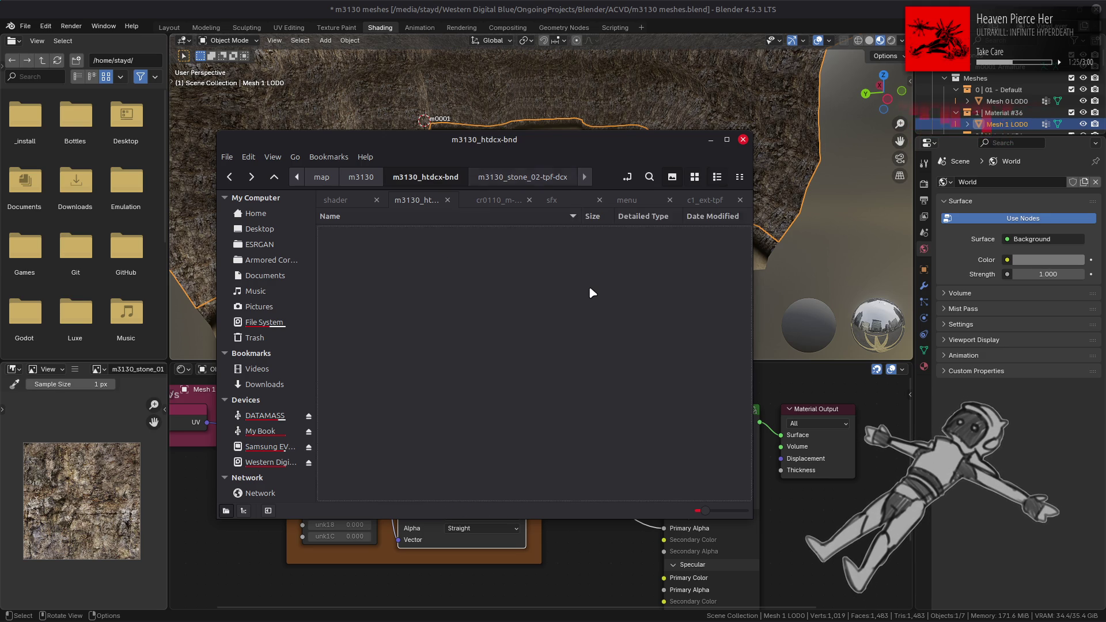
pyautogui.hotkey('alt', 'Tab')
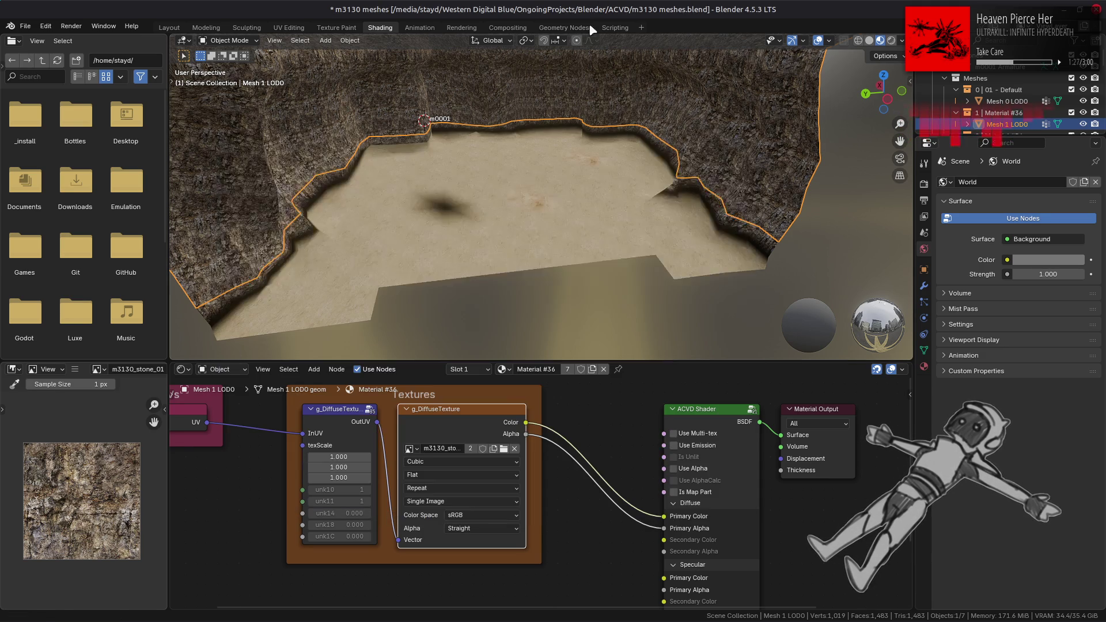
# Select Mesh 2 LOD0 and its g_DiffuseTexture2 node.
pyautogui.scroll(-2, 981, 114)
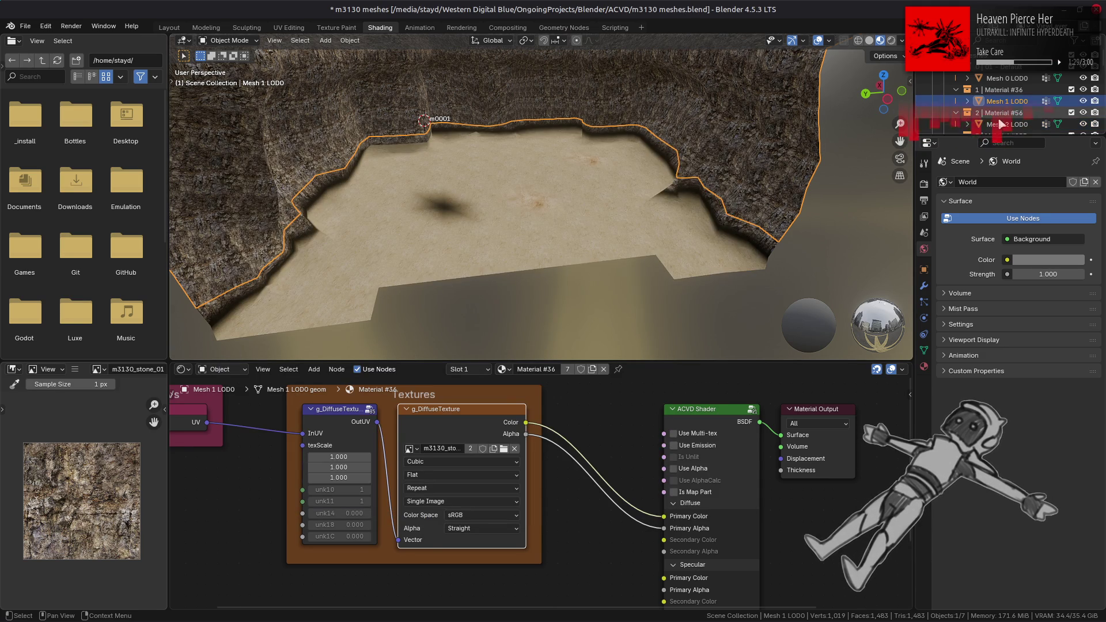
pyautogui.click(1002, 124)
pyautogui.click(337, 523)
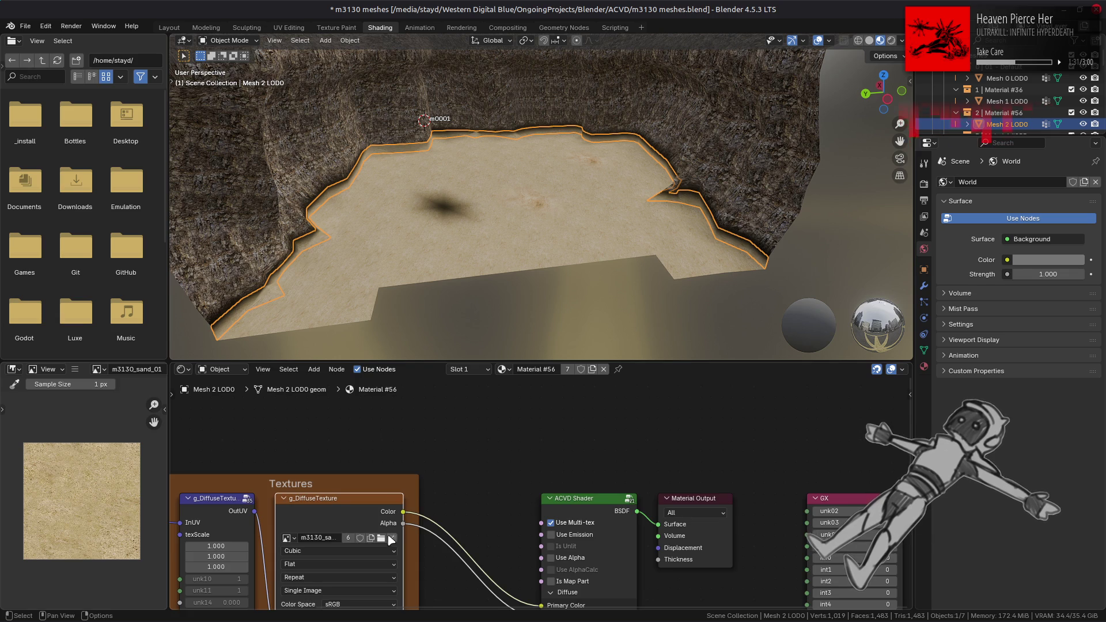
pyautogui.moveTo(388, 536); pyautogui.dragTo(438, 431, button='middle')
pyautogui.click(388, 555)
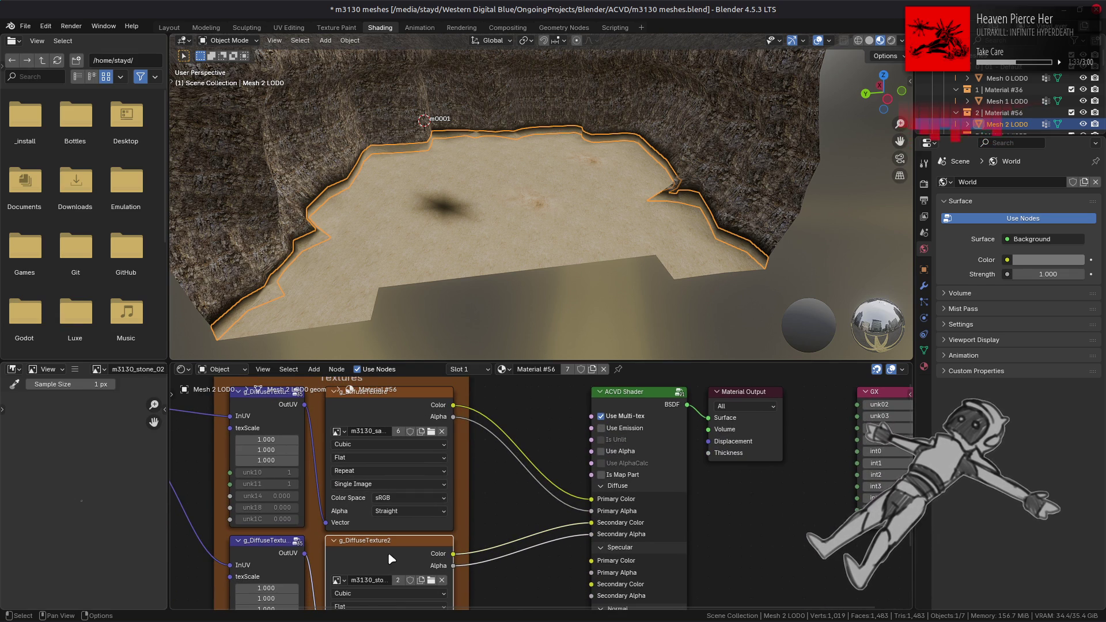
# Replace the second diffuse texture image with m3130_stone_02.dds.
pyautogui.click(74, 369)
pyautogui.moveTo(111, 395)
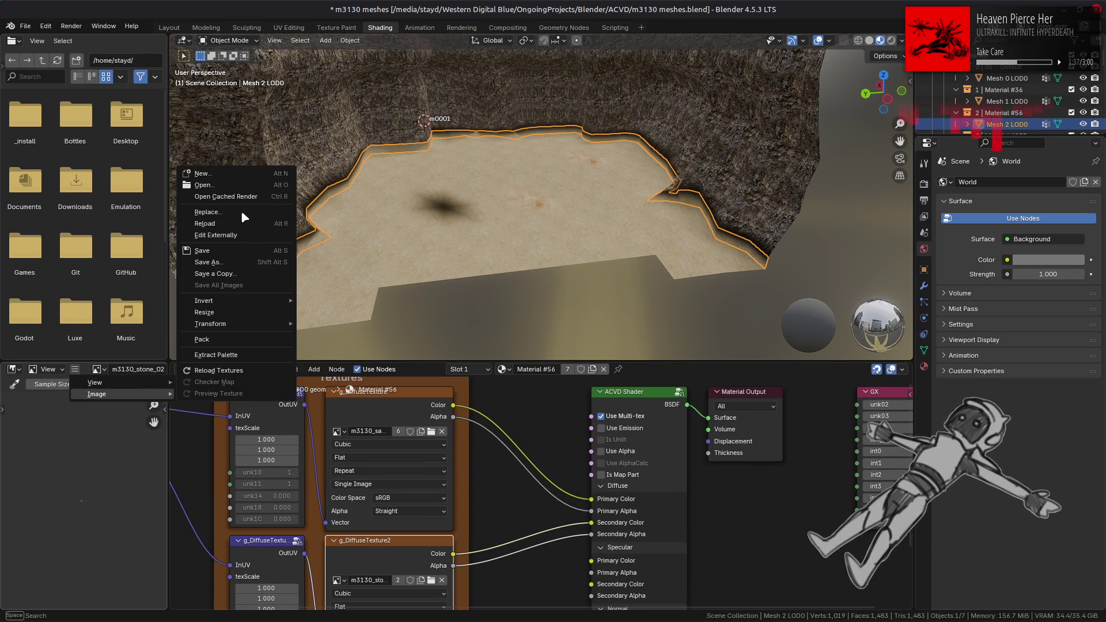
pyautogui.click(239, 213)
pyautogui.click(305, 392)
pyautogui.click(429, 106)
pyautogui.click(476, 289)
pyautogui.doubleClick(449, 139)
# Orbit the viewport to inspect the stone cliff wall and the sand under the overhang.
pyautogui.moveTo(514, 530); pyautogui.dragTo(495, 462, button='middle')
pyautogui.scroll(5, 692, 208)
pyautogui.moveTo(650, 212)
pyautogui.mouseDown(button='middle')
pyautogui.moveTo(547, 205)
pyautogui.moveTo(735, 156)
pyautogui.moveTo(589, 170)
pyautogui.moveTo(576, 234)
pyautogui.mouseUp(button='middle')
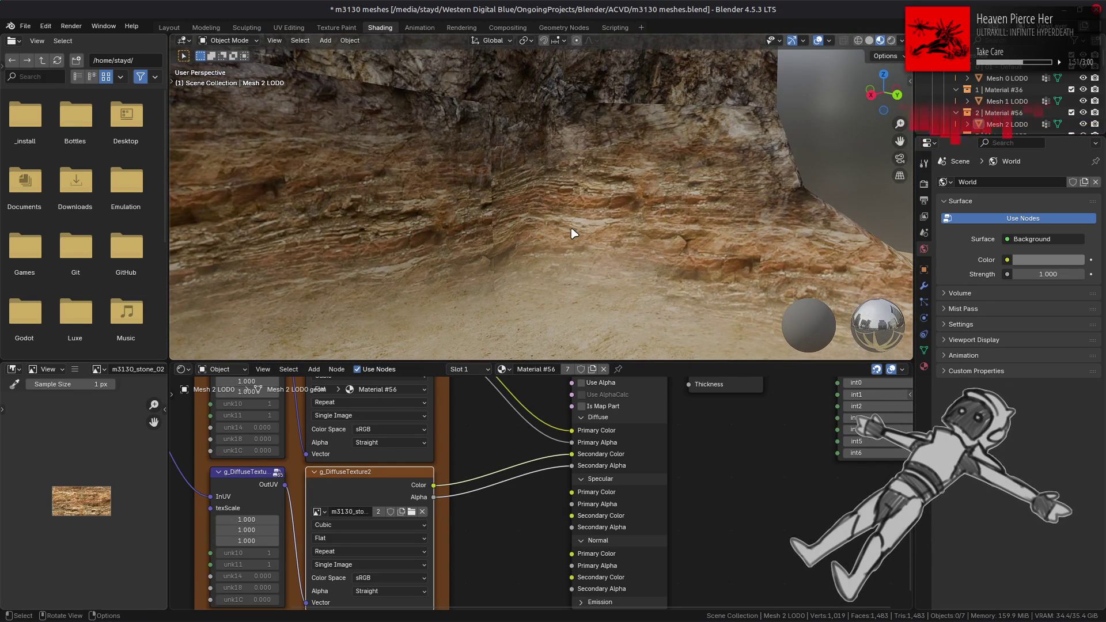
pyautogui.scroll(-2, 574, 234)
pyautogui.moveTo(623, 230)
pyautogui.mouseDown(button='middle')
pyautogui.moveTo(474, 222)
pyautogui.moveTo(645, 161)
pyautogui.moveTo(585, 234)
pyautogui.moveTo(475, 256)
pyautogui.mouseUp(button='middle')
pyautogui.moveTo(673, 99)
pyautogui.mouseDown(button='middle')
pyautogui.moveTo(627, 168)
pyautogui.moveTo(637, 180)
pyautogui.moveTo(582, 183)
pyautogui.moveTo(605, 208)
pyautogui.moveTo(630, 190)
pyautogui.moveTo(534, 205)
pyautogui.moveTo(541, 187)
pyautogui.moveTo(599, 164)
pyautogui.mouseUp(button='middle')
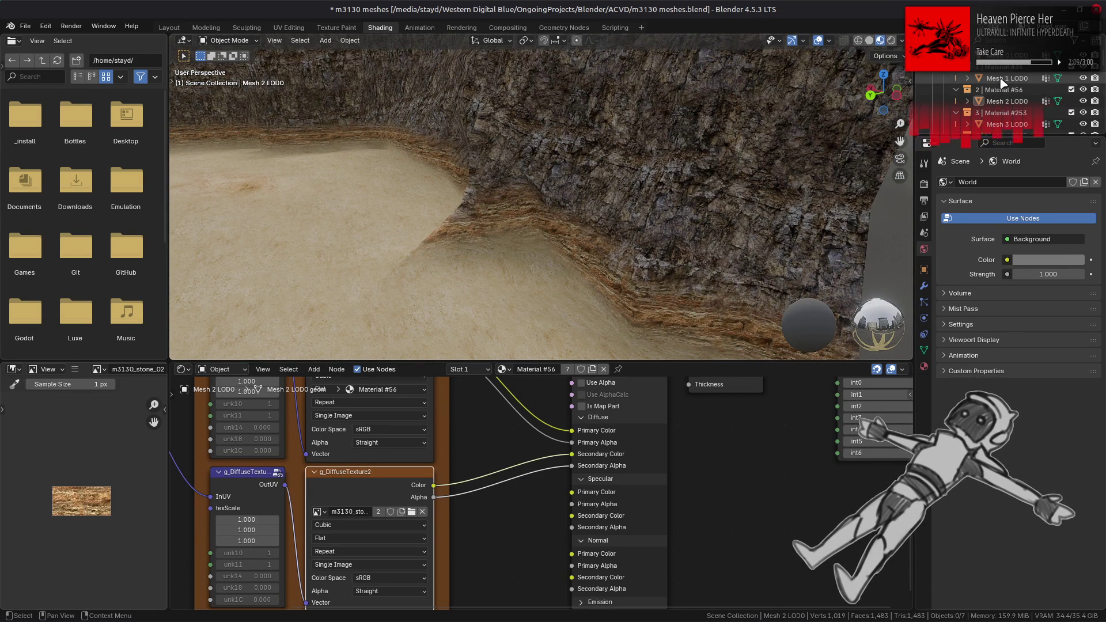
pyautogui.click(1009, 124)
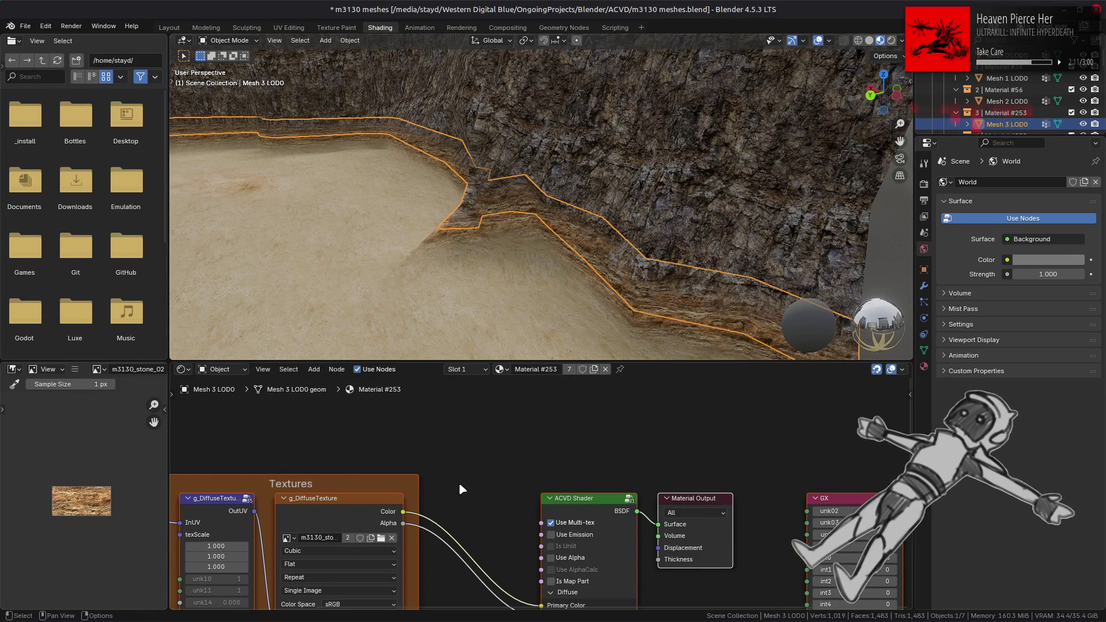
# Preview the diffuse texture images of Mesh 3 LOD0 and Mesh 4 LOD0, including m3130_sand_02.
pyautogui.moveTo(461, 489); pyautogui.dragTo(556, 428, button='middle')
pyautogui.click(395, 468)
pyautogui.moveTo(396, 468); pyautogui.dragTo(420, 408, button='middle')
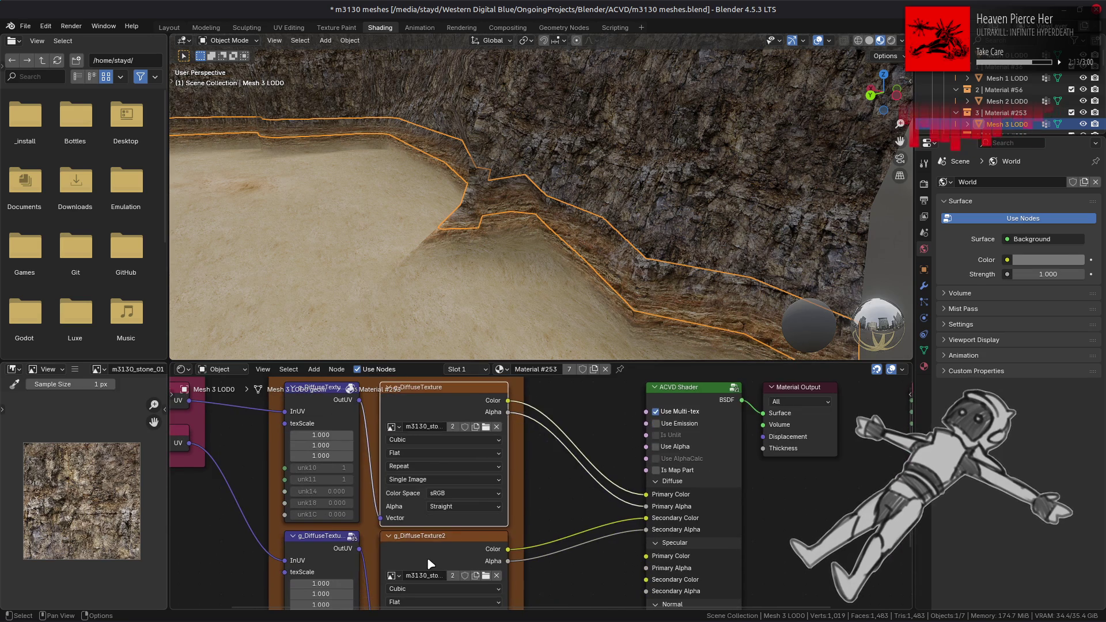
pyautogui.click(431, 561)
pyautogui.scroll(-2, 991, 115)
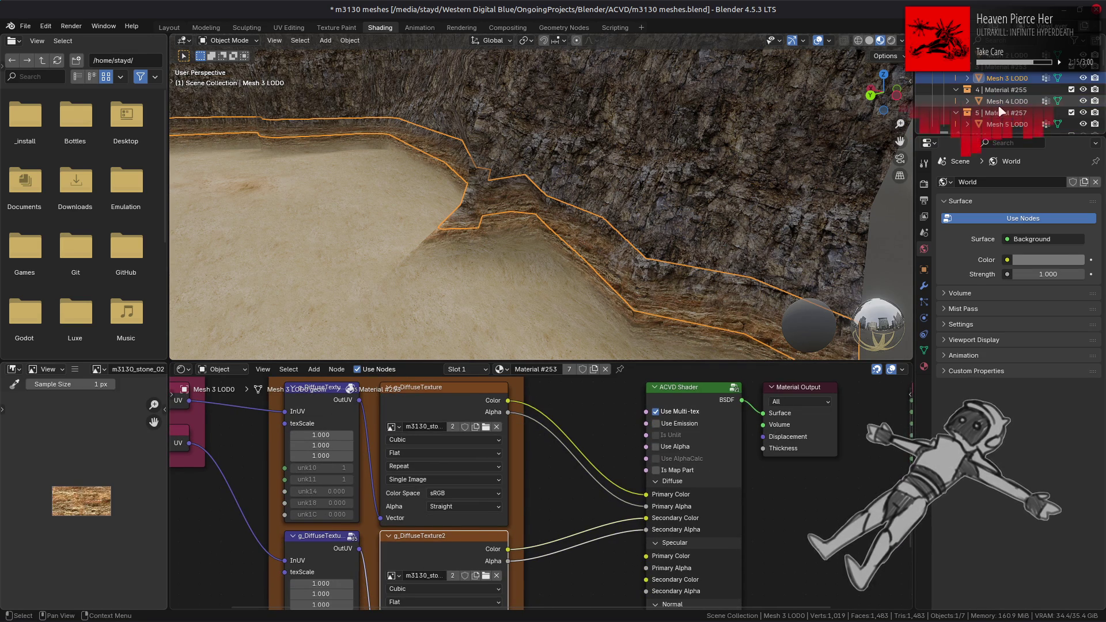
pyautogui.click(1007, 104)
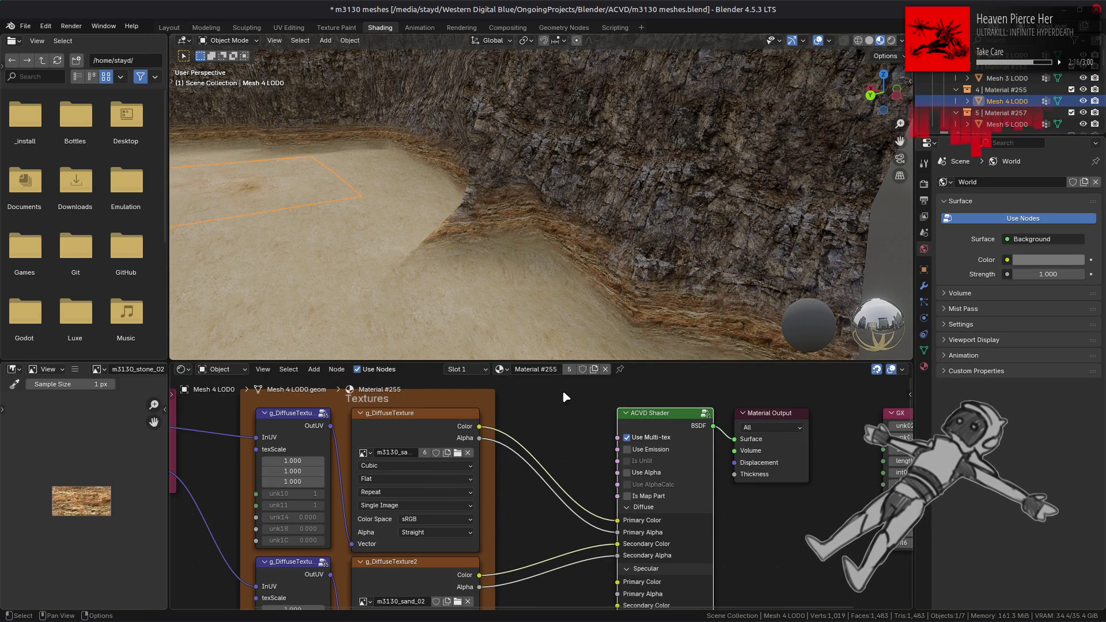
pyautogui.click(404, 431)
pyautogui.moveTo(524, 472); pyautogui.dragTo(579, 425, button='middle')
pyautogui.click(494, 529)
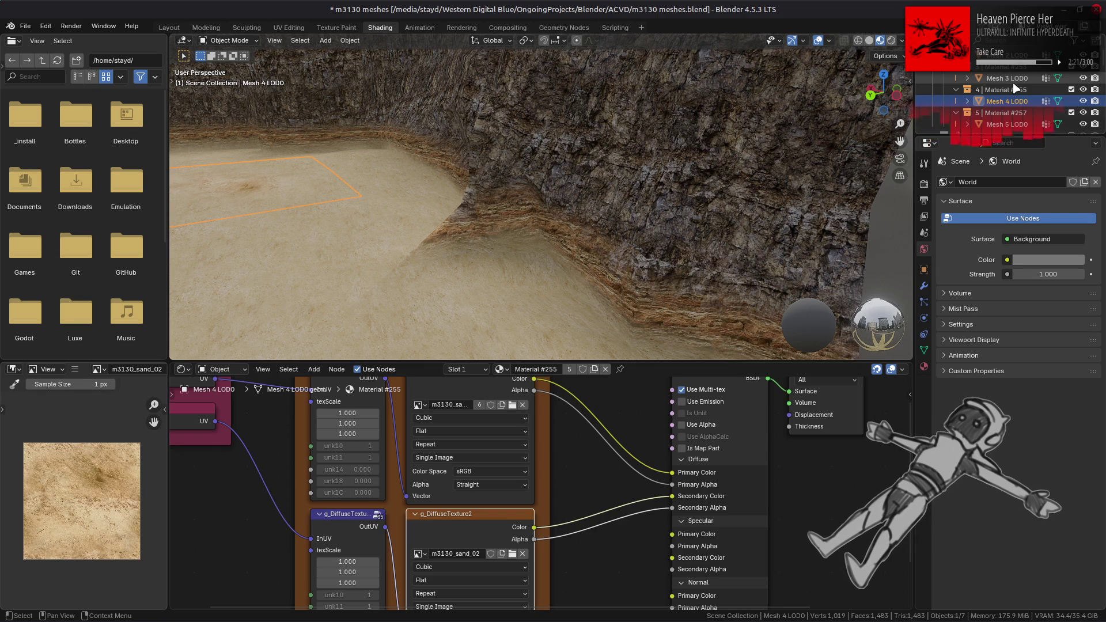
# Select Mesh 5 LOD0, preview its m3130_sand_03 texture, and frame the view on it.
pyautogui.click(1014, 126)
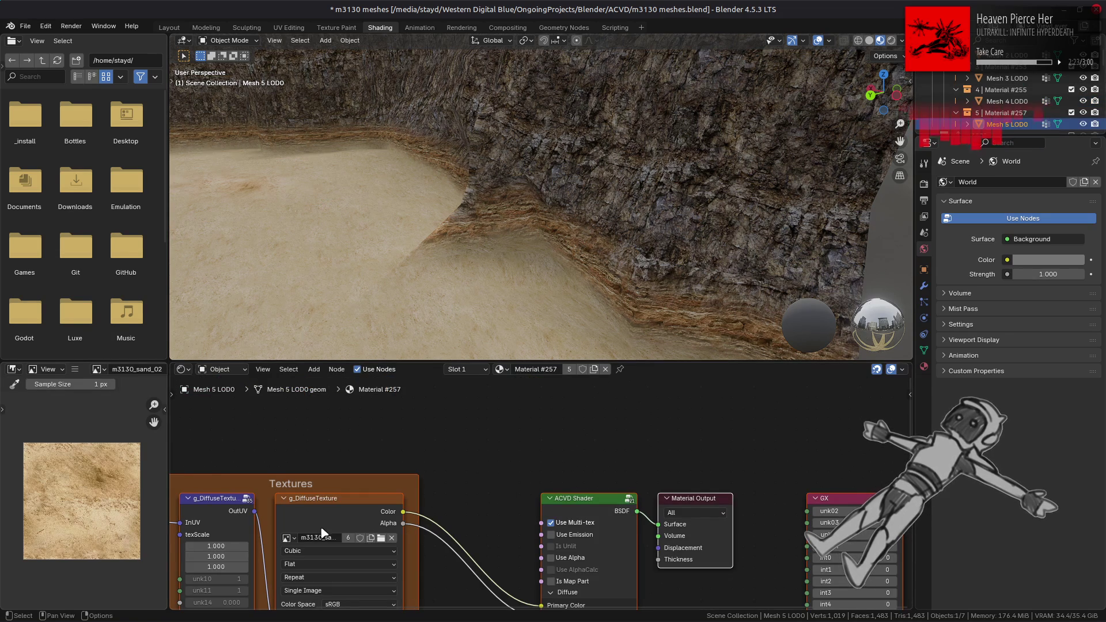
pyautogui.moveTo(424, 566); pyautogui.dragTo(533, 423, button='middle')
pyautogui.click(422, 523)
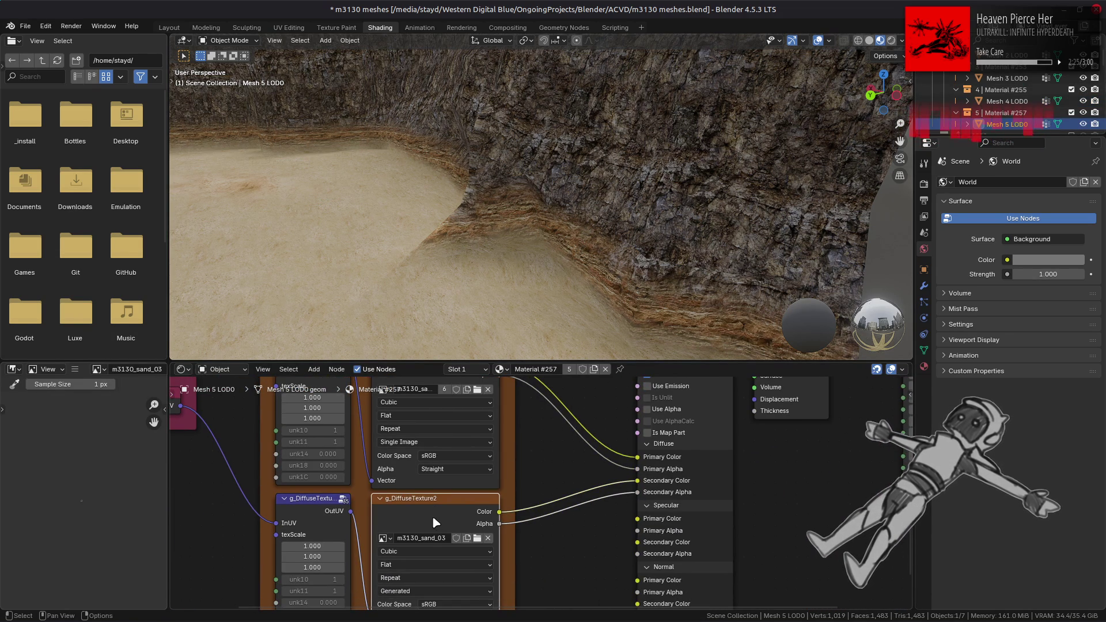
pyautogui.press('KP_Decimal')
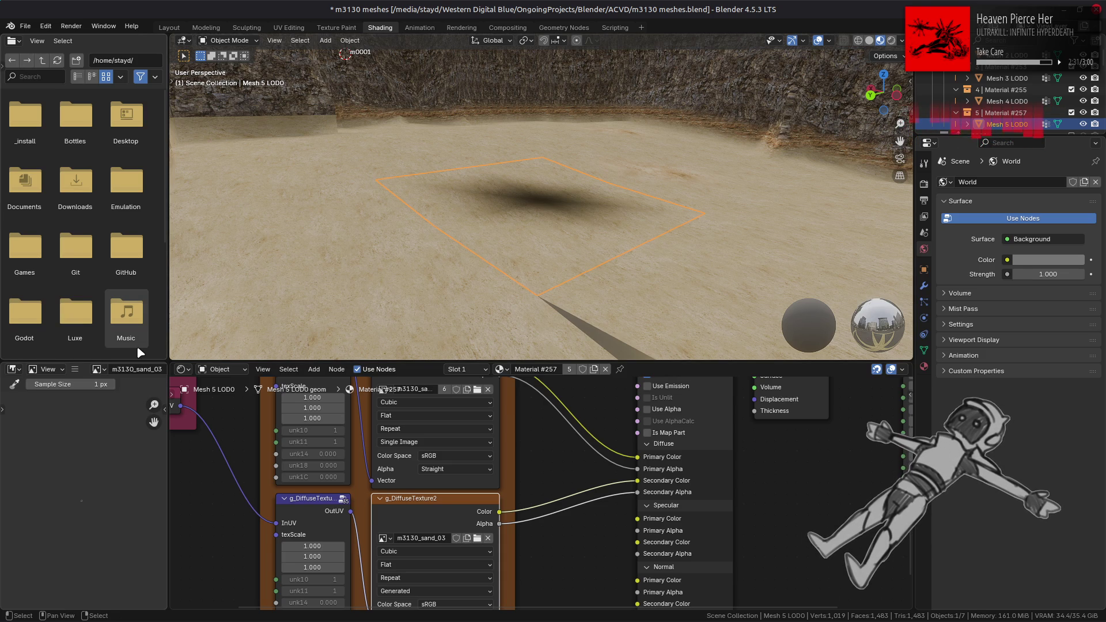
# Replace the second sand texture with the image file from the m3130_sand_03 folder.
pyautogui.click(75, 370)
pyautogui.moveTo(126, 394)
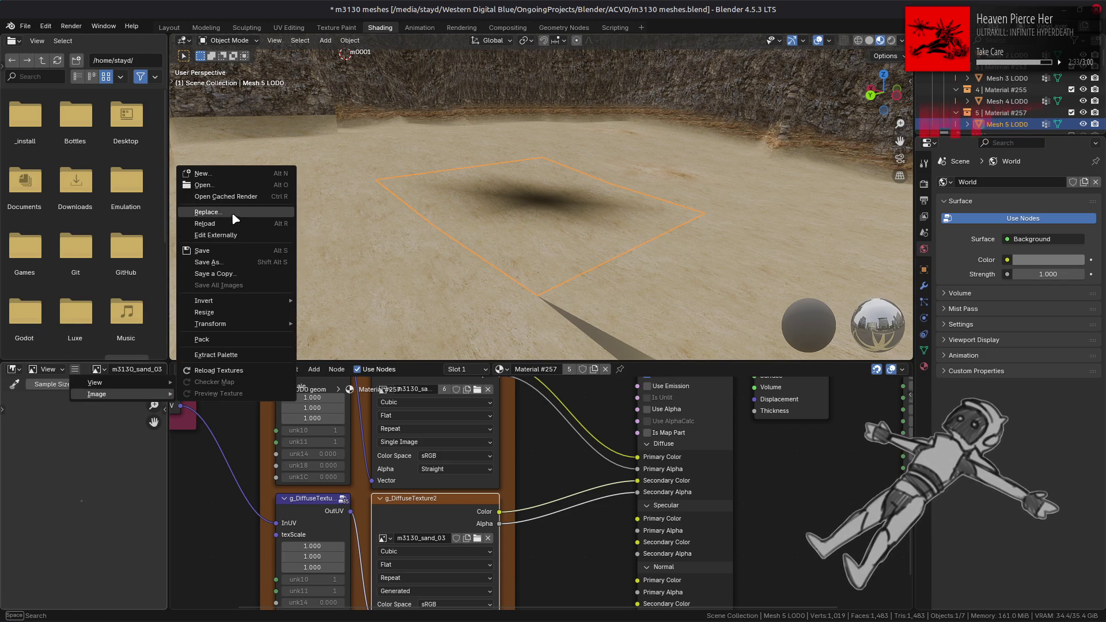
pyautogui.click(233, 214)
pyautogui.click(319, 393)
pyautogui.click(428, 105)
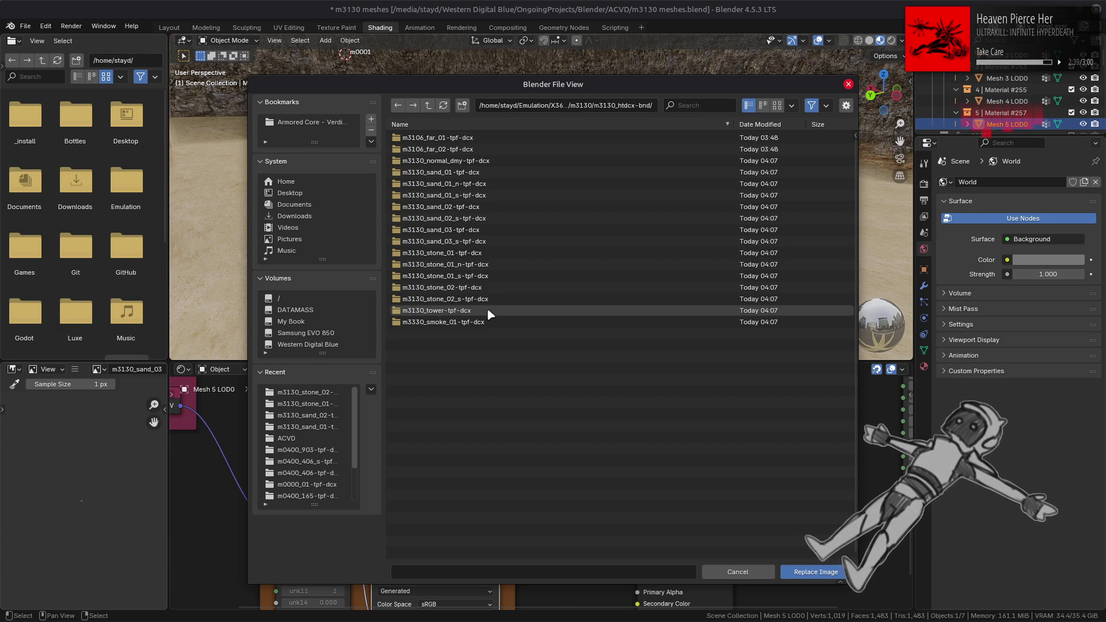
pyautogui.click(476, 232)
pyautogui.doubleClick(467, 140)
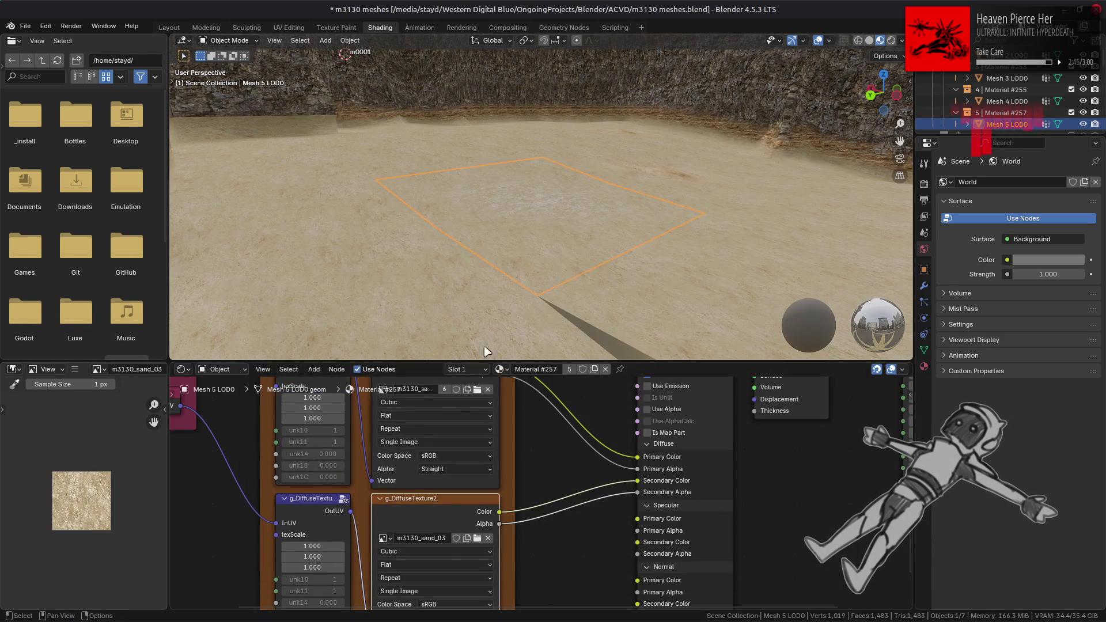
# Orbit down to look at the textured sand floor and select the Mesh 4 LOD0 piece.
pyautogui.scroll(4, 64, 484)
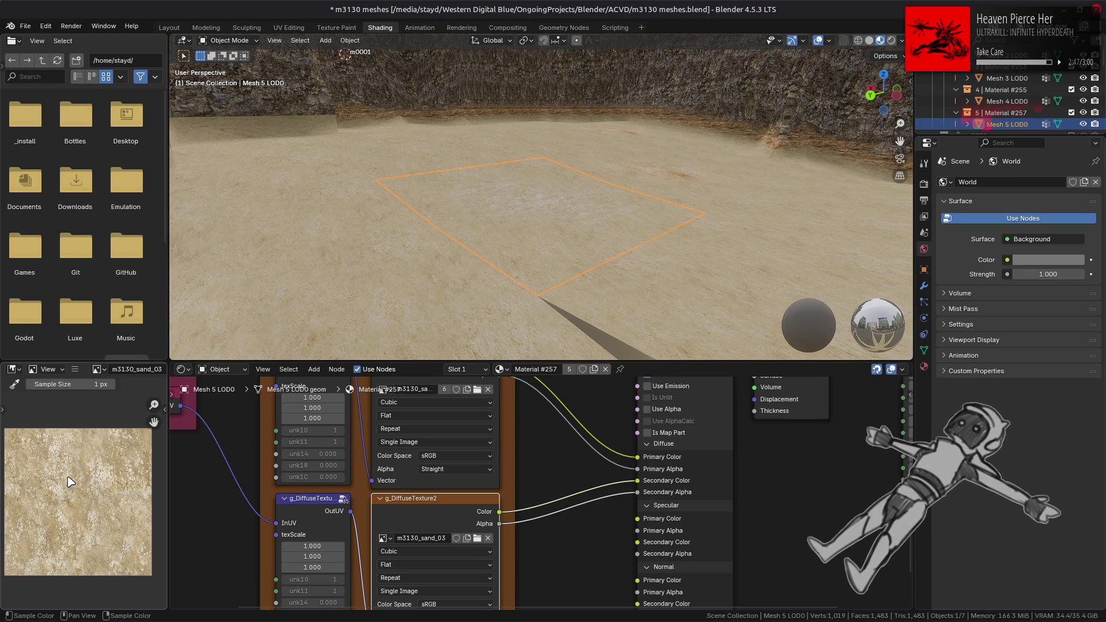
pyautogui.scroll(3, 67, 477)
pyautogui.scroll(-4, 67, 480)
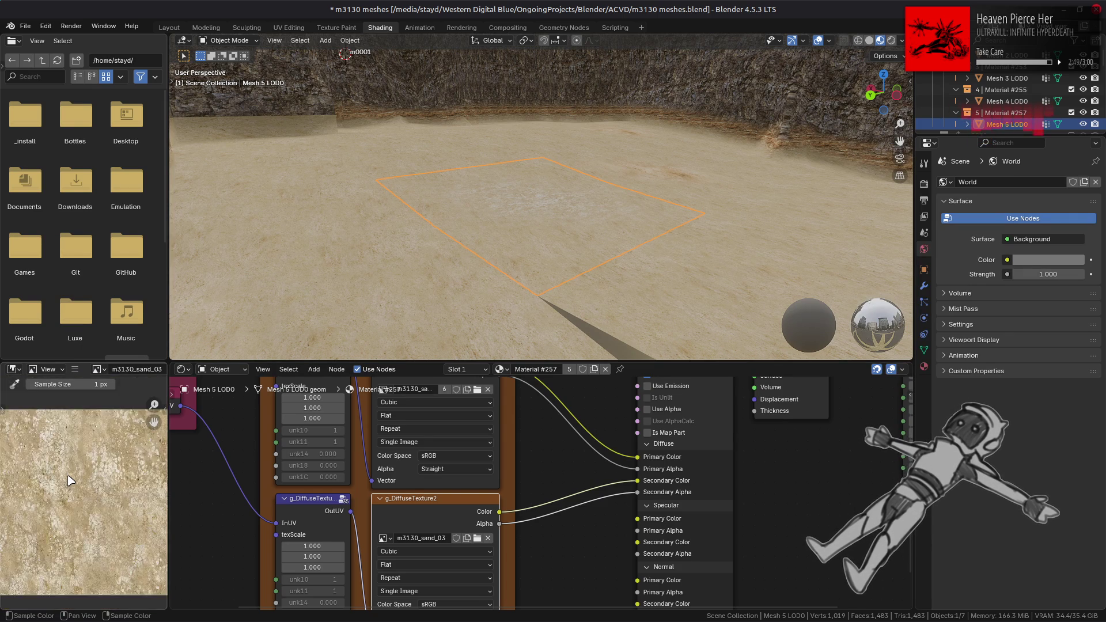
pyautogui.moveTo(581, 193)
pyautogui.mouseDown(button='middle')
pyautogui.moveTo(510, 215)
pyautogui.moveTo(593, 175)
pyautogui.moveTo(558, 188)
pyautogui.moveTo(563, 175)
pyautogui.moveTo(469, 185)
pyautogui.moveTo(499, 196)
pyautogui.moveTo(495, 163)
pyautogui.moveTo(548, 205)
pyautogui.moveTo(551, 179)
pyautogui.moveTo(548, 219)
pyautogui.moveTo(711, 157)
pyautogui.moveTo(636, 167)
pyautogui.mouseUp(button='middle')
pyautogui.click(566, 209)
# Deselect everything, switch to the Layout workspace, and save m3130 meshes.blend.
pyautogui.hotkey('alt', 'a')
pyautogui.click(167, 29)
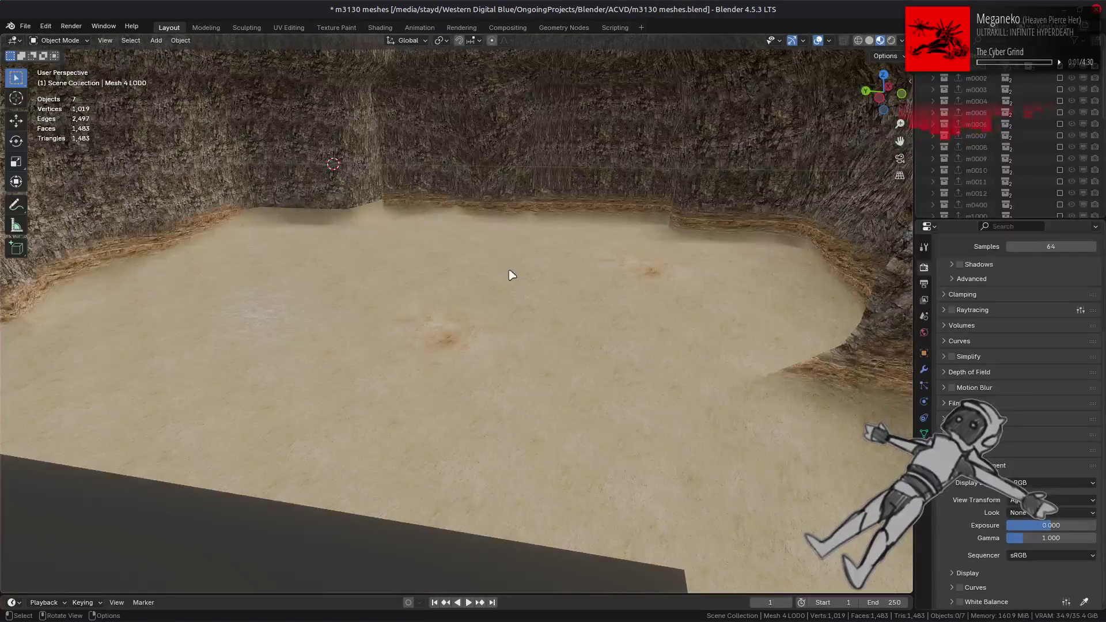
pyautogui.scroll(3, 531, 285)
pyautogui.scroll(-4, 533, 294)
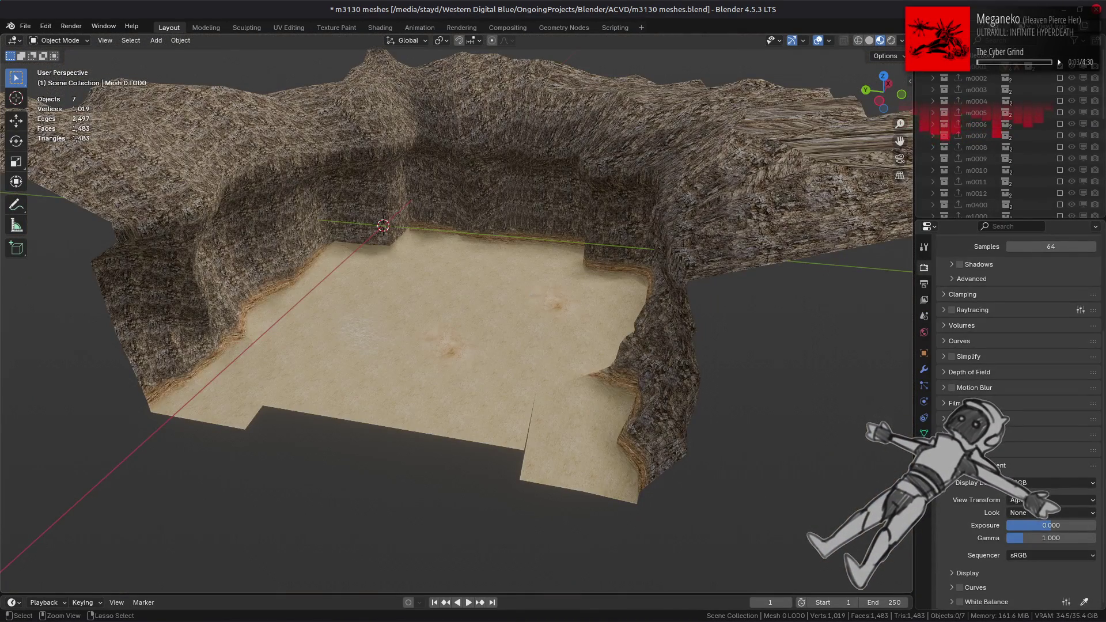
pyautogui.hotkey('ctrl', 's')
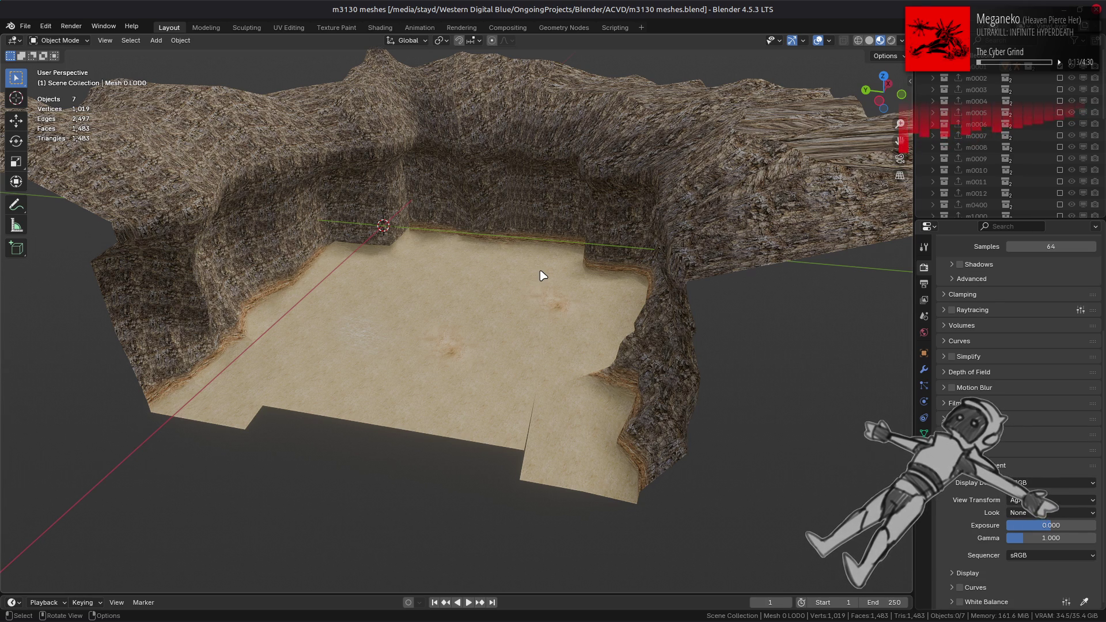
# Enable raytracing in EEVEE's Render Properties and expand its settings.
pyautogui.scroll(5, 1018, 413)
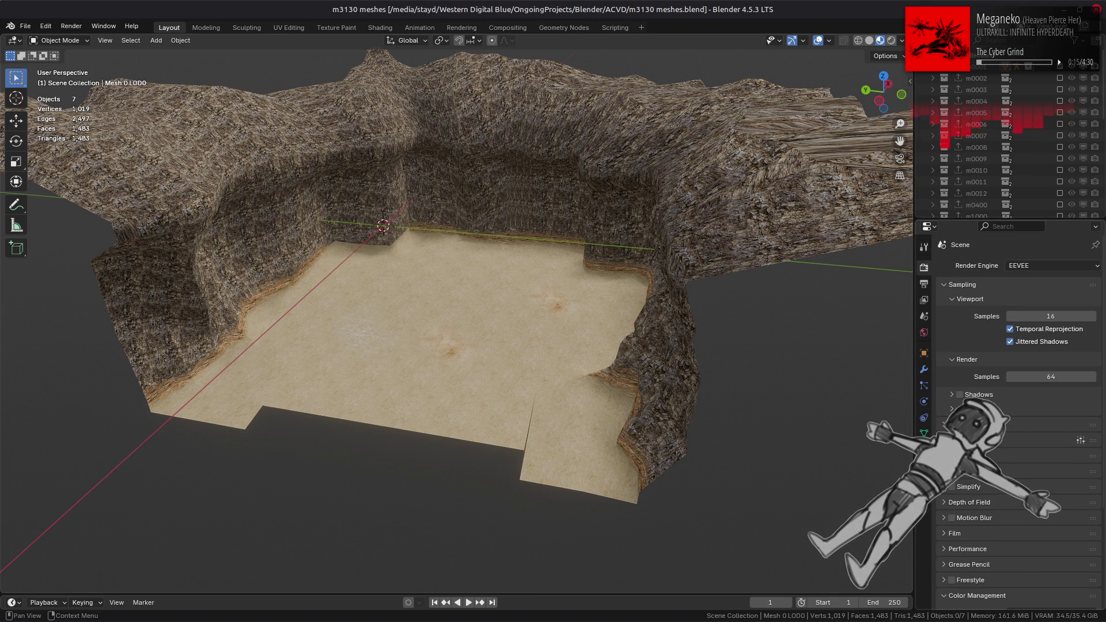
pyautogui.click(974, 440)
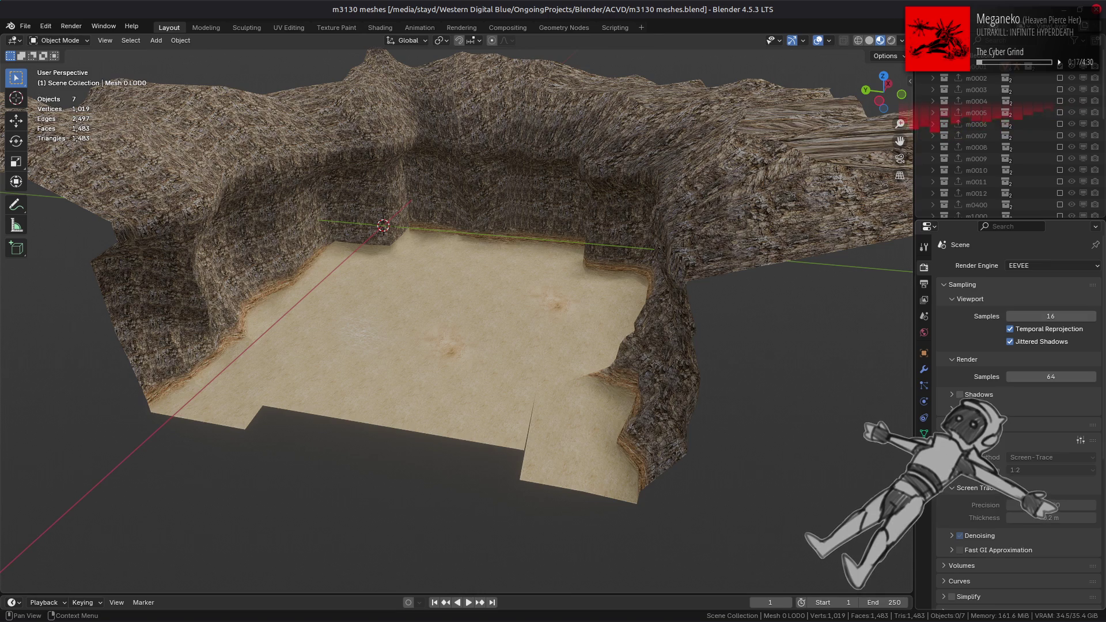
pyautogui.click(952, 440)
pyautogui.click(951, 439)
pyautogui.click(952, 439)
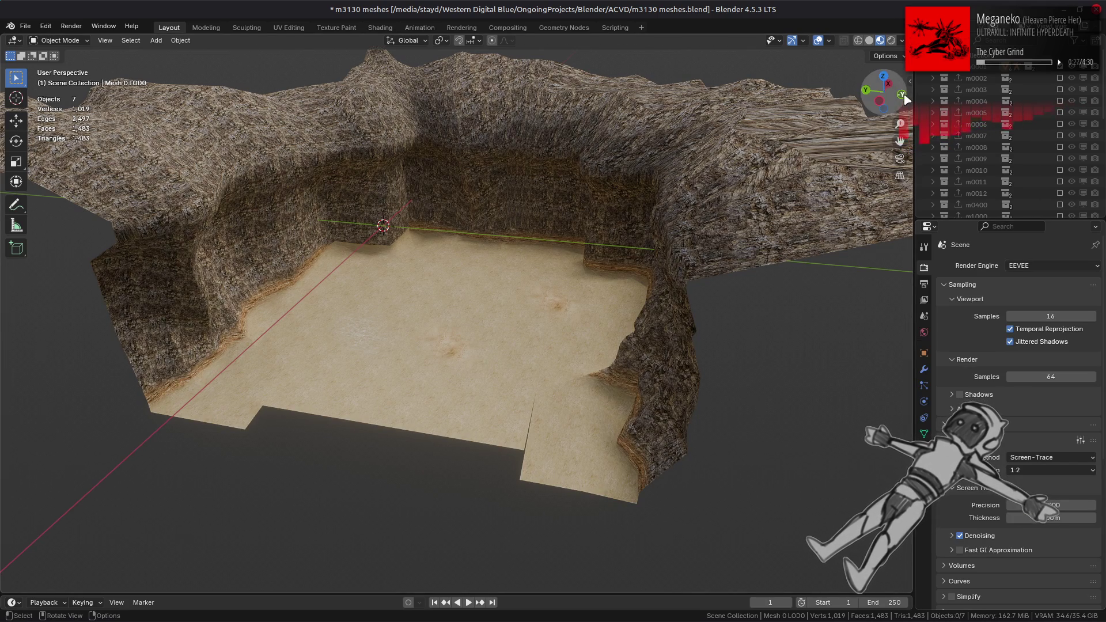
pyautogui.click(902, 40)
# Light the terrain preview with the fourth studio HDRI and orbit around to inspect it.
pyautogui.click(907, 140)
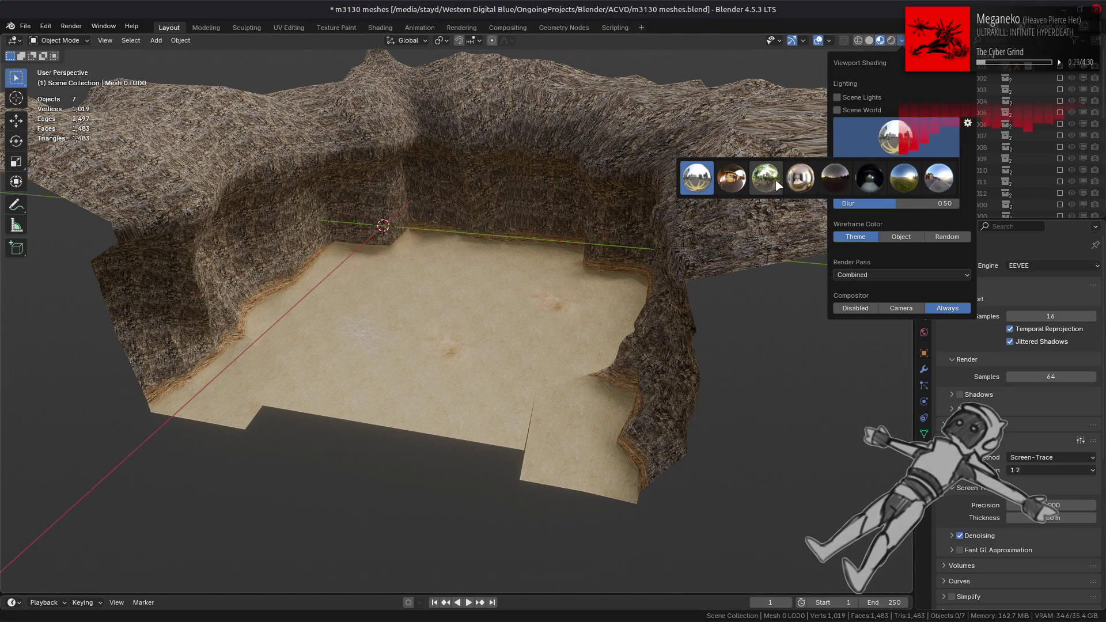
pyautogui.click(788, 183)
pyautogui.moveTo(563, 252)
pyautogui.mouseDown(button='middle')
pyautogui.moveTo(674, 271)
pyautogui.moveTo(799, 362)
pyautogui.mouseUp(button='middle')
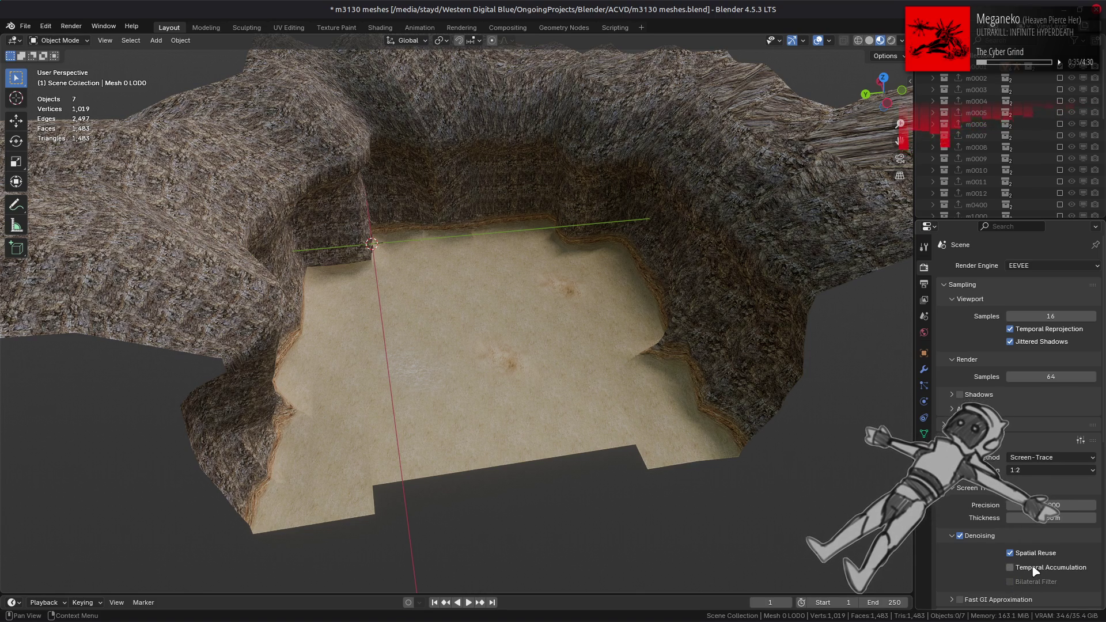
pyautogui.moveTo(785, 436); pyautogui.dragTo(772, 416, button='middle')
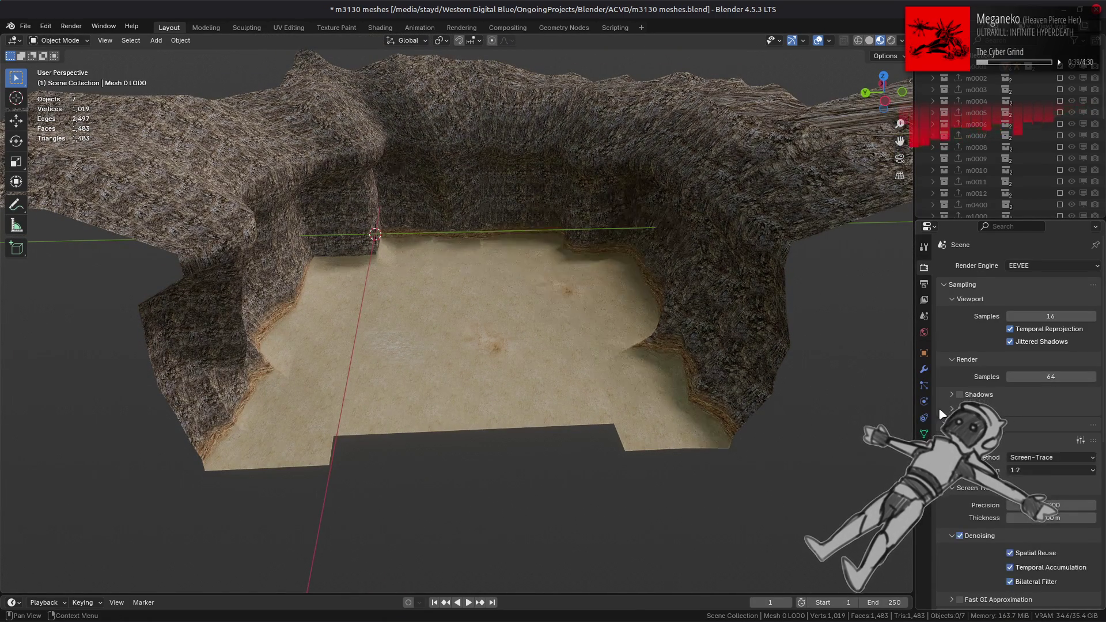
# Switch the viewport preview to a darker studio HDRI.
pyautogui.click(902, 41)
pyautogui.click(897, 147)
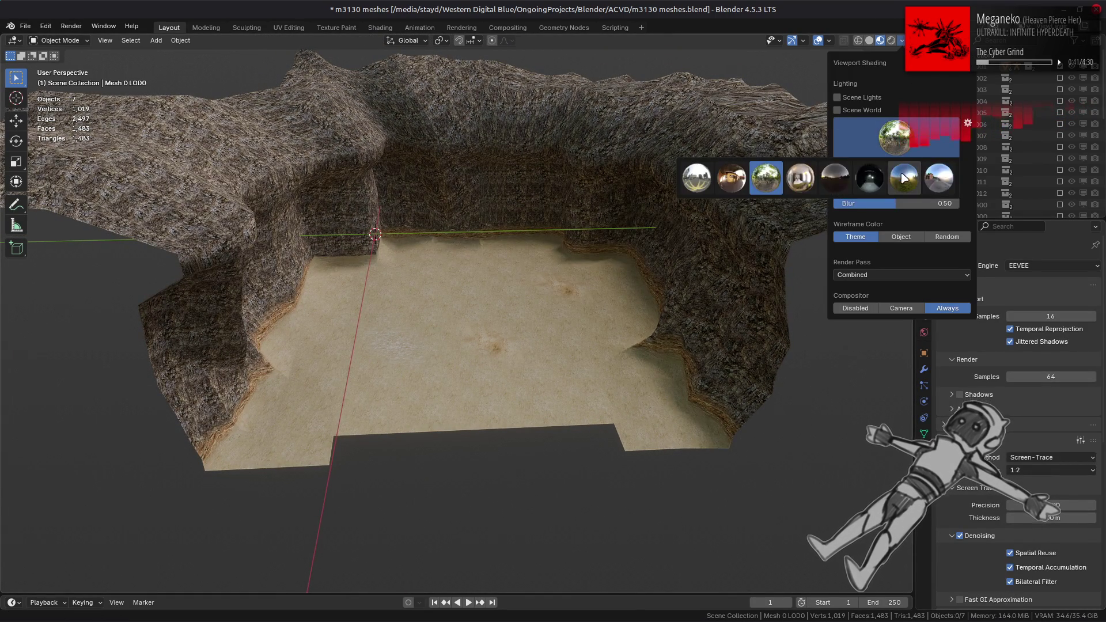
pyautogui.click(797, 171)
pyautogui.moveTo(685, 271); pyautogui.dragTo(710, 275, button='middle')
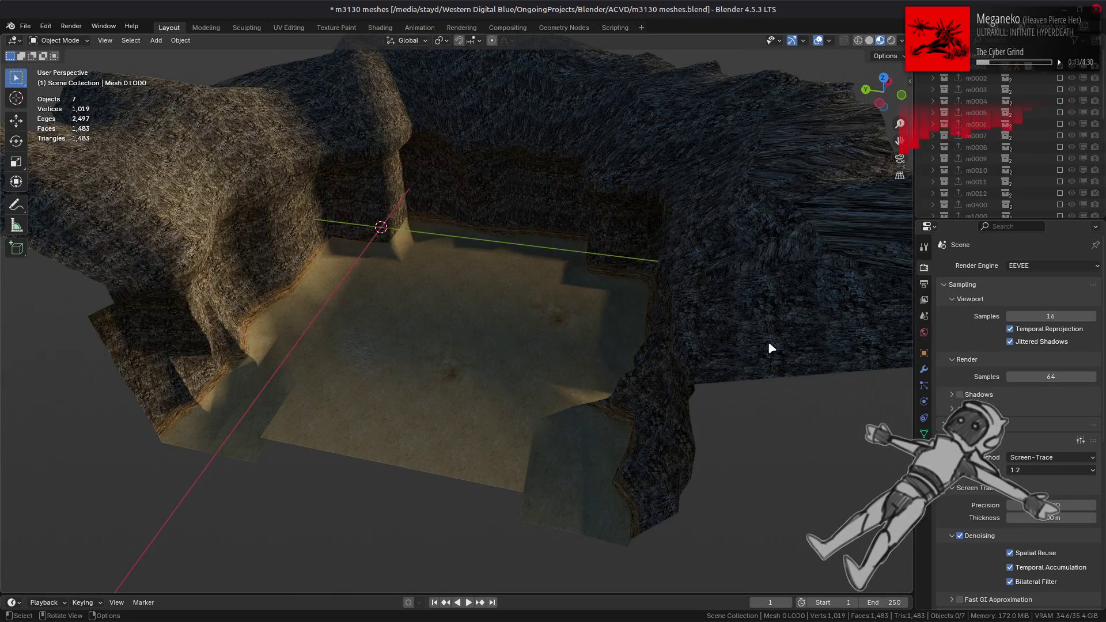
# Toggle EEVEE raytracing off and on to compare, leaving it enabled.
pyautogui.click(960, 425)
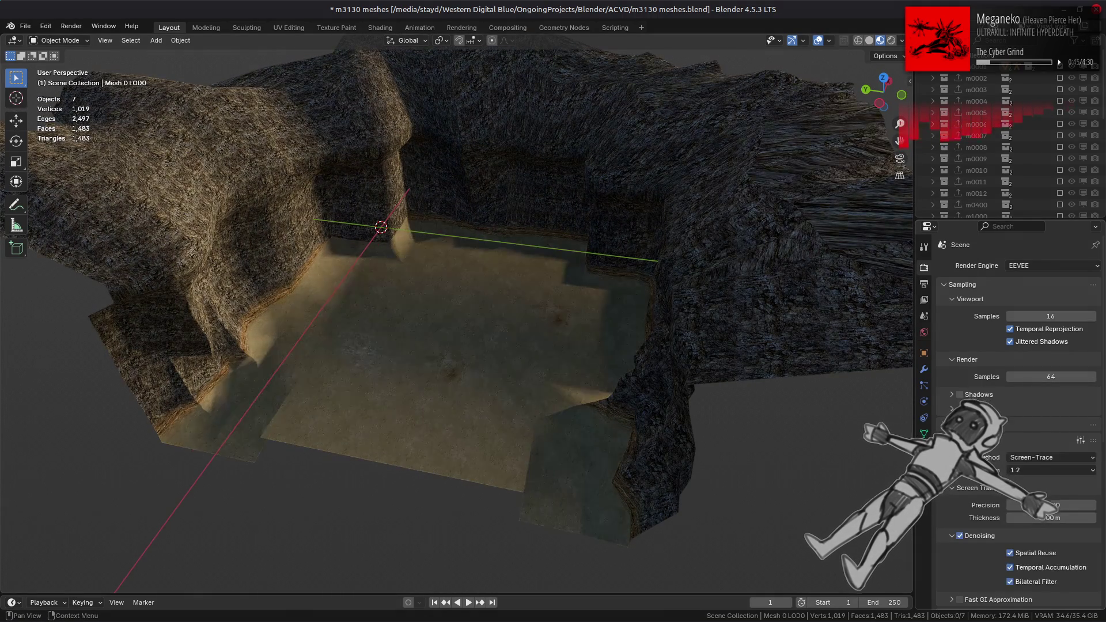
pyautogui.click(960, 424)
pyautogui.click(960, 424)
pyautogui.click(960, 424)
pyautogui.click(960, 424)
pyautogui.click(960, 425)
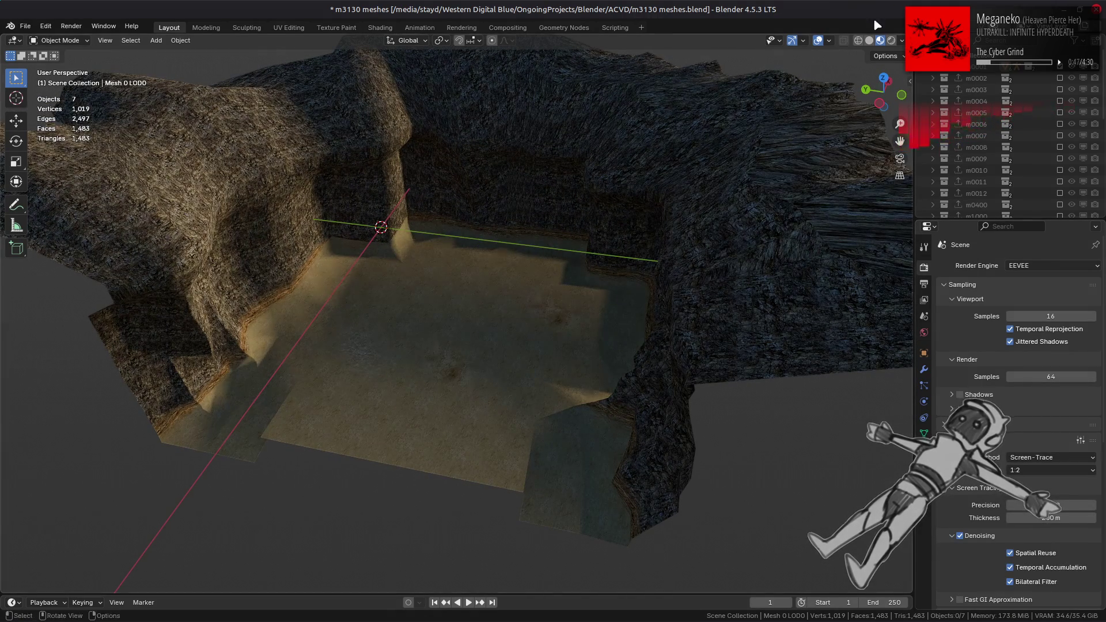
# Try another HDRI preset and compare the lighting with raytracing off and on.
pyautogui.click(901, 40)
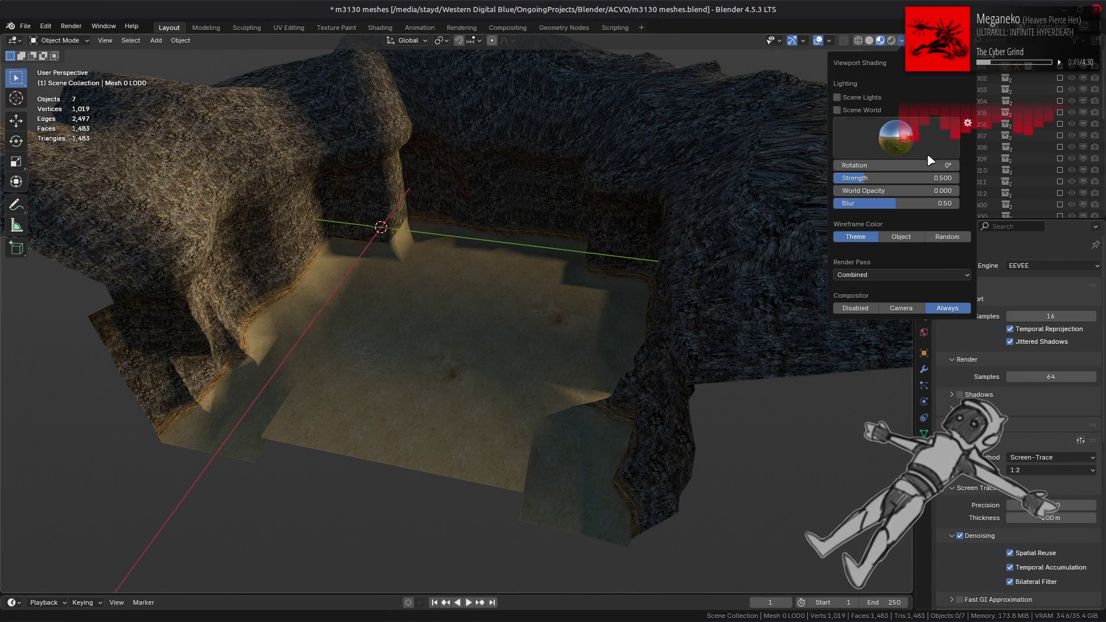
pyautogui.click(896, 137)
pyautogui.click(939, 173)
pyautogui.click(920, 153)
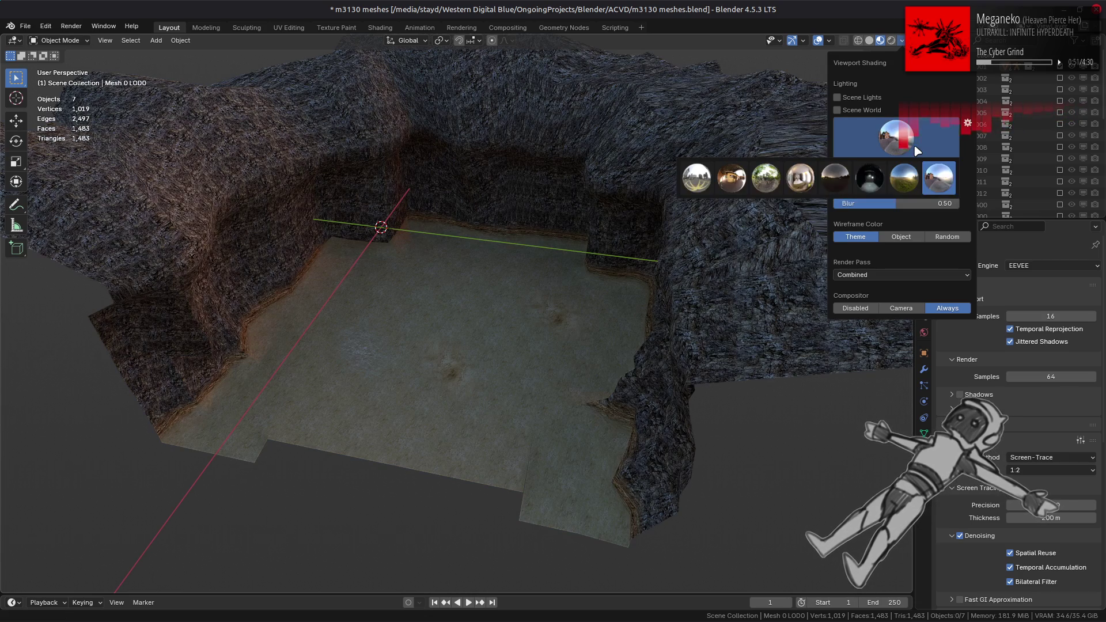
pyautogui.click(960, 424)
pyautogui.click(952, 441)
# Enable Fast GI Approximation and adjust its distance setting.
pyautogui.scroll(-5, 962, 490)
pyautogui.click(960, 485)
pyautogui.click(973, 486)
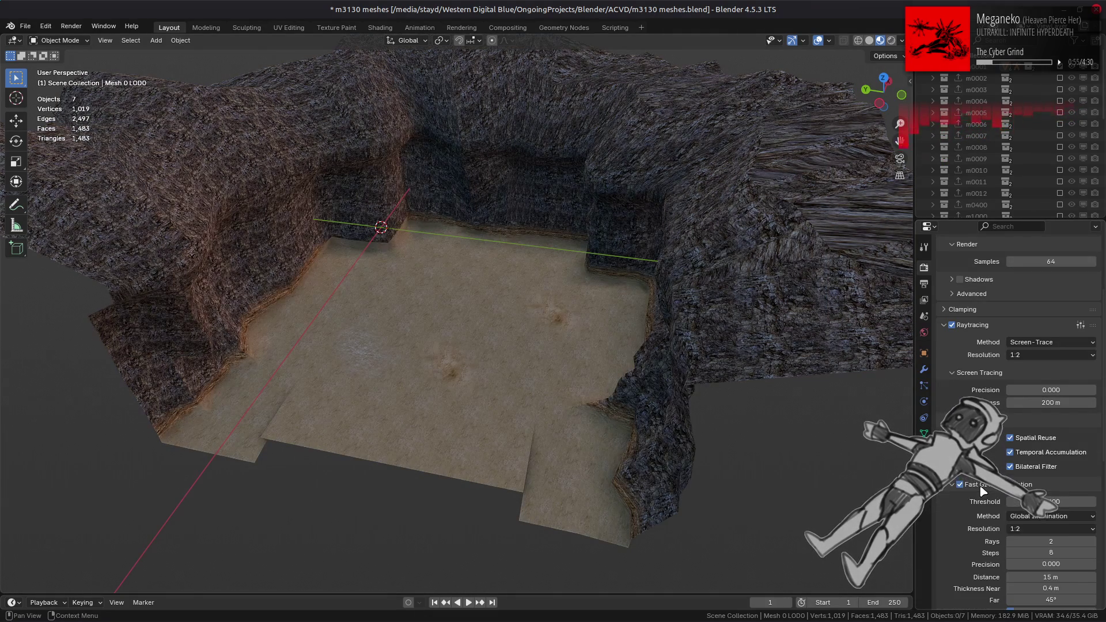
pyautogui.scroll(-3, 1014, 501)
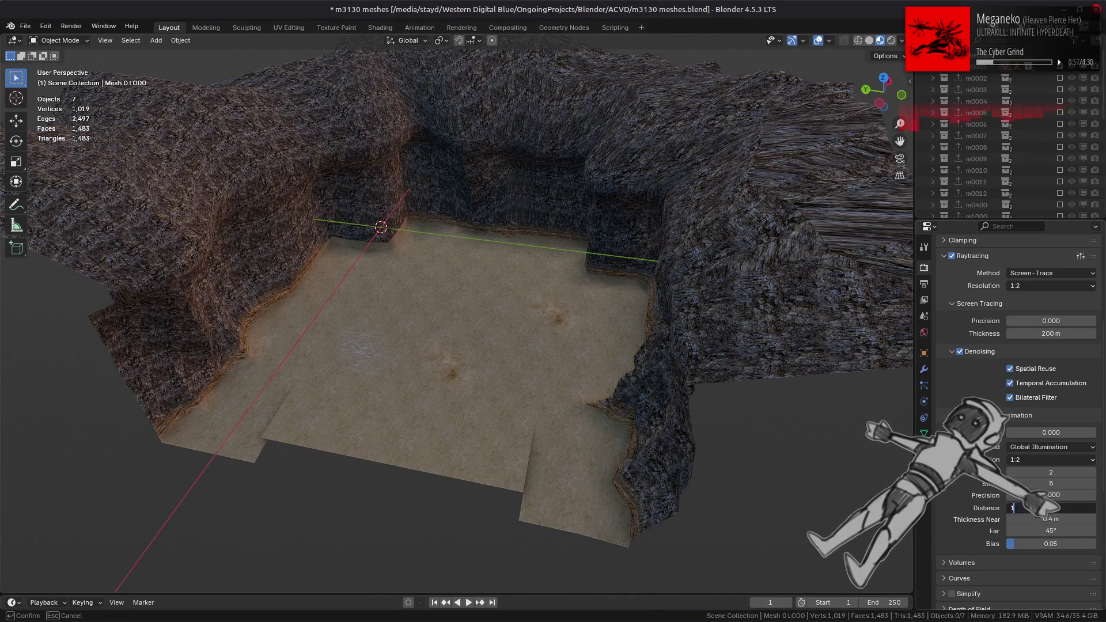
pyautogui.click(1049, 508)
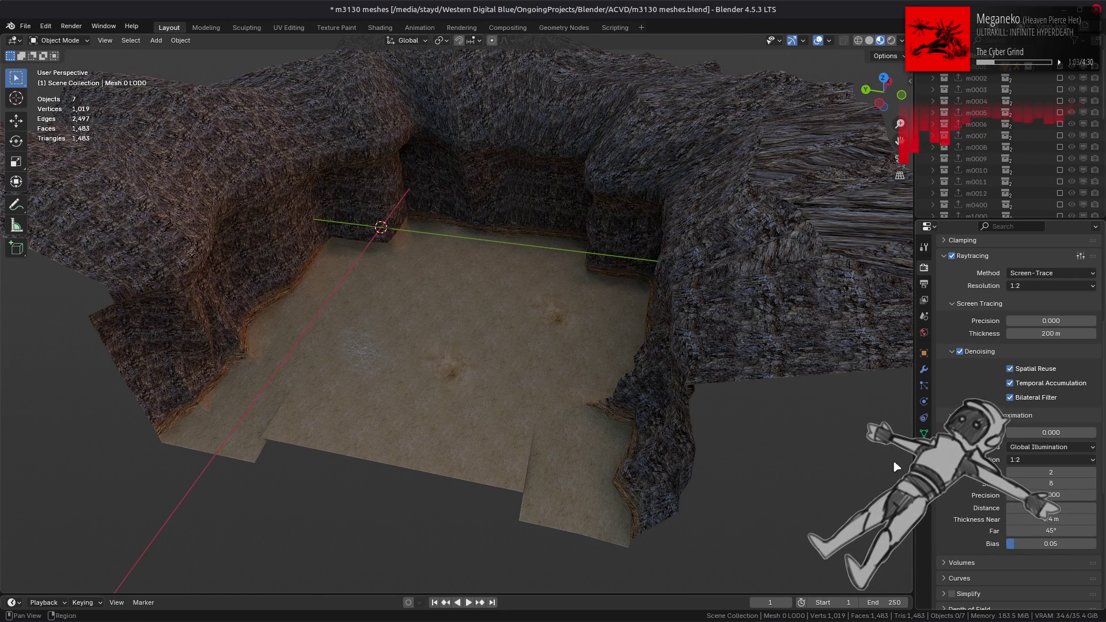
# Compare raytracing and Fast GI toggles, keeping the Far value at 45°.
pyautogui.moveTo(735, 431); pyautogui.dragTo(749, 423, button='middle')
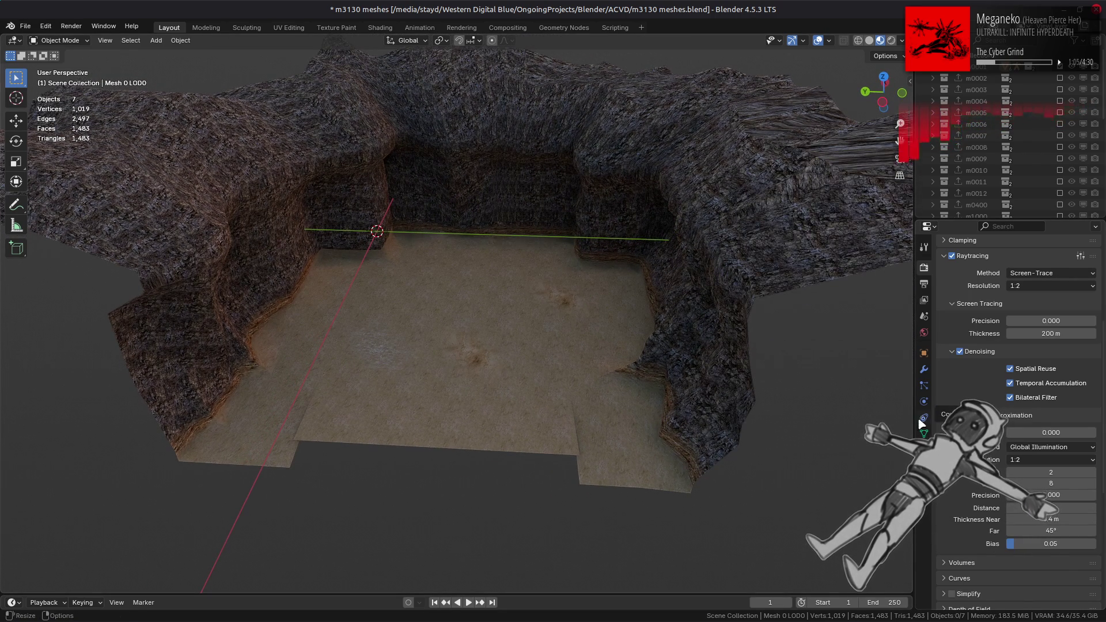
pyautogui.click(952, 256)
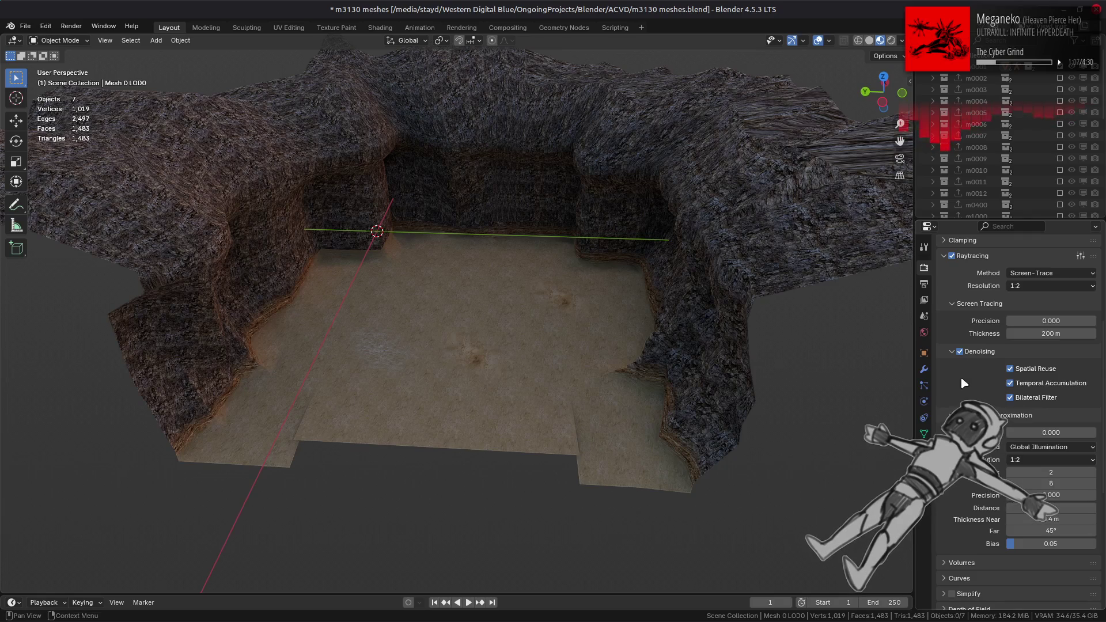
pyautogui.click(951, 415)
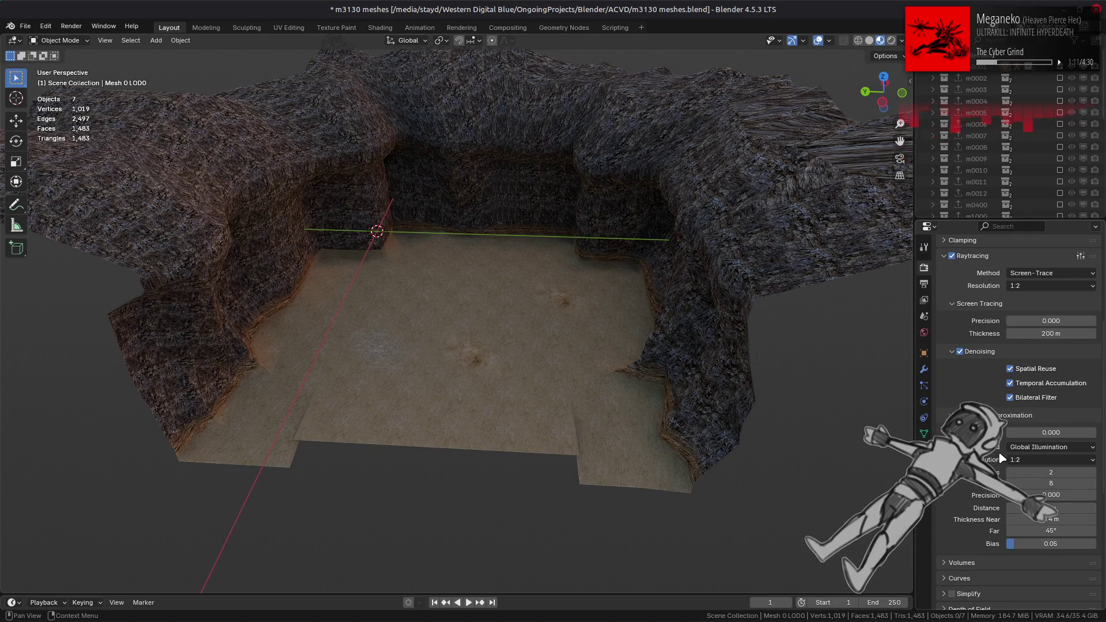
pyautogui.click(1051, 530)
pyautogui.write('89')
pyautogui.click(1030, 530)
pyautogui.press('Escape')
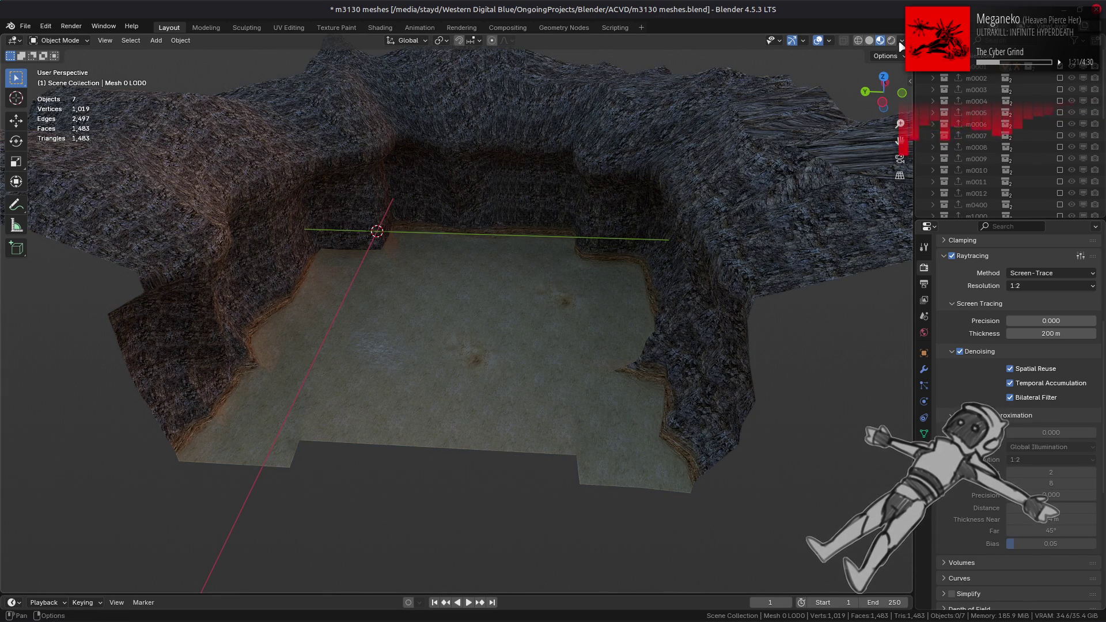
# Try a bright warm HDRI, then a dark night one, rechecking raytracing.
pyautogui.click(902, 41)
pyautogui.click(895, 138)
pyautogui.click(847, 172)
pyautogui.click(873, 141)
pyautogui.click(874, 178)
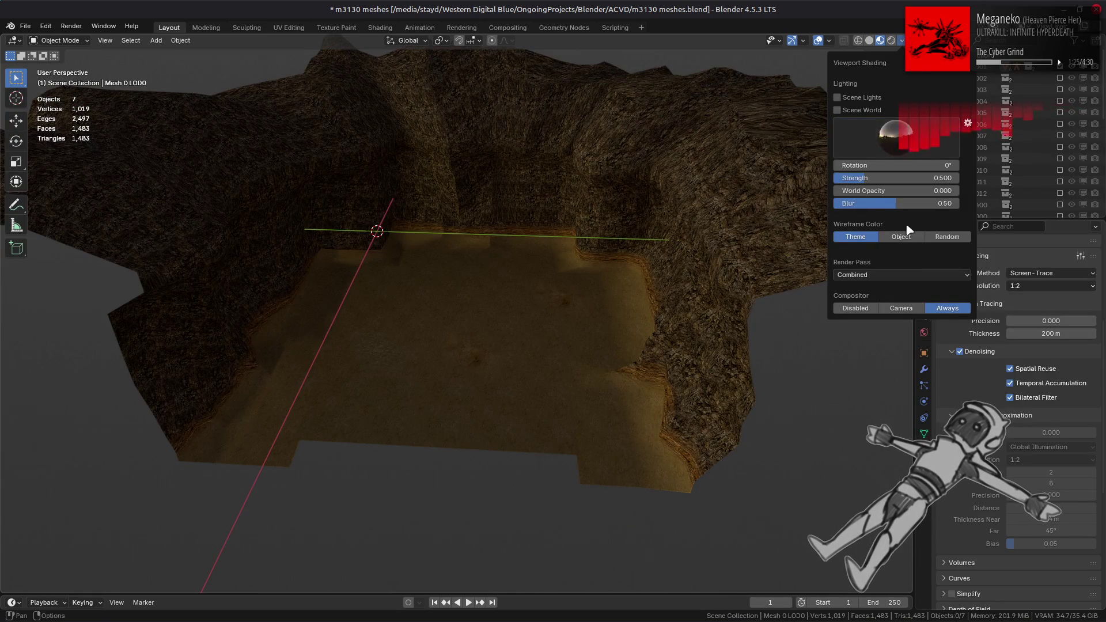
pyautogui.click(952, 256)
pyautogui.click(953, 256)
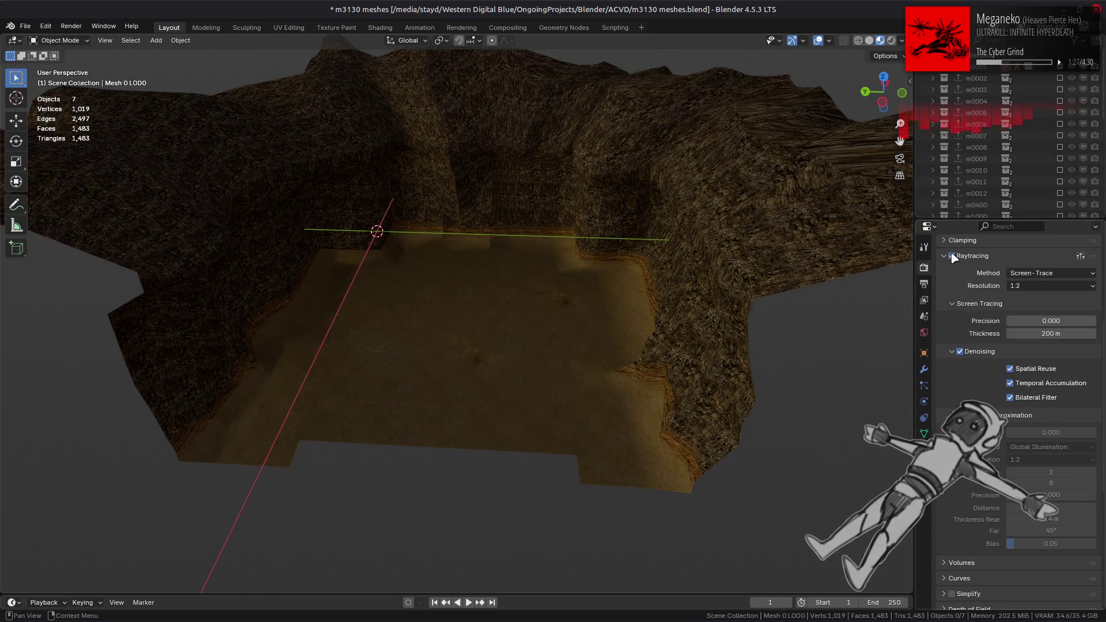
# Pick a brighter studio HDRI, then show World properties with Settings expanded.
pyautogui.click(902, 40)
pyautogui.click(896, 139)
pyautogui.click(800, 178)
pyautogui.click(849, 158)
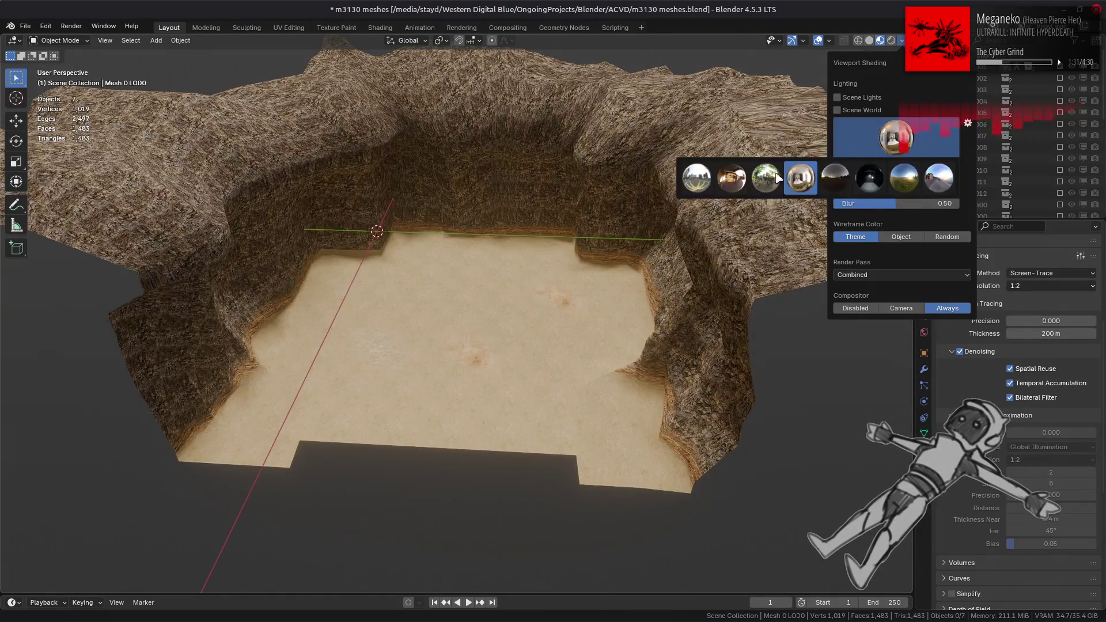
pyautogui.click(731, 190)
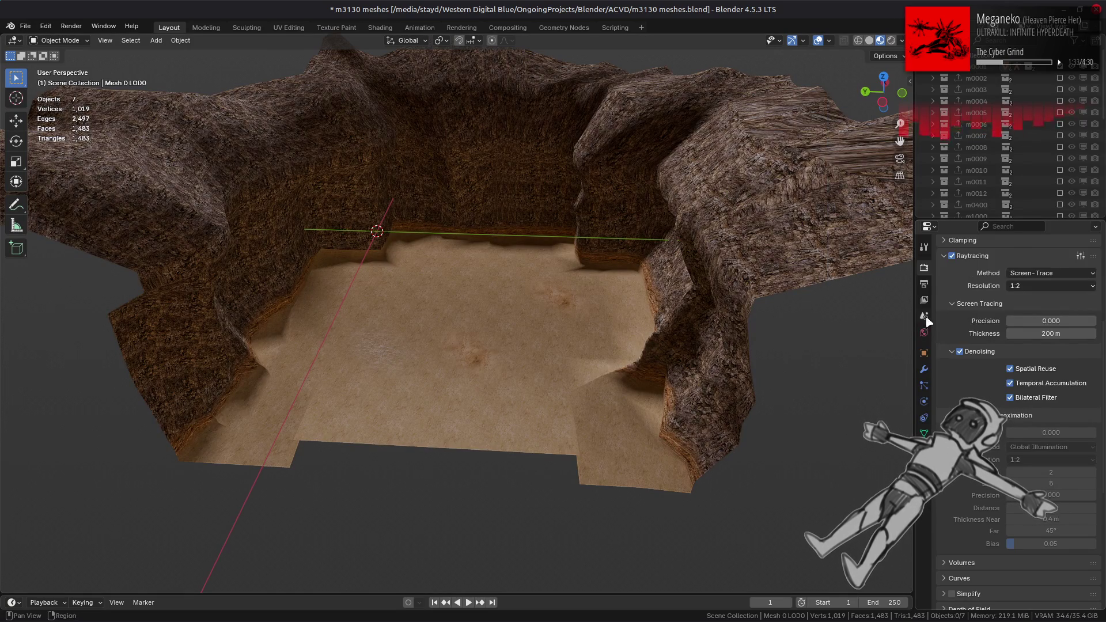
pyautogui.click(924, 333)
pyautogui.click(979, 407)
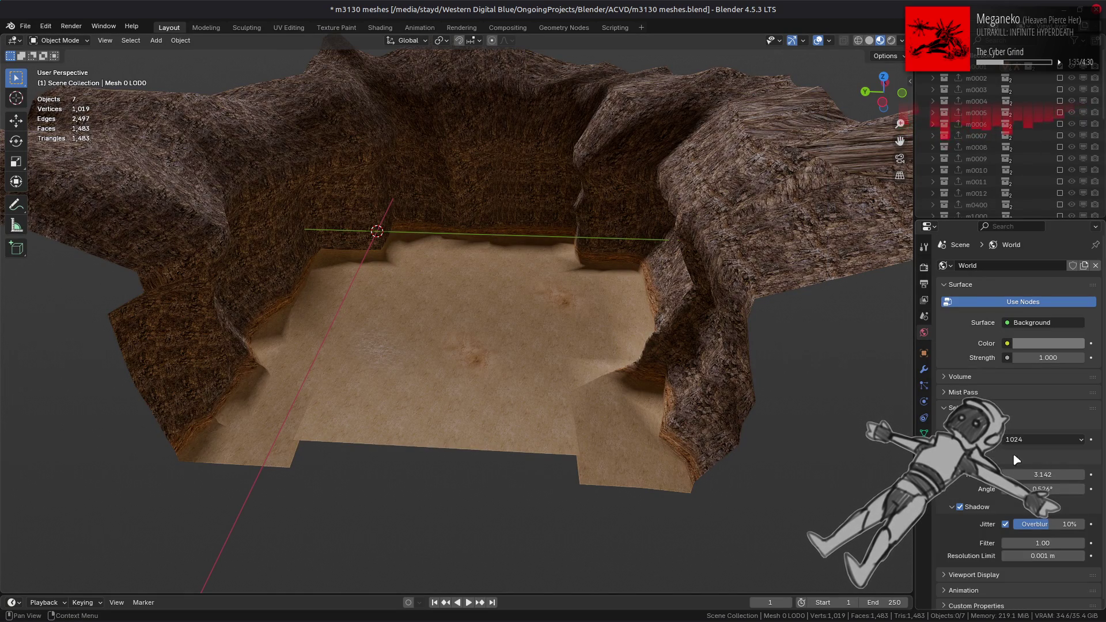
pyautogui.write('0.000')
# Confirm the World sun value of 0, then toggle raytracing and enable Fast GI.
pyautogui.press('Return')
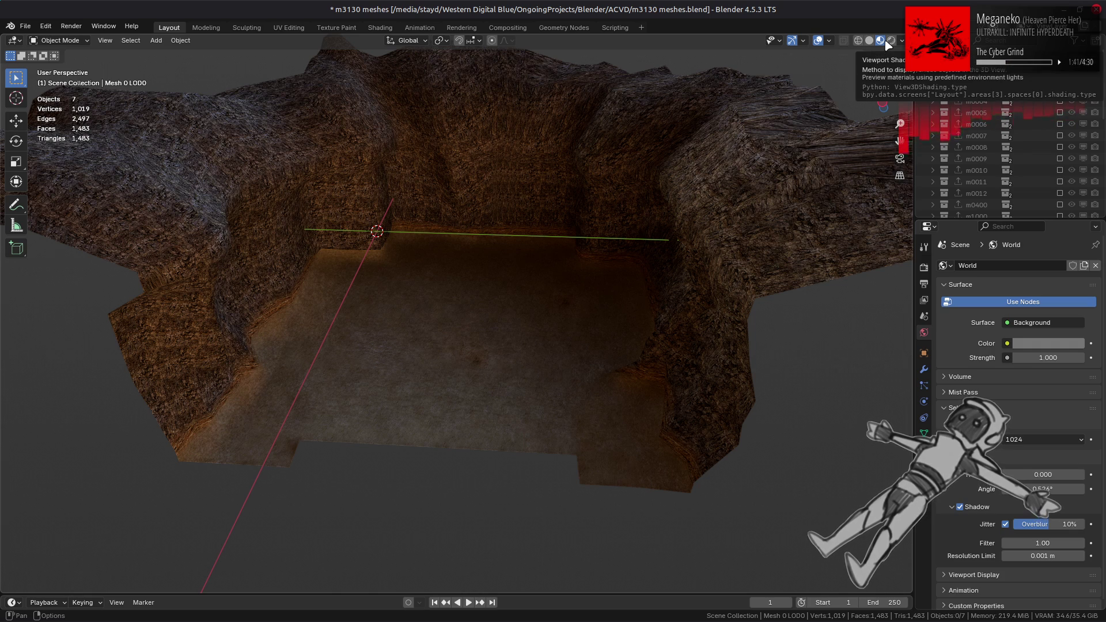
pyautogui.moveTo(699, 180)
pyautogui.mouseDown(button='middle')
pyautogui.moveTo(713, 203)
pyautogui.moveTo(762, 216)
pyautogui.mouseUp(button='middle')
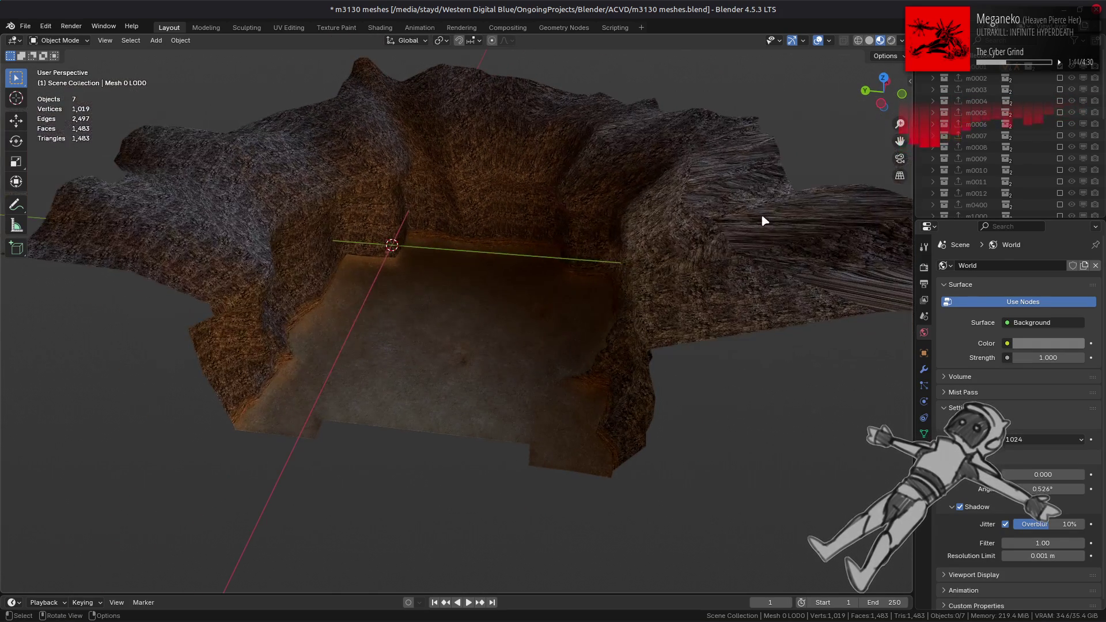
pyautogui.click(924, 267)
pyautogui.scroll(-2, 1014, 346)
pyautogui.click(951, 371)
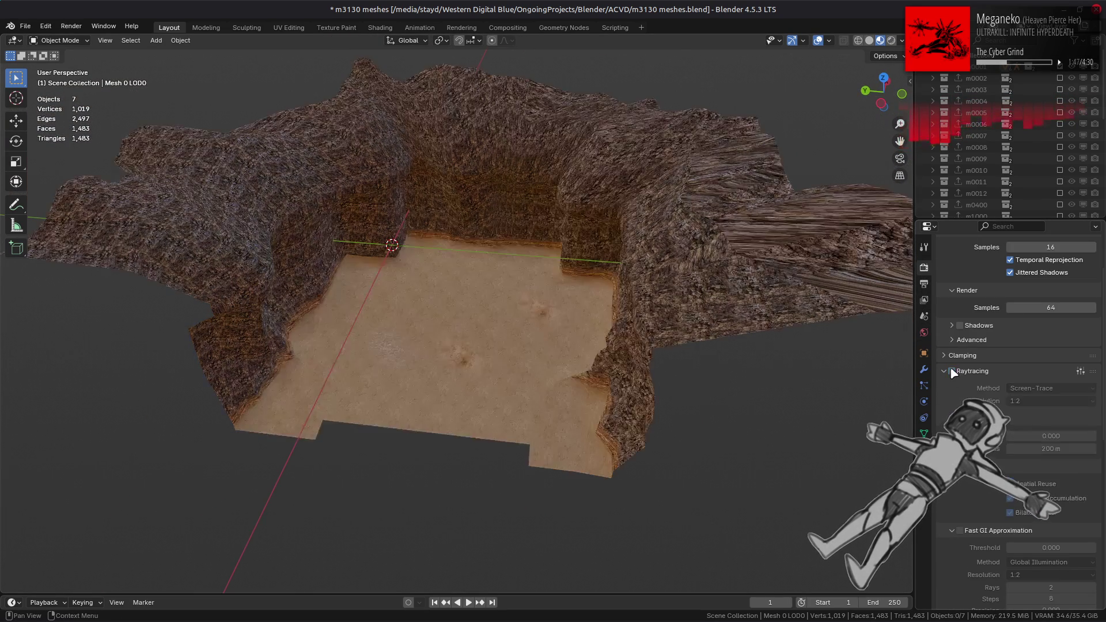
pyautogui.click(960, 531)
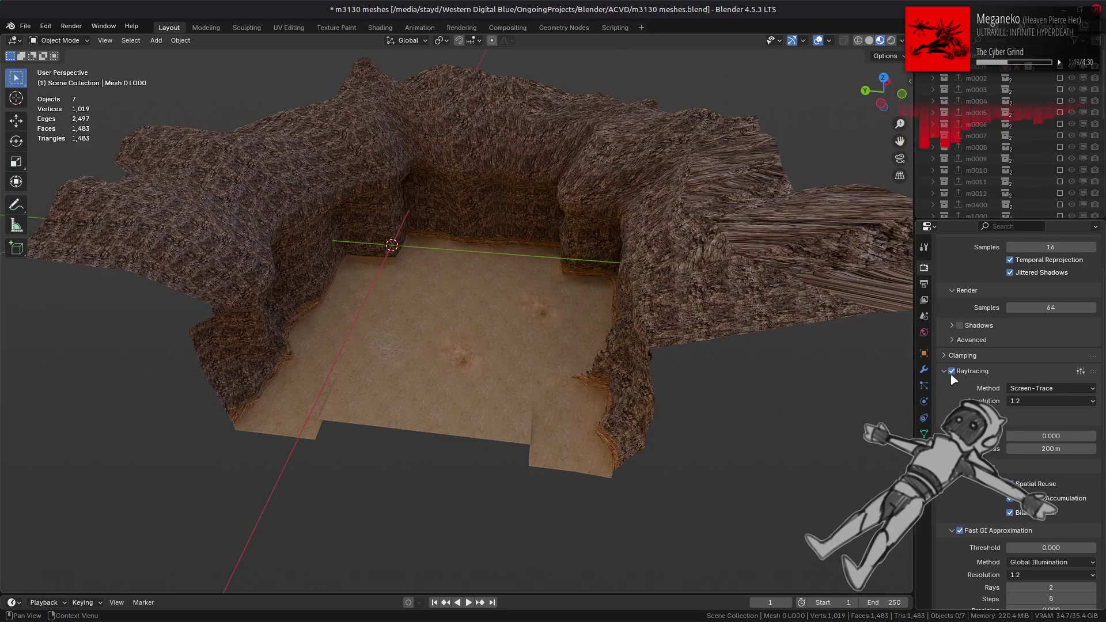
# Switch to another HDRI, disable Fast GI, and toggle raytracing to compare.
pyautogui.click(902, 41)
pyautogui.click(934, 177)
pyautogui.click(786, 183)
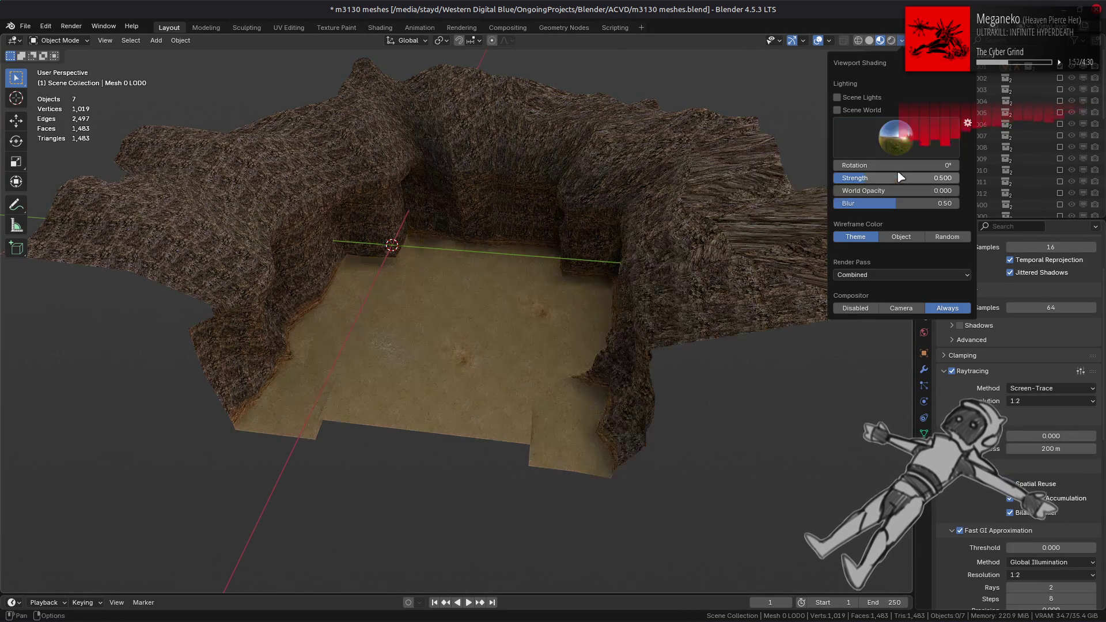
pyautogui.click(960, 531)
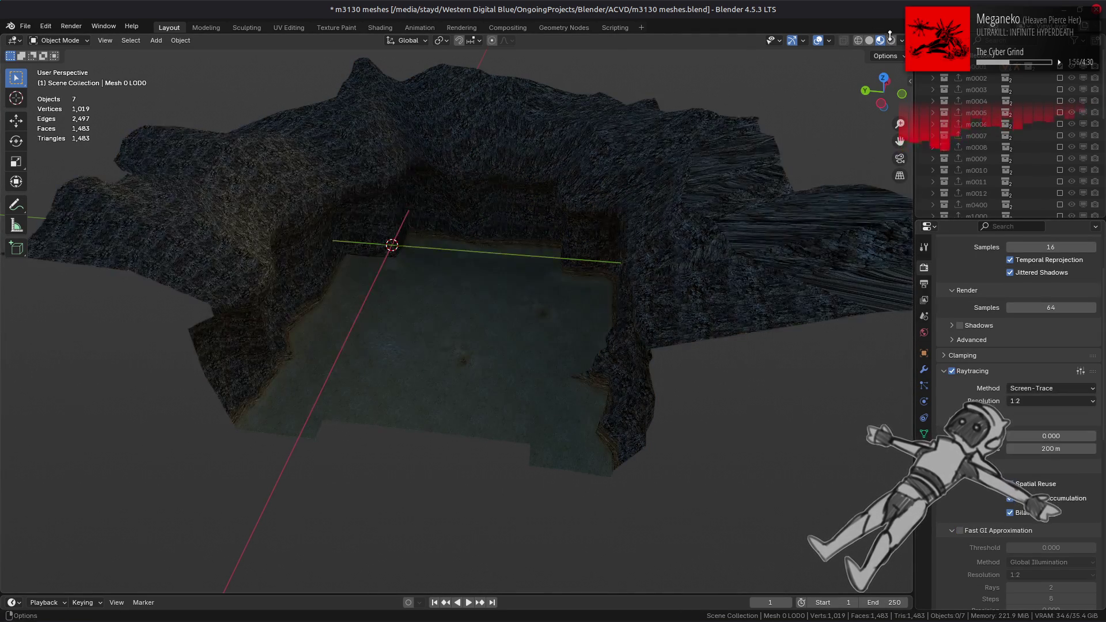
pyautogui.click(891, 41)
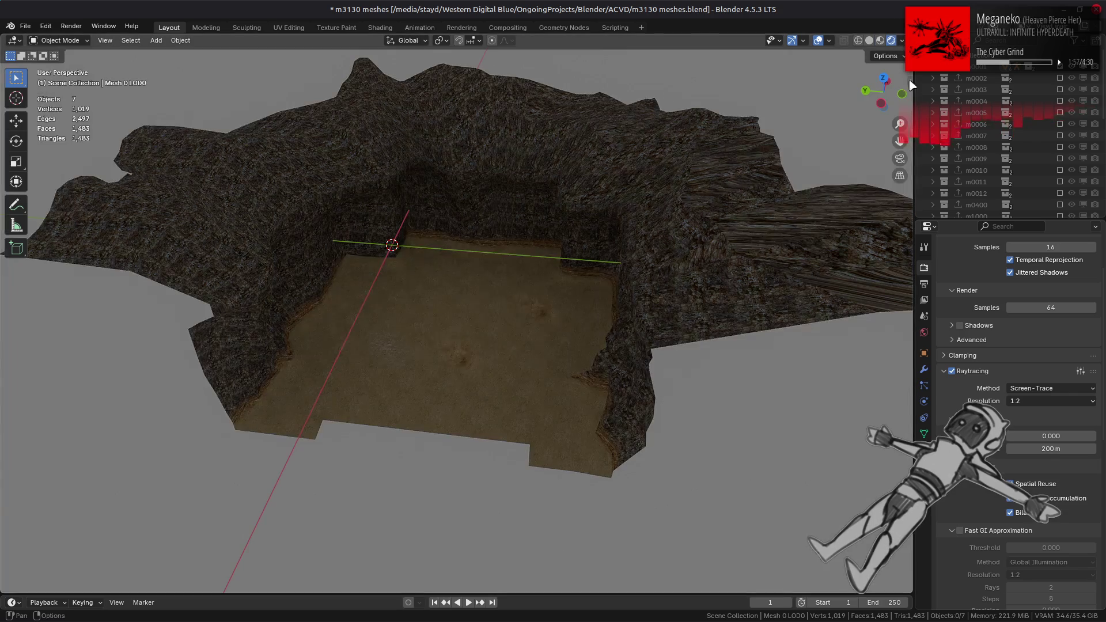
pyautogui.click(880, 40)
# Cycle through several studio HDRIs, landing on a brighter one.
pyautogui.click(901, 41)
pyautogui.click(896, 138)
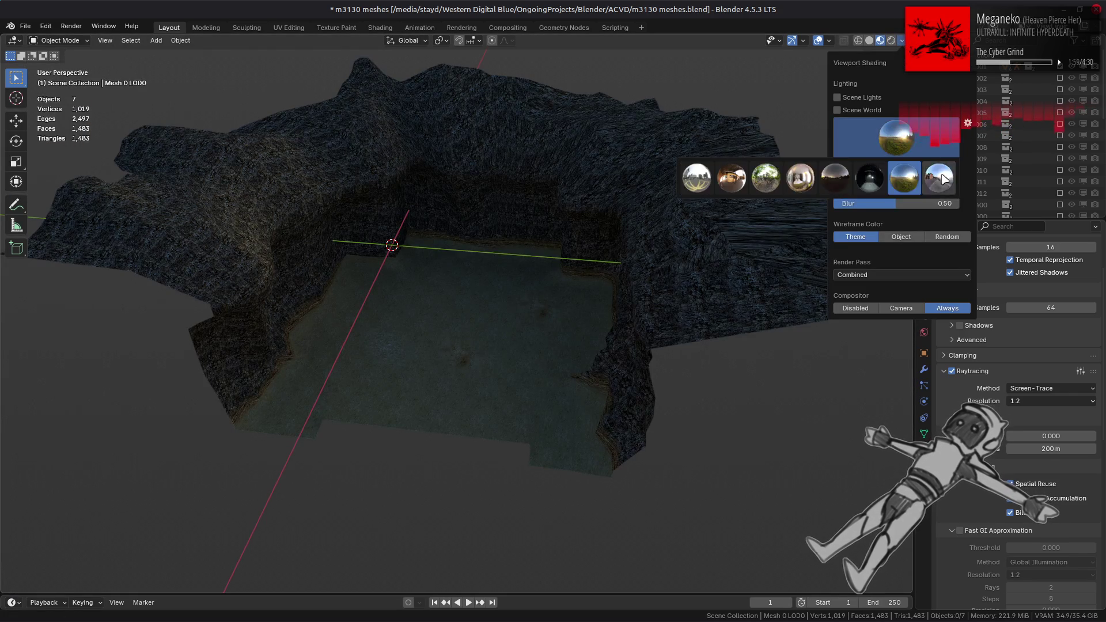
pyautogui.click(803, 178)
pyautogui.click(896, 138)
pyautogui.click(852, 177)
pyautogui.click(896, 138)
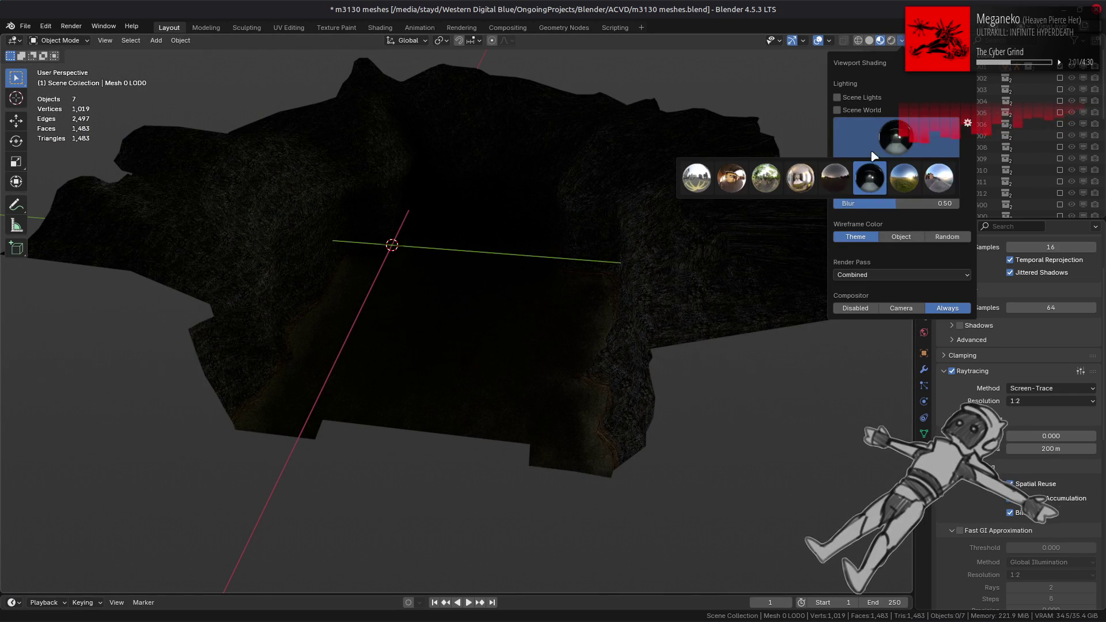
pyautogui.click(753, 177)
pyautogui.click(895, 138)
pyautogui.click(802, 177)
# Compare darker and brighter HDRIs, settling on a bright environment light.
pyautogui.click(883, 149)
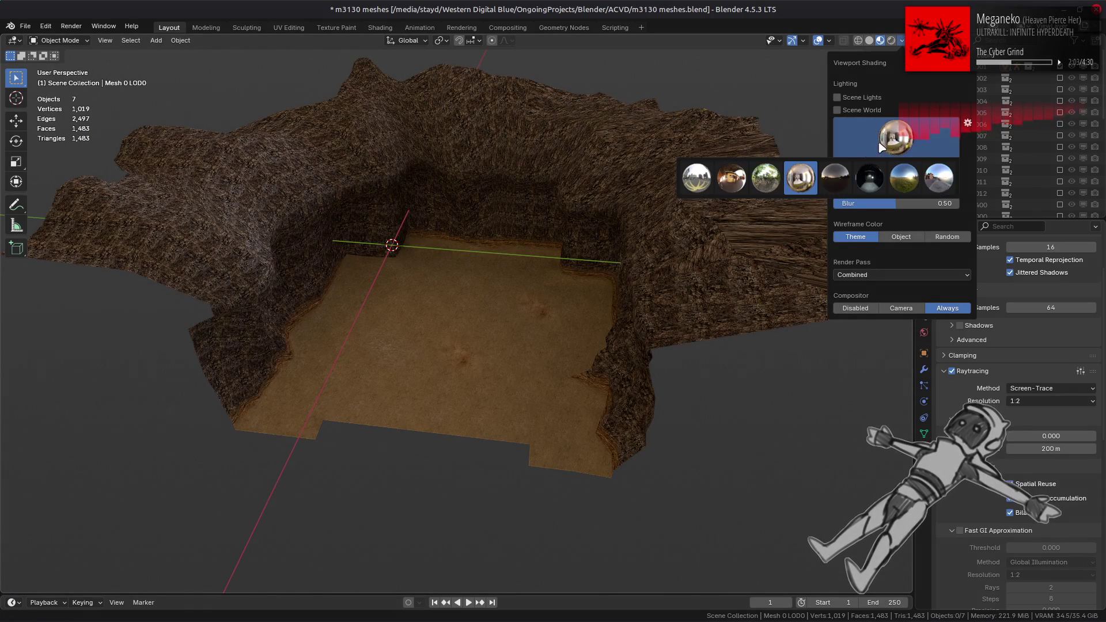
pyautogui.click(733, 181)
pyautogui.click(906, 147)
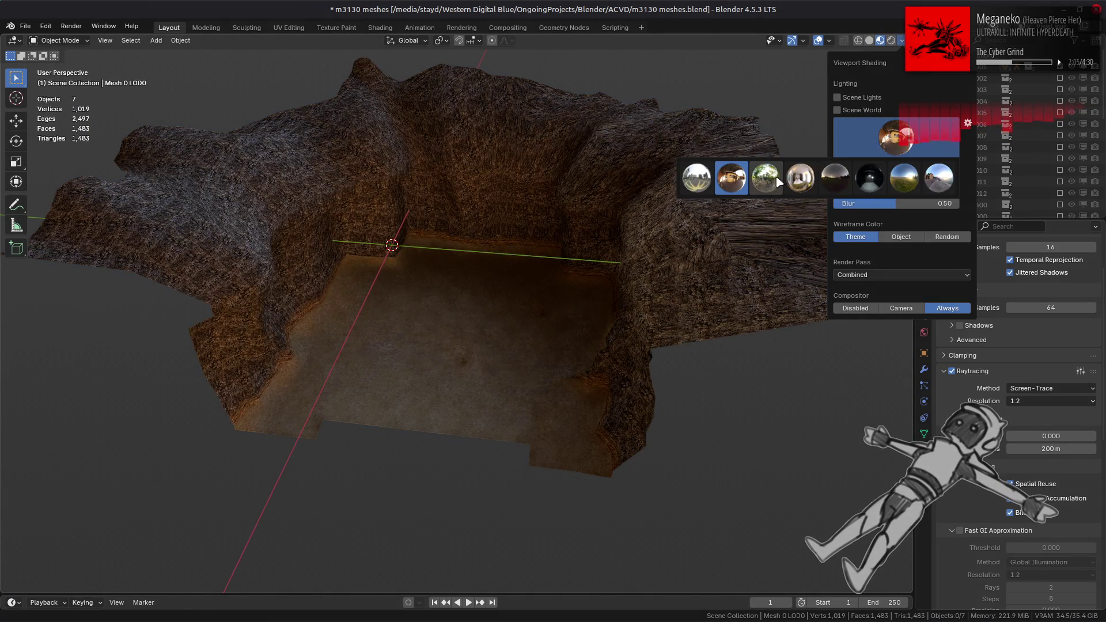
pyautogui.click(766, 178)
pyautogui.click(895, 138)
pyautogui.click(745, 183)
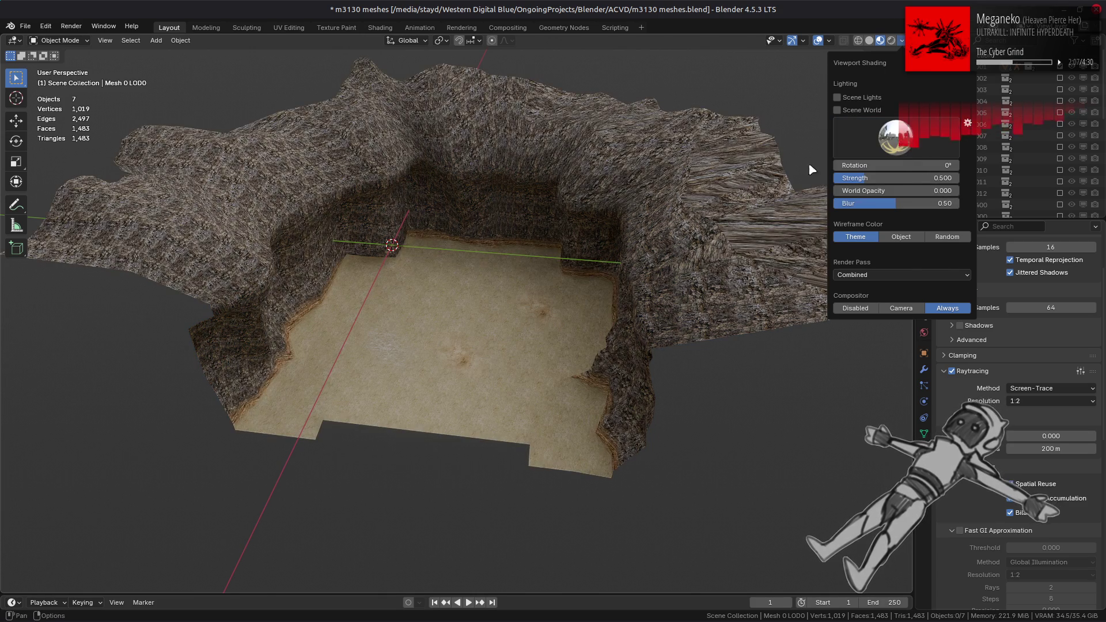
# Compare raytracing and Fast GI on versus off, then pick another HDRI.
pyautogui.click(952, 371)
pyautogui.click(953, 372)
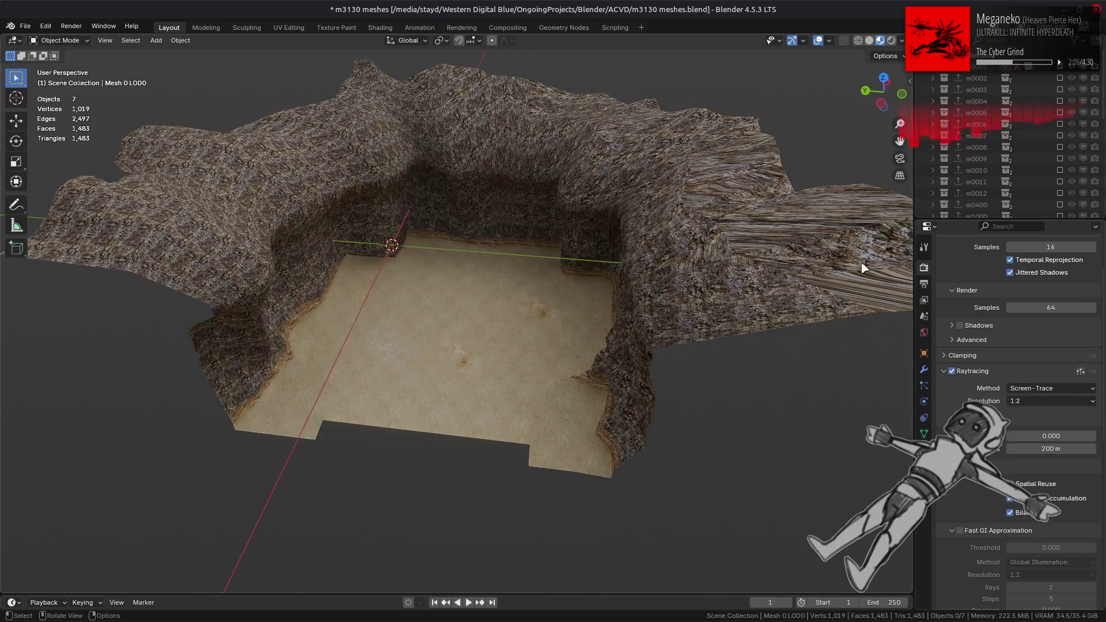
pyautogui.click(960, 531)
pyautogui.click(960, 531)
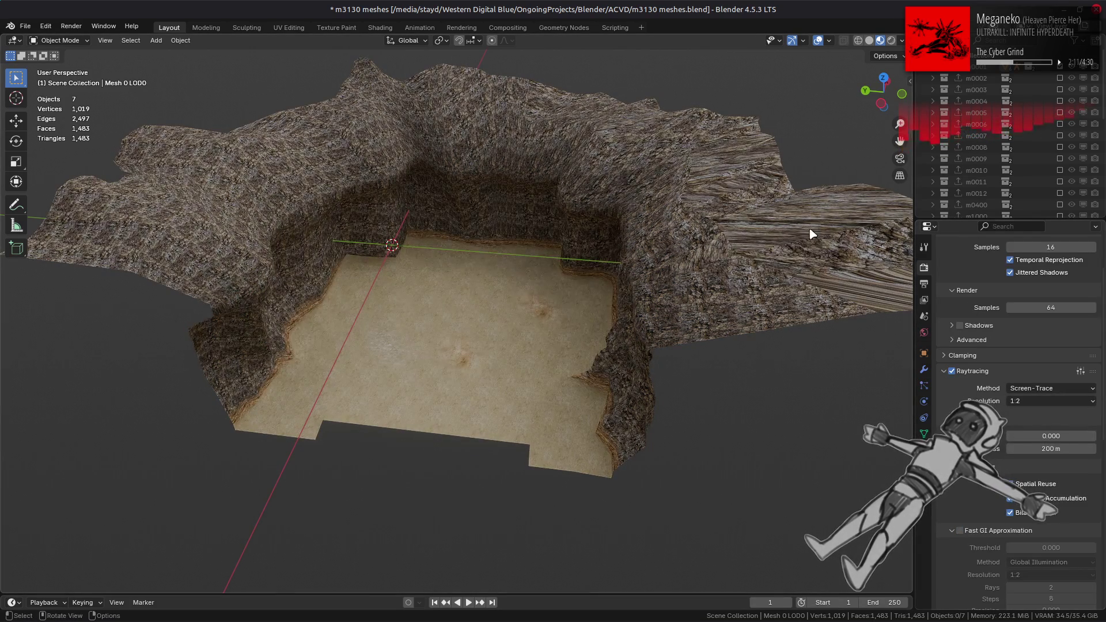
pyautogui.click(902, 40)
pyautogui.click(896, 138)
pyautogui.click(828, 174)
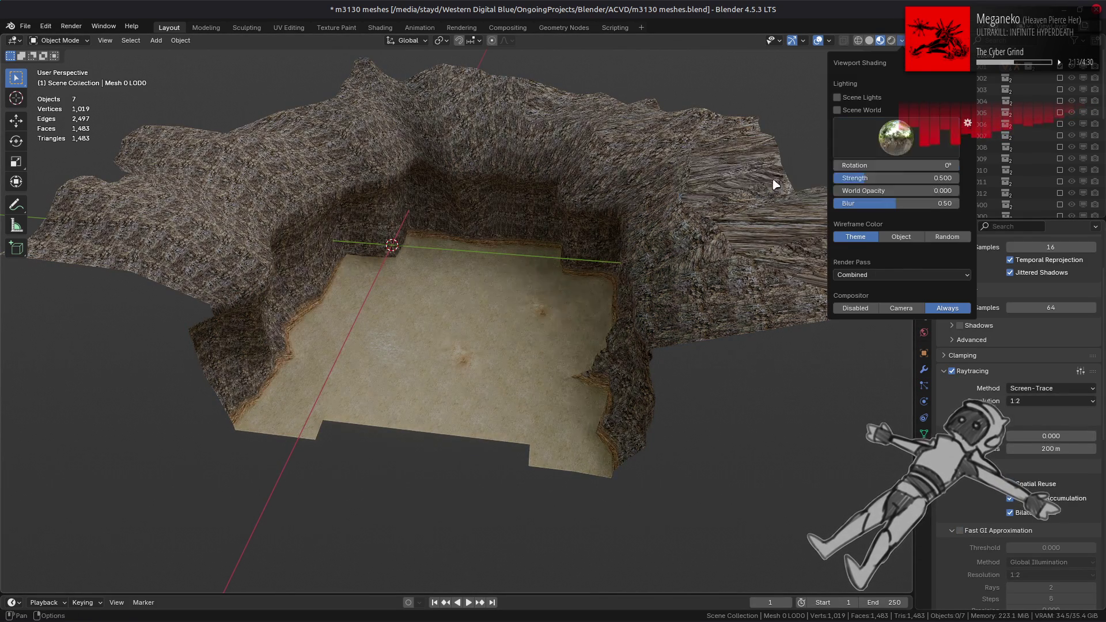
# From a frontal view, toggle raytracing repeatedly, leave it on, and collapse Fast GI.
pyautogui.moveTo(842, 389); pyautogui.dragTo(867, 364, button='middle')
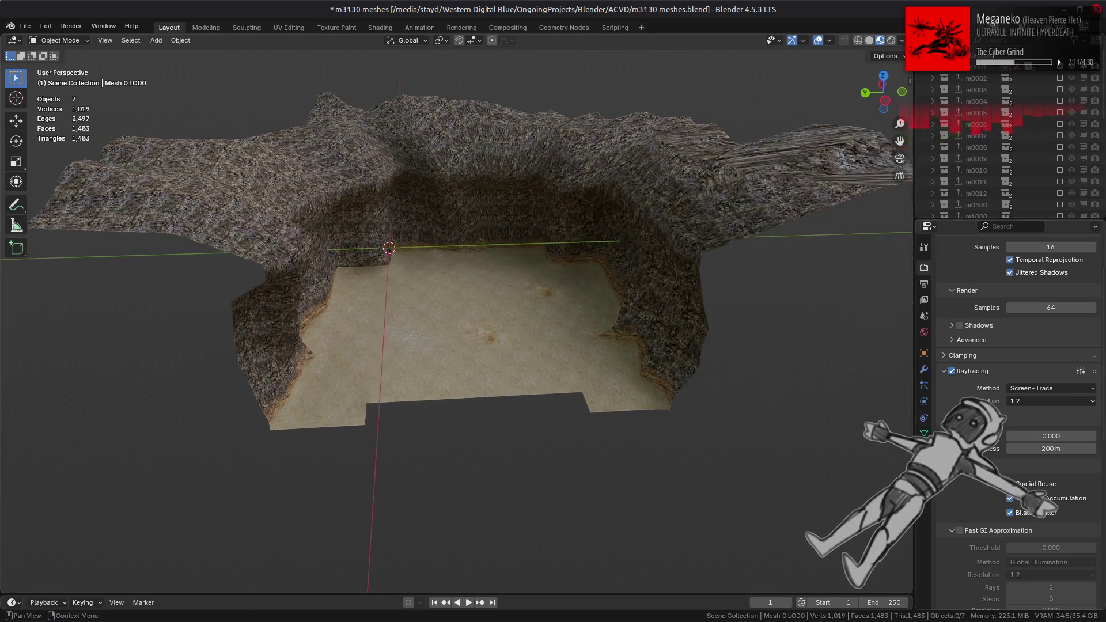
pyautogui.click(952, 372)
pyautogui.click(952, 372)
pyautogui.click(952, 372)
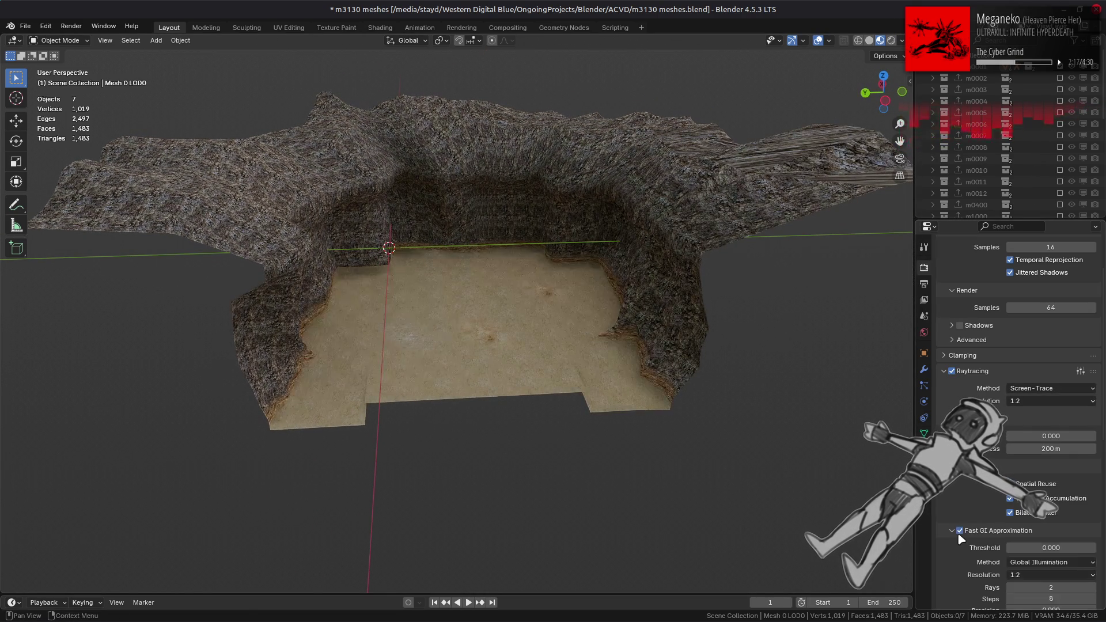
pyautogui.click(952, 371)
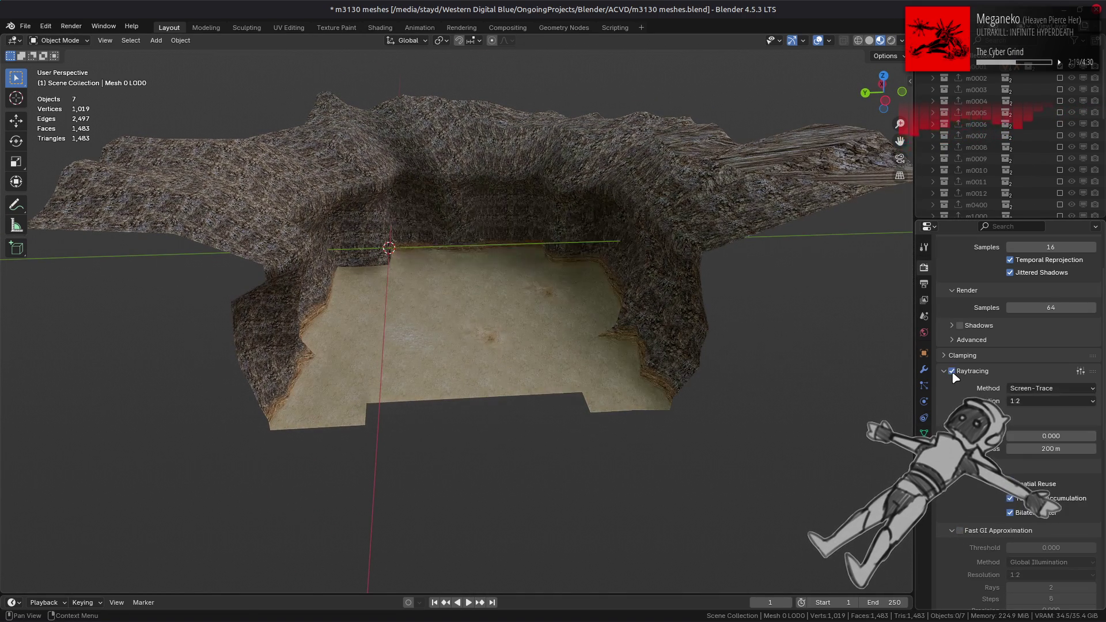
pyautogui.click(952, 371)
pyautogui.click(953, 373)
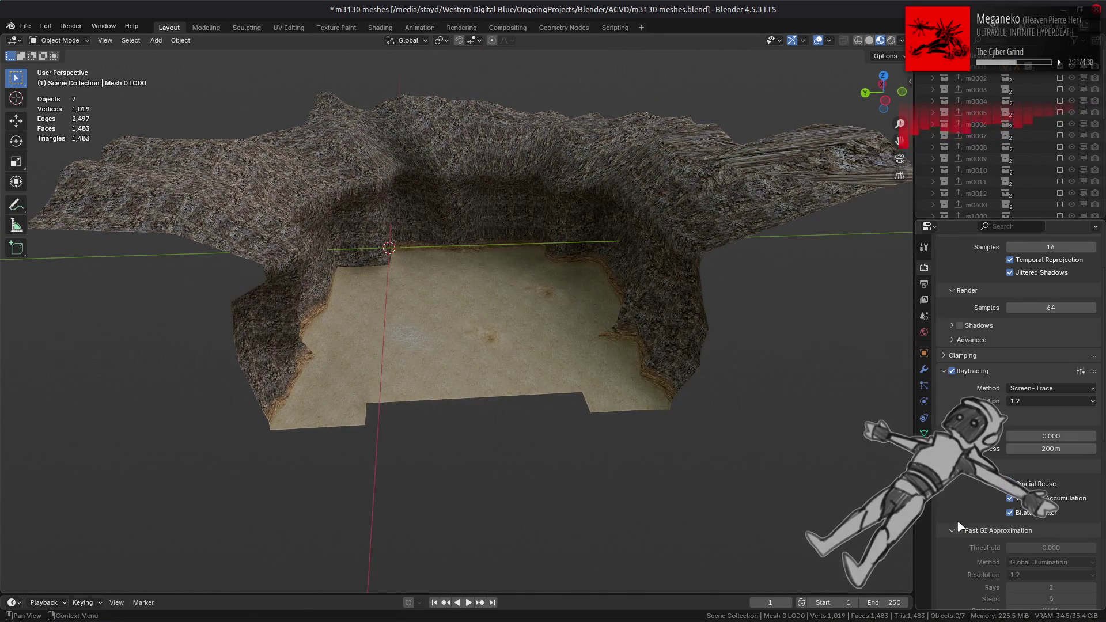
pyautogui.click(959, 533)
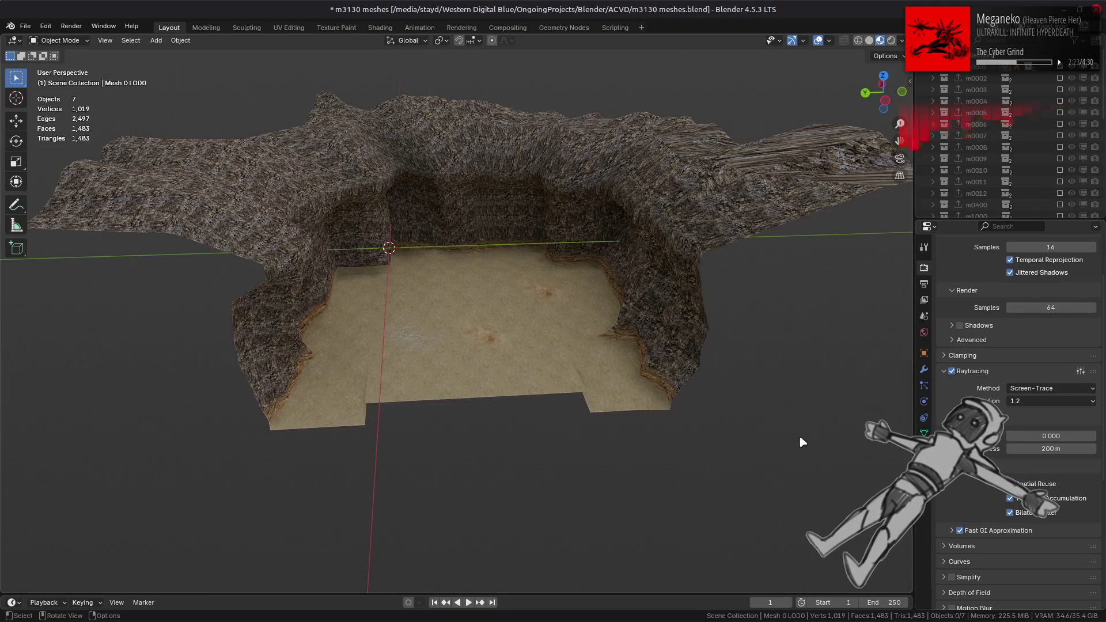
pyautogui.scroll(3, 799, 436)
# Turn EEVEE raytracing off and collapse its settings panel.
pyautogui.click(952, 372)
pyautogui.click(953, 373)
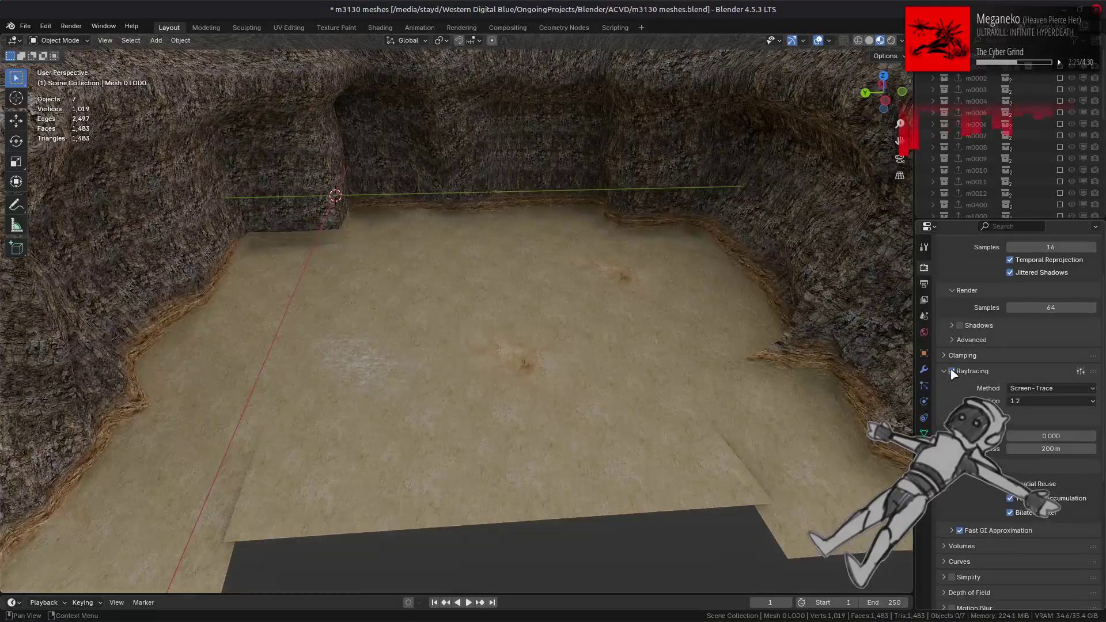
pyautogui.click(953, 373)
pyautogui.click(944, 371)
# Briefly try scene world lighting, then preview the seventh and eighth HDRIs.
pyautogui.click(901, 40)
pyautogui.click(837, 110)
pyautogui.click(837, 110)
pyautogui.click(896, 137)
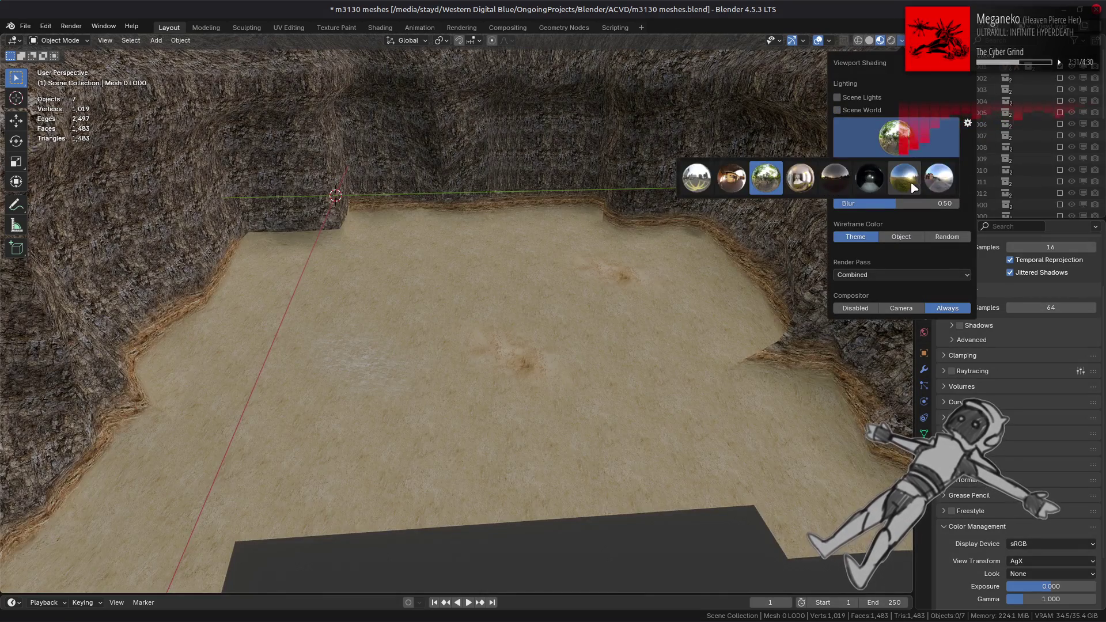
pyautogui.click(904, 178)
pyautogui.click(907, 151)
pyautogui.click(942, 181)
# Cycle through the fourth, second and sixth HDRIs, settling on the first.
pyautogui.click(896, 138)
pyautogui.click(795, 184)
pyautogui.click(896, 141)
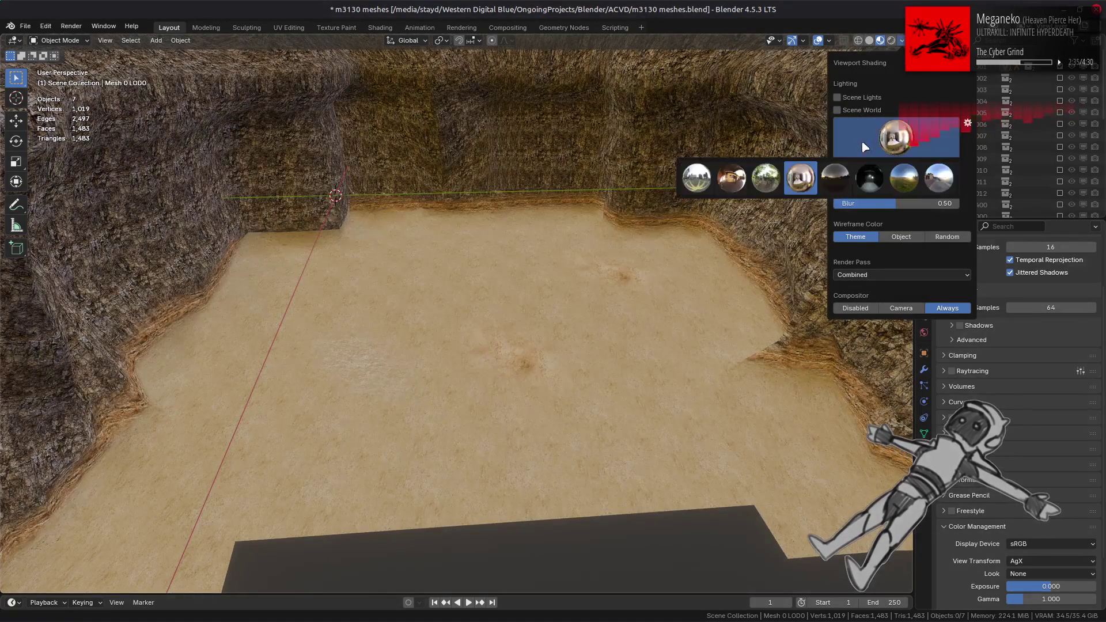
pyautogui.click(731, 179)
pyautogui.click(894, 152)
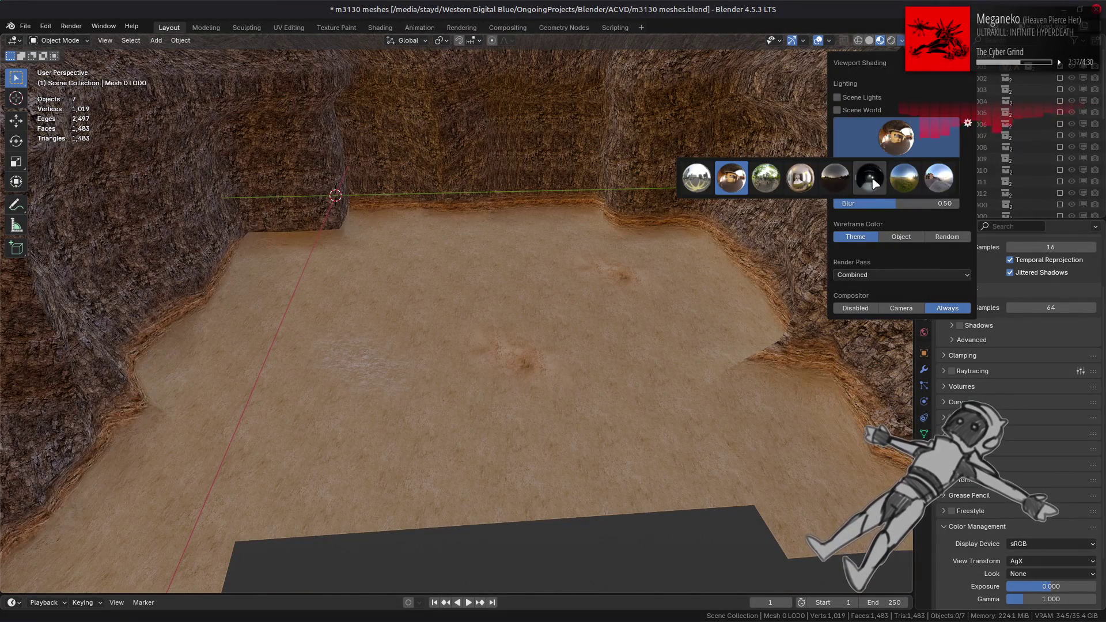
pyautogui.click(871, 181)
pyautogui.click(875, 147)
pyautogui.click(695, 179)
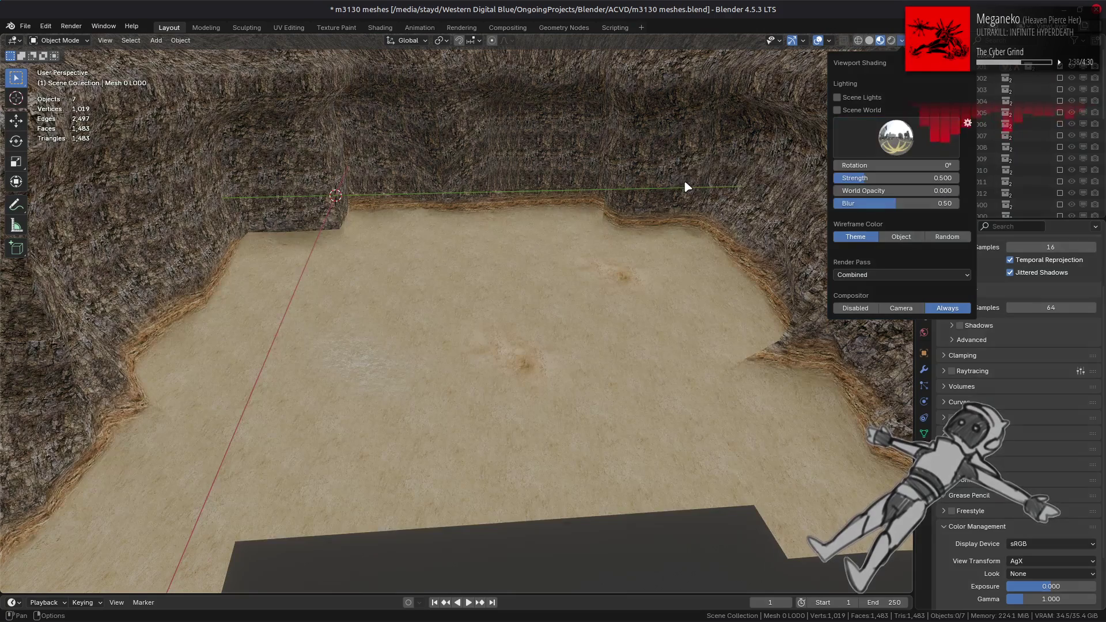
# Set the World sun threshold to 3.140.
pyautogui.click(924, 334)
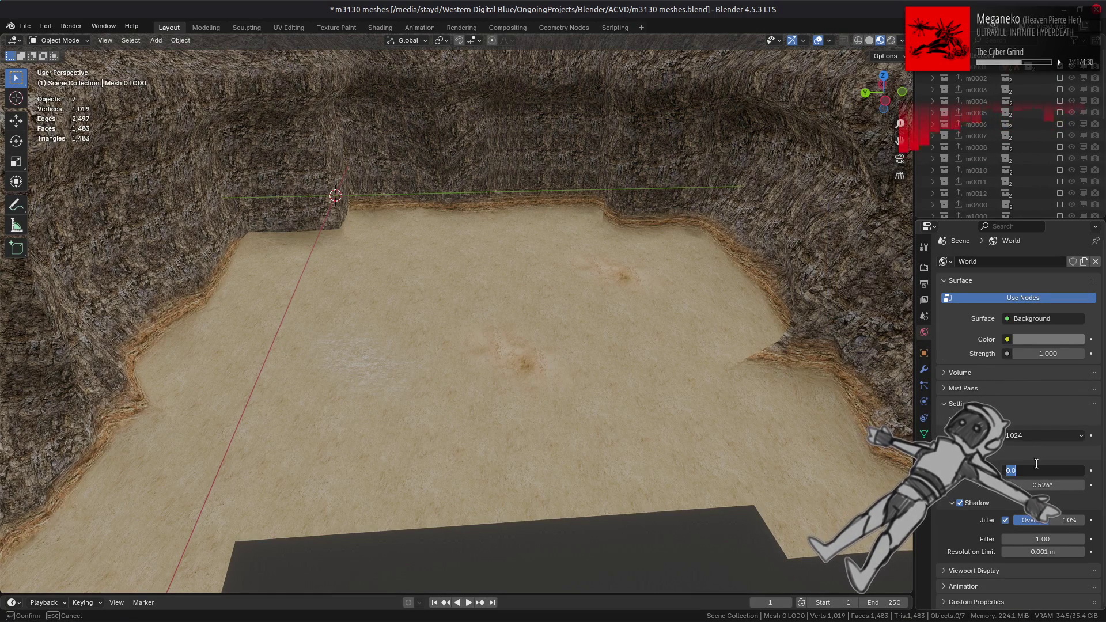
pyautogui.write('40')
pyautogui.press('Return')
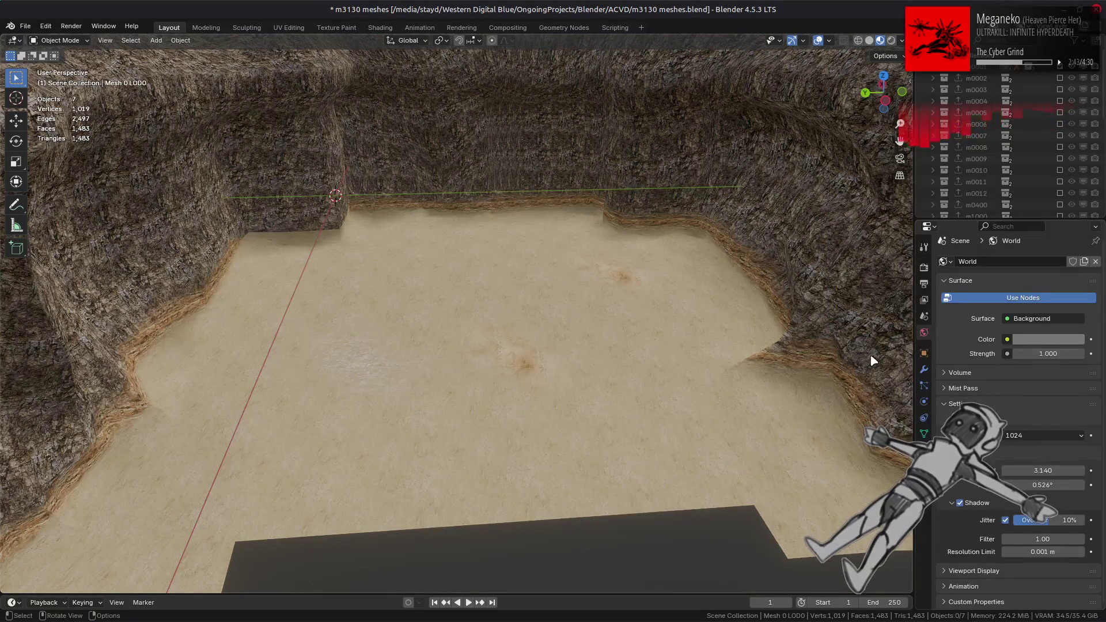
pyautogui.click(924, 268)
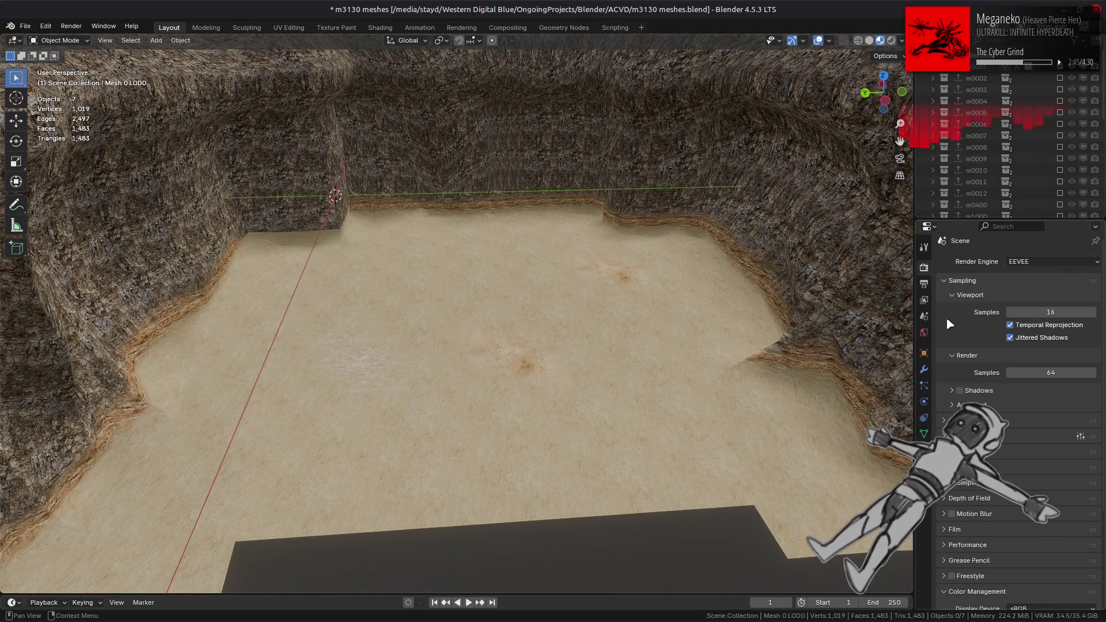
# Enable EEVEE shadows and orbit out to view the whole pit.
pyautogui.click(959, 391)
pyautogui.scroll(-5, 708, 336)
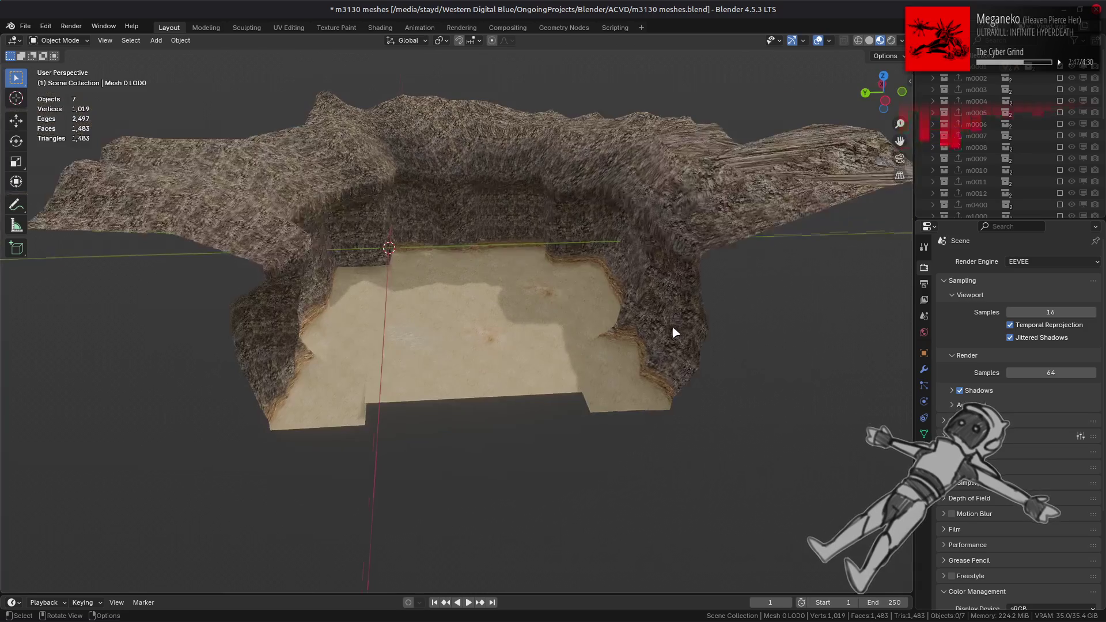
pyautogui.moveTo(672, 328); pyautogui.dragTo(647, 340, button='middle')
pyautogui.scroll(2, 646, 340)
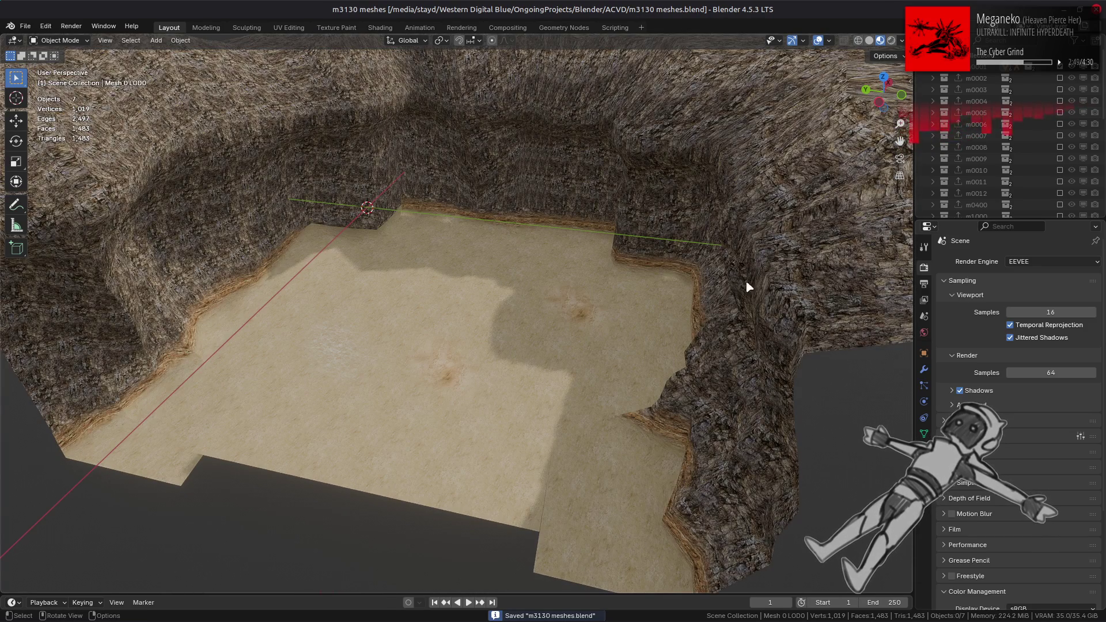
# Show the m0002 terrain collection and open the floor strip mesh's material settings.
pyautogui.click(1060, 78)
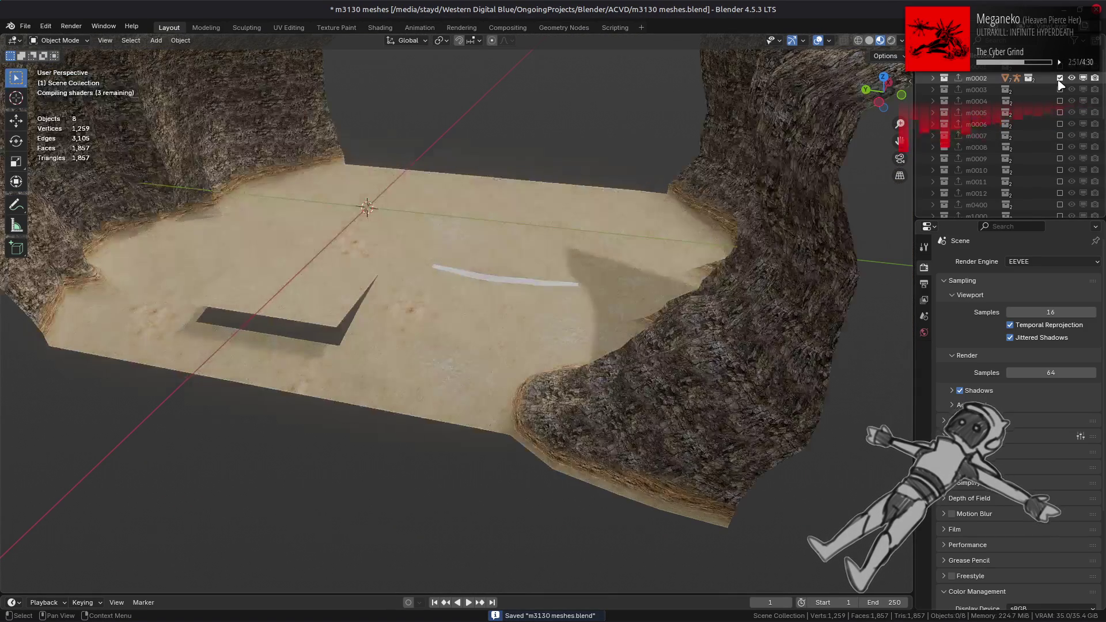
pyautogui.scroll(5, 532, 278)
pyautogui.moveTo(486, 296); pyautogui.dragTo(432, 282, button='middle')
pyautogui.click(433, 281)
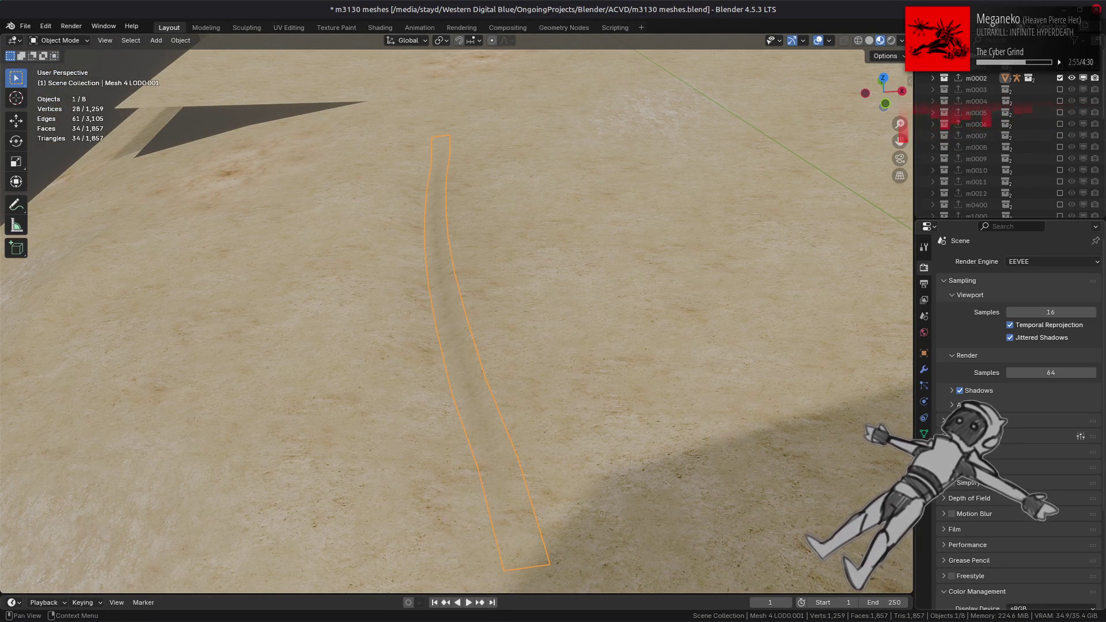
pyautogui.click(924, 450)
pyautogui.scroll(-15, 1013, 403)
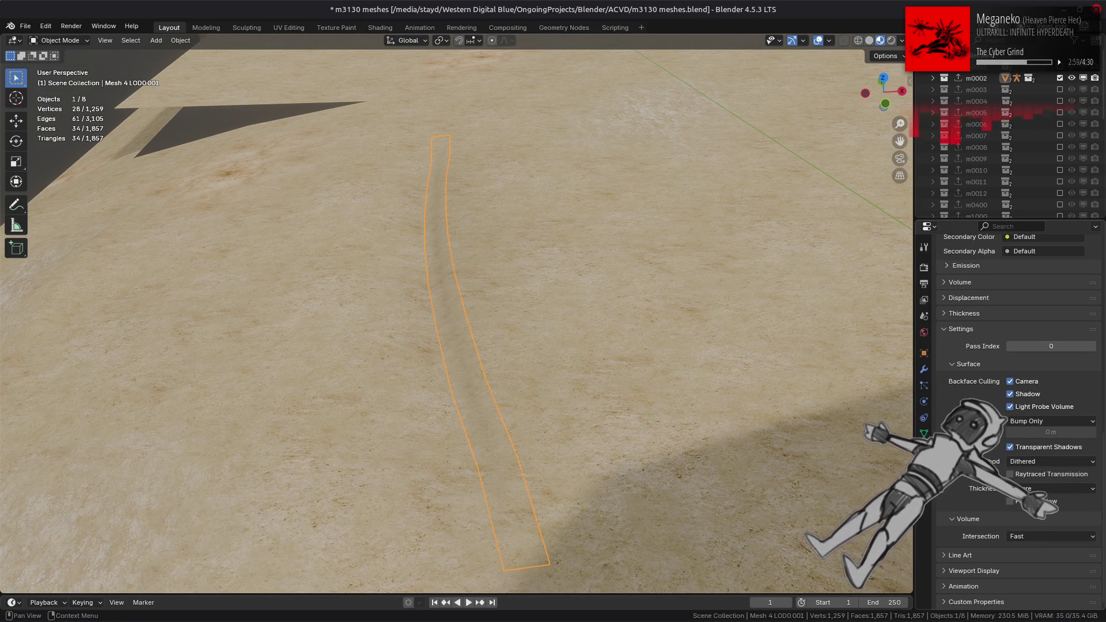
# Orbit low between the rock walls to inspect the sand floor.
pyautogui.moveTo(551, 258)
pyautogui.mouseDown(button='middle')
pyautogui.moveTo(563, 242)
pyautogui.moveTo(564, 254)
pyautogui.mouseUp(button='middle')
pyautogui.scroll(-5, 484, 251)
pyautogui.moveTo(455, 249)
pyautogui.mouseDown(button='middle')
pyautogui.moveTo(622, 232)
pyautogui.moveTo(548, 218)
pyautogui.mouseUp(button='middle')
pyautogui.scroll(2, 621, 325)
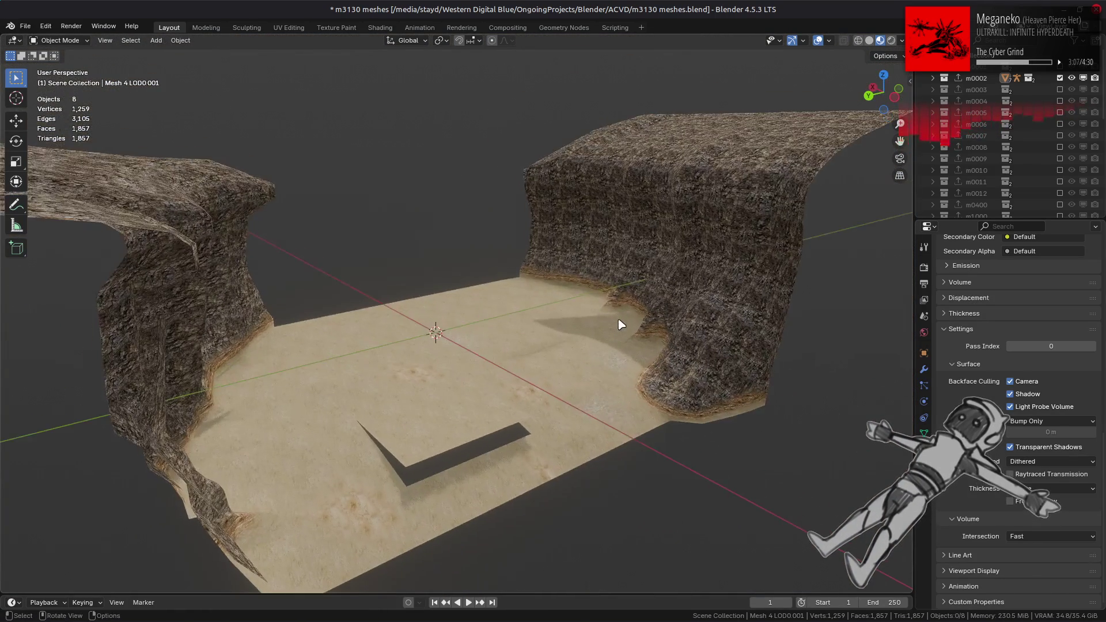
pyautogui.moveTo(621, 325); pyautogui.dragTo(572, 313, button='middle')
pyautogui.scroll(2, 762, 204)
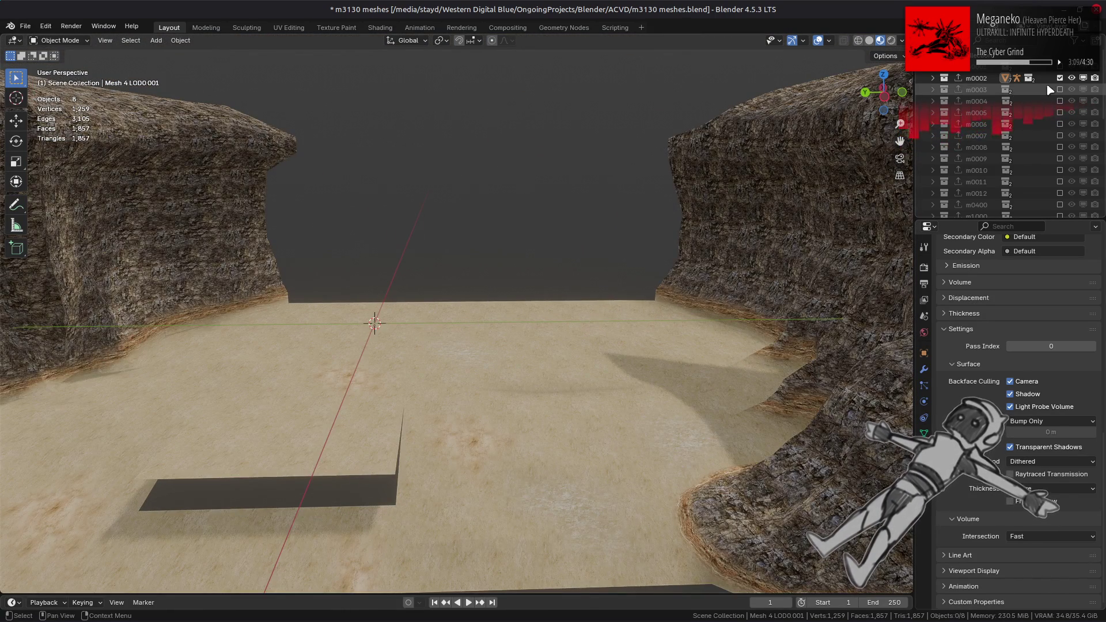
# Switch to the m0003 terrain and stop its right rock wall mesh from casting shadows.
pyautogui.keyDown('ctrl'); pyautogui.click(1059, 89); pyautogui.keyUp('ctrl')
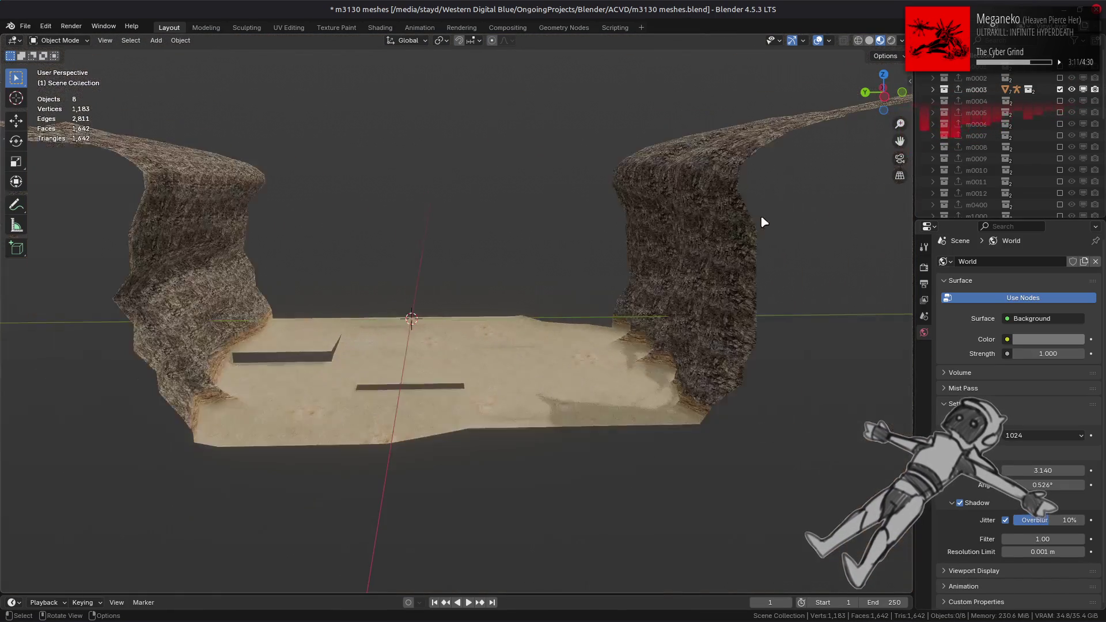
pyautogui.scroll(1, 760, 230)
pyautogui.scroll(3, 762, 239)
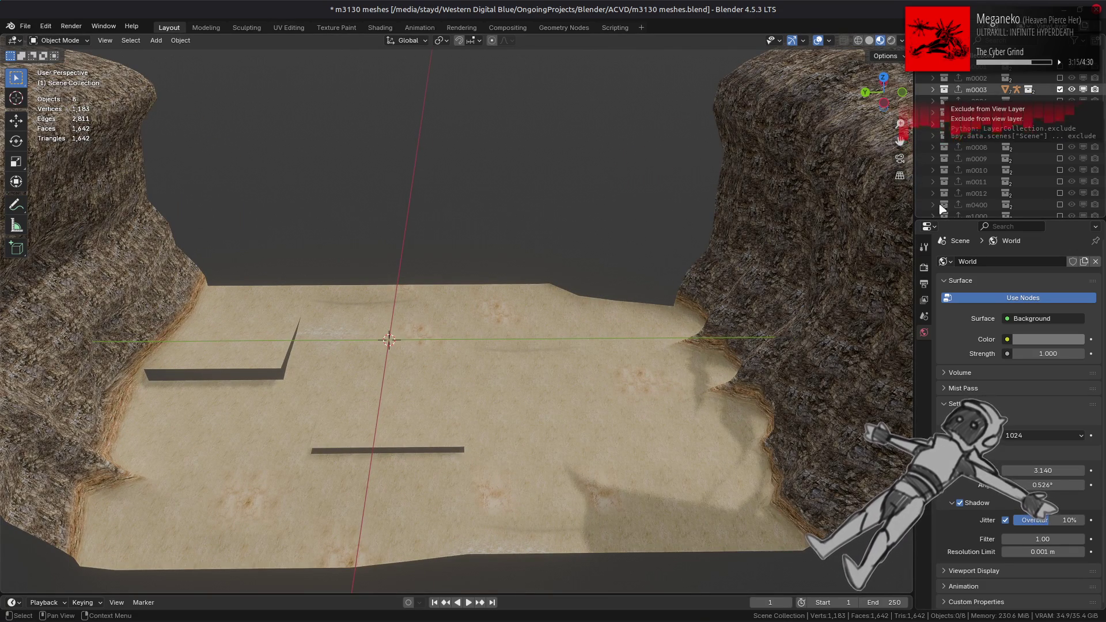
pyautogui.click(840, 338)
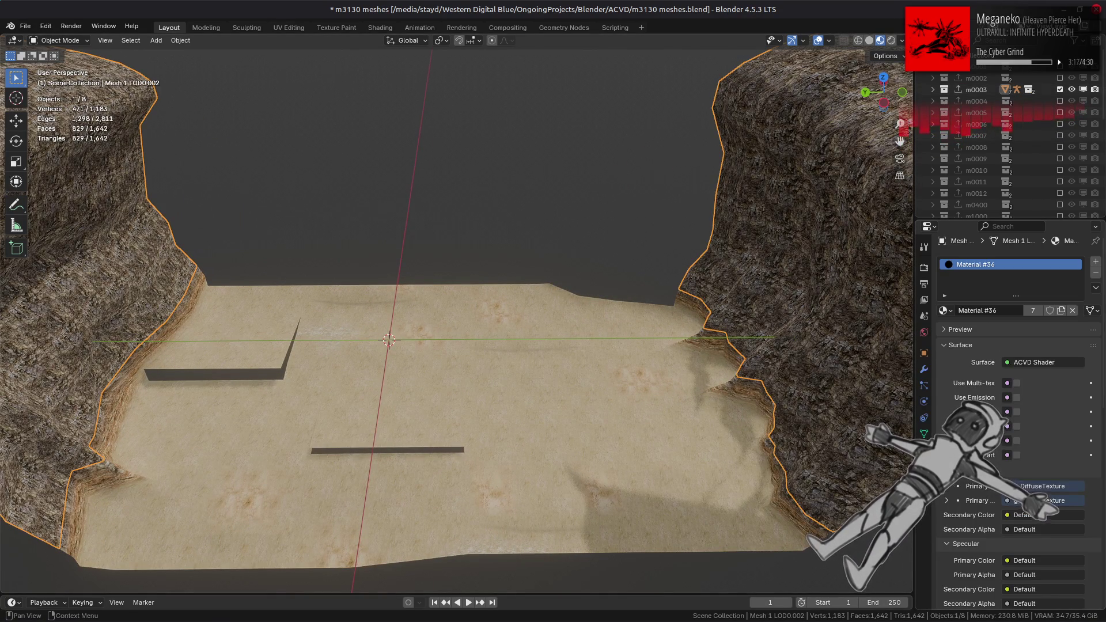
pyautogui.scroll(-10, 1021, 458)
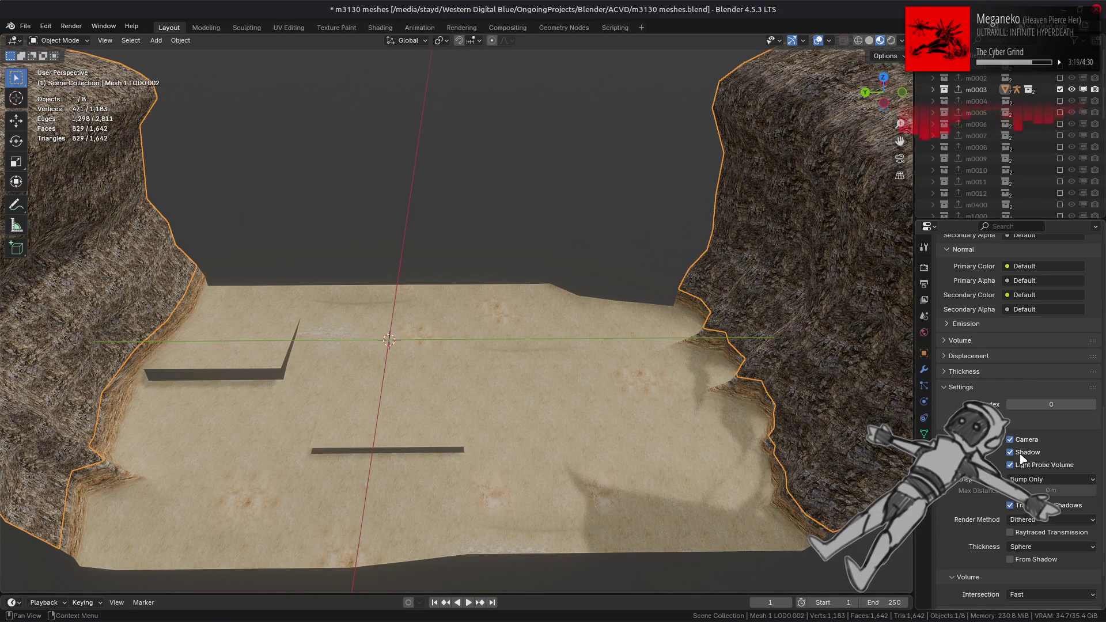
pyautogui.click(1011, 453)
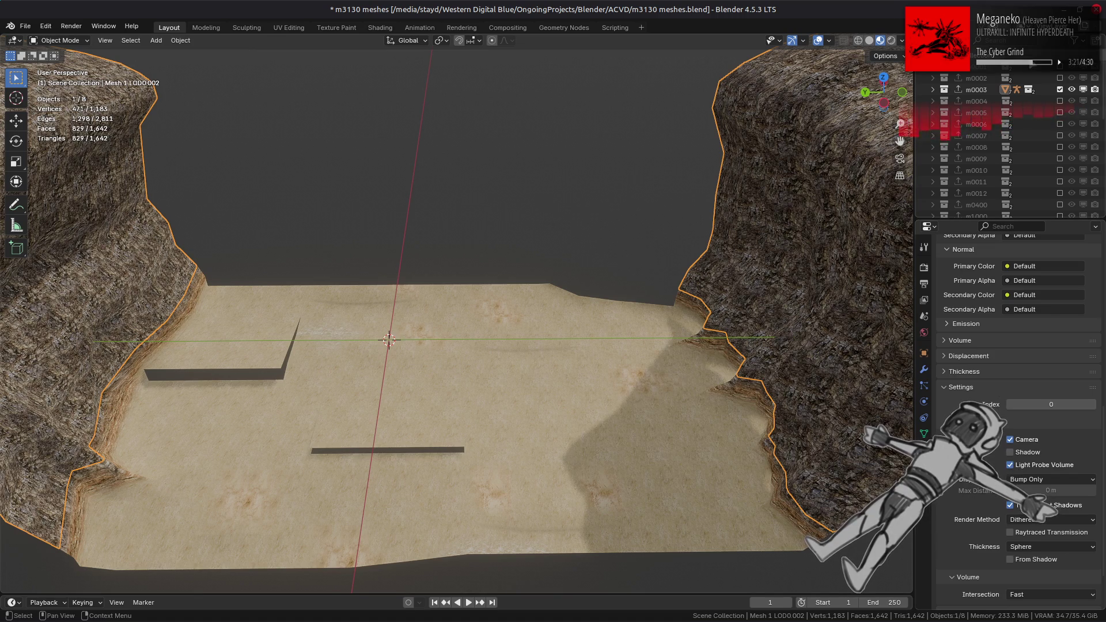
# Bring back the m0002 terrain collection and inspect the rock wall meshes' materials.
pyautogui.click(1059, 89)
pyautogui.click(1060, 78)
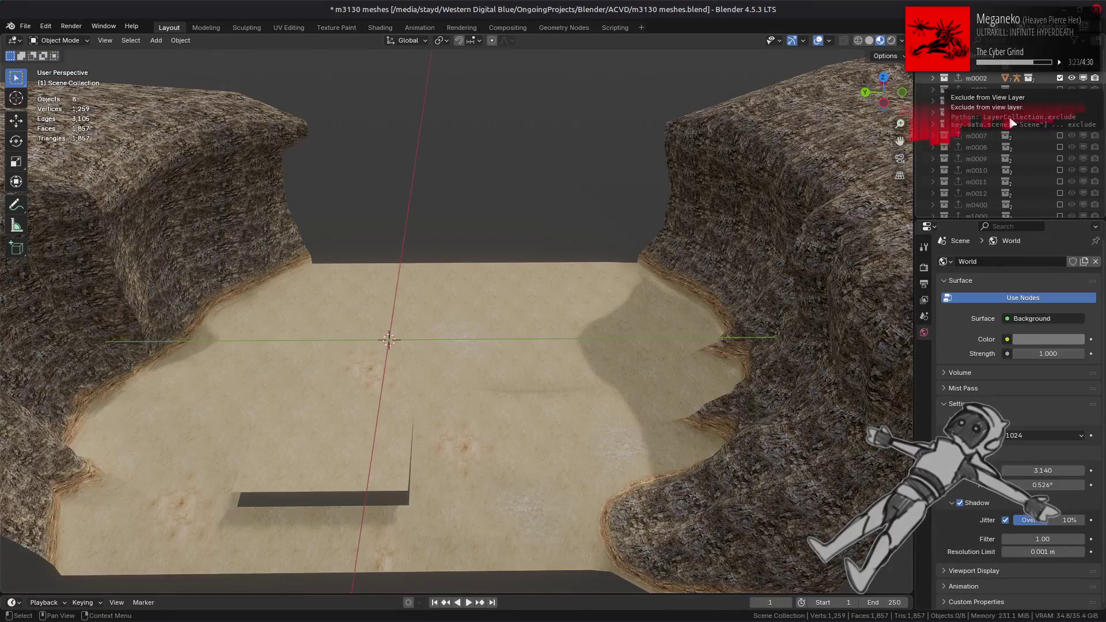
pyautogui.click(728, 329)
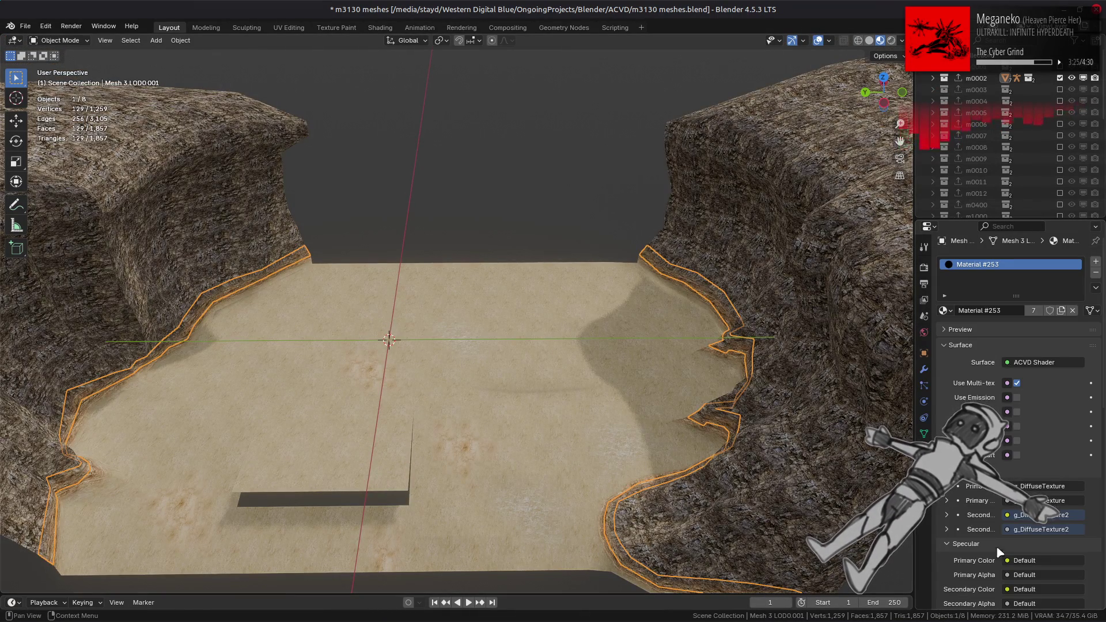
pyautogui.scroll(-10, 989, 543)
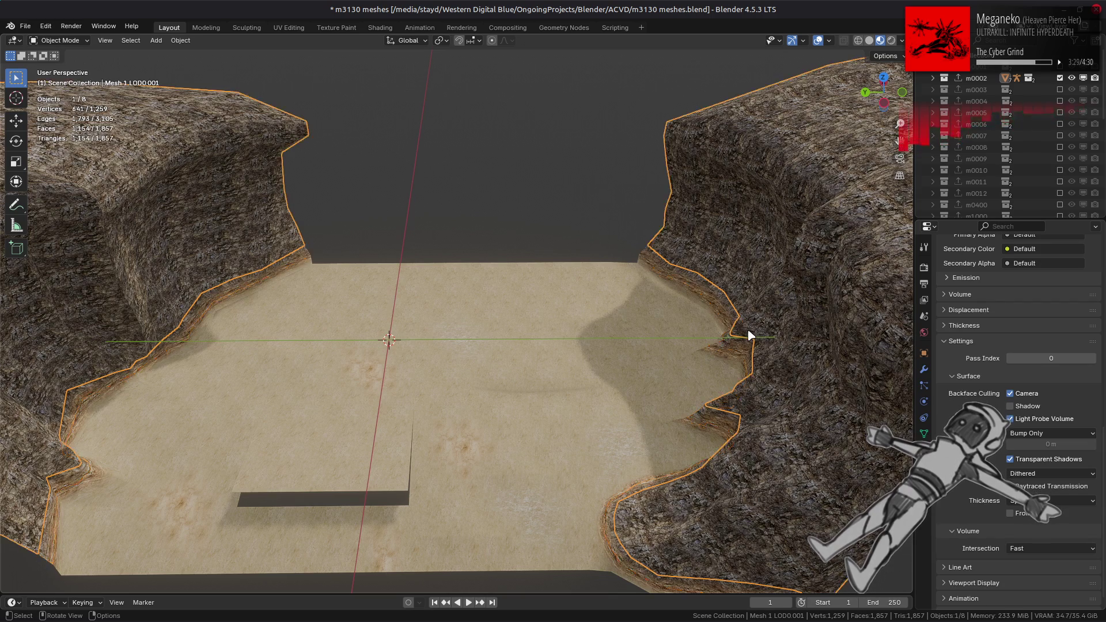
pyautogui.click(729, 363)
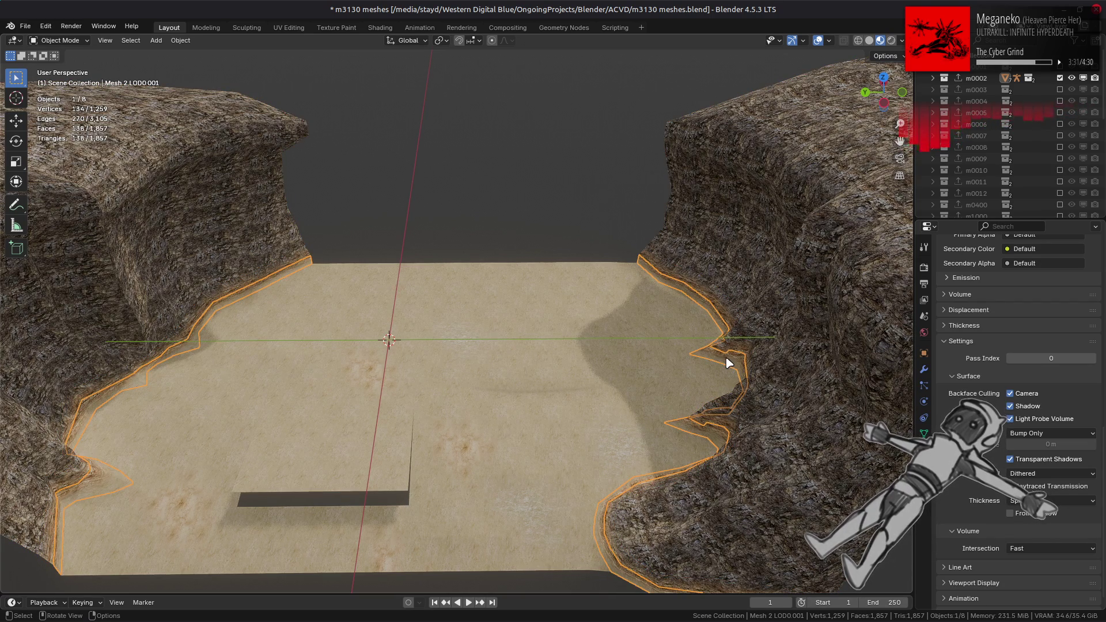
# Enable Backface Culling shadow on the Mesh 0 LOD0.001, Mesh 6 LOD0 and Mesh 5 LOD0.001 floor pieces.
pyautogui.click(718, 371)
pyautogui.click(1010, 406)
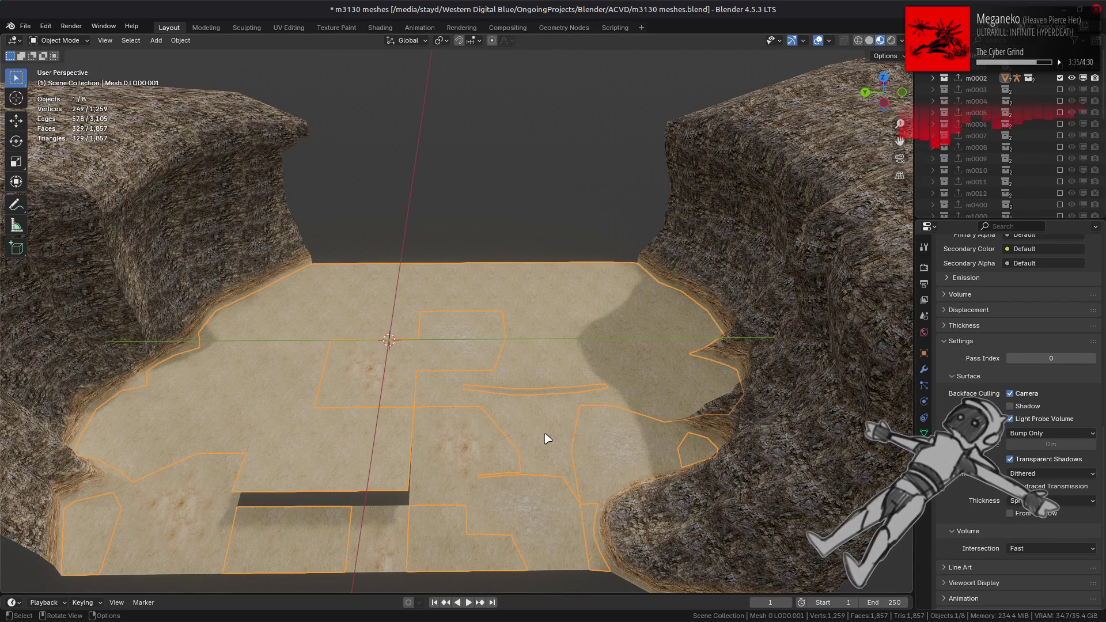
pyautogui.click(518, 501)
pyautogui.click(1010, 406)
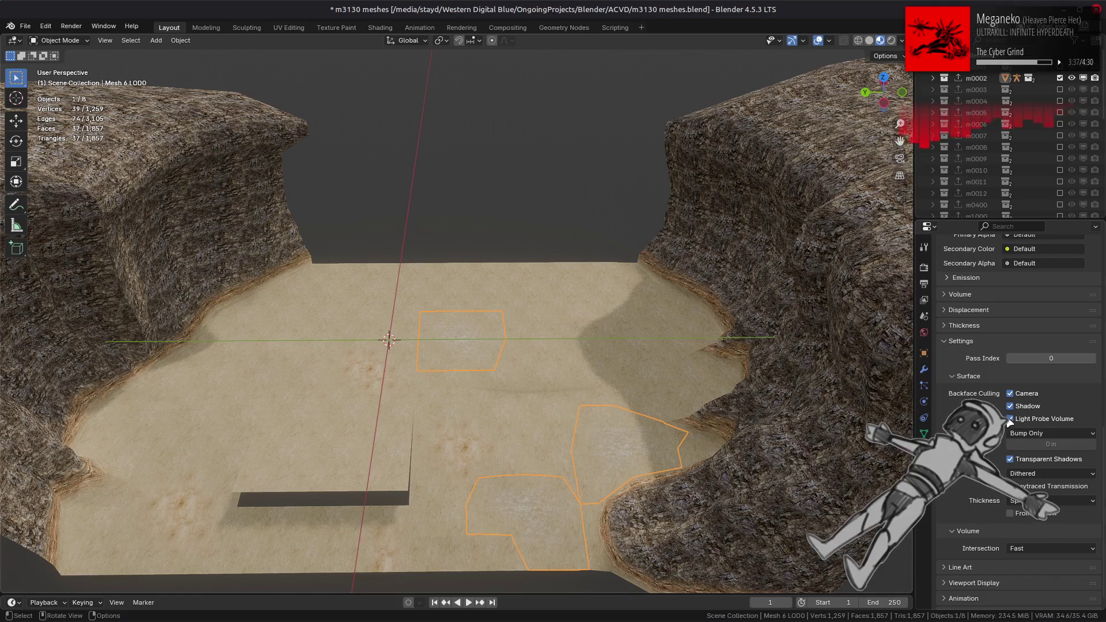
pyautogui.click(469, 414)
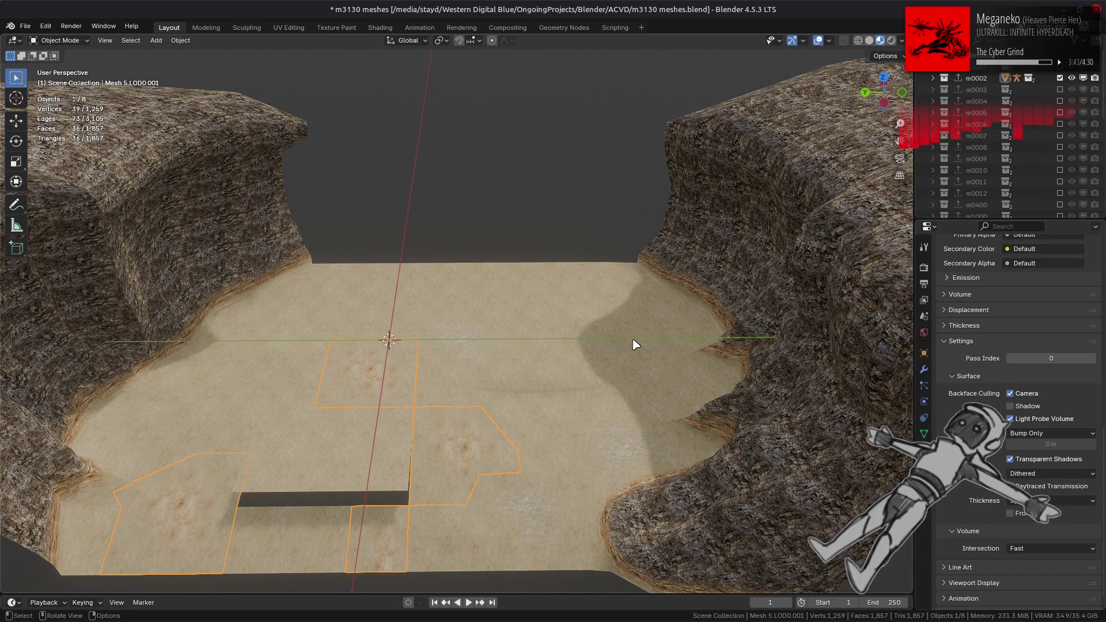
pyautogui.moveTo(635, 344)
pyautogui.mouseDown(button='middle')
pyautogui.moveTo(552, 346)
pyautogui.moveTo(578, 337)
pyautogui.mouseUp(button='middle')
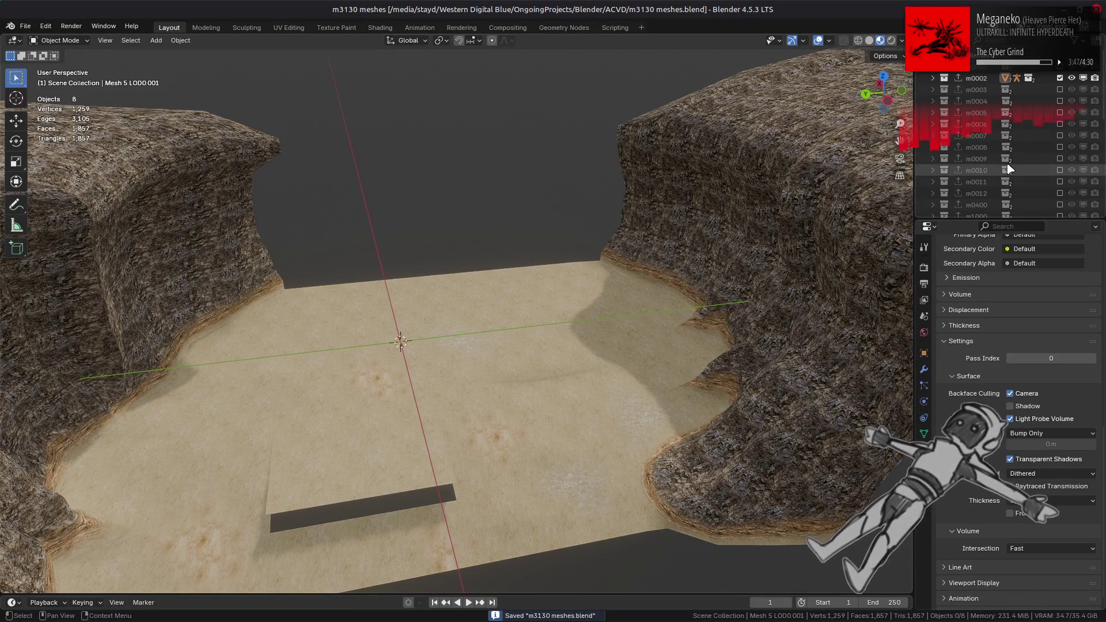
pyautogui.keyDown('ctrl'); pyautogui.click(1060, 101); pyautogui.keyUp('ctrl')
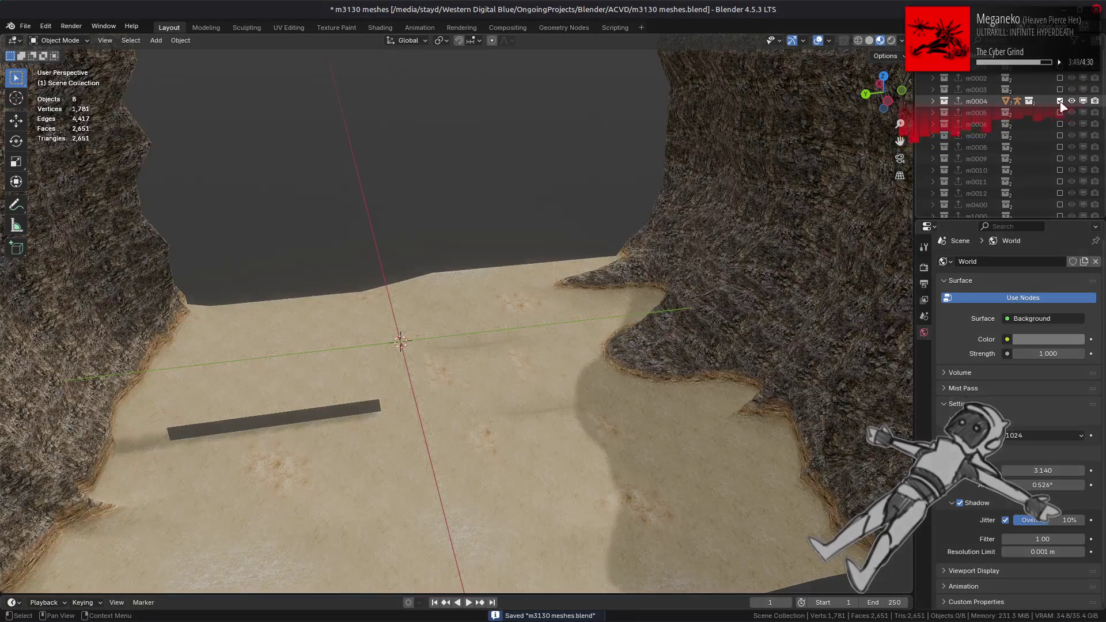
# Preview the m0004 terrain, then the m0005 rock set, orbiting around its central rock.
pyautogui.scroll(-4, 732, 236)
pyautogui.moveTo(750, 221); pyautogui.dragTo(765, 212, button='middle')
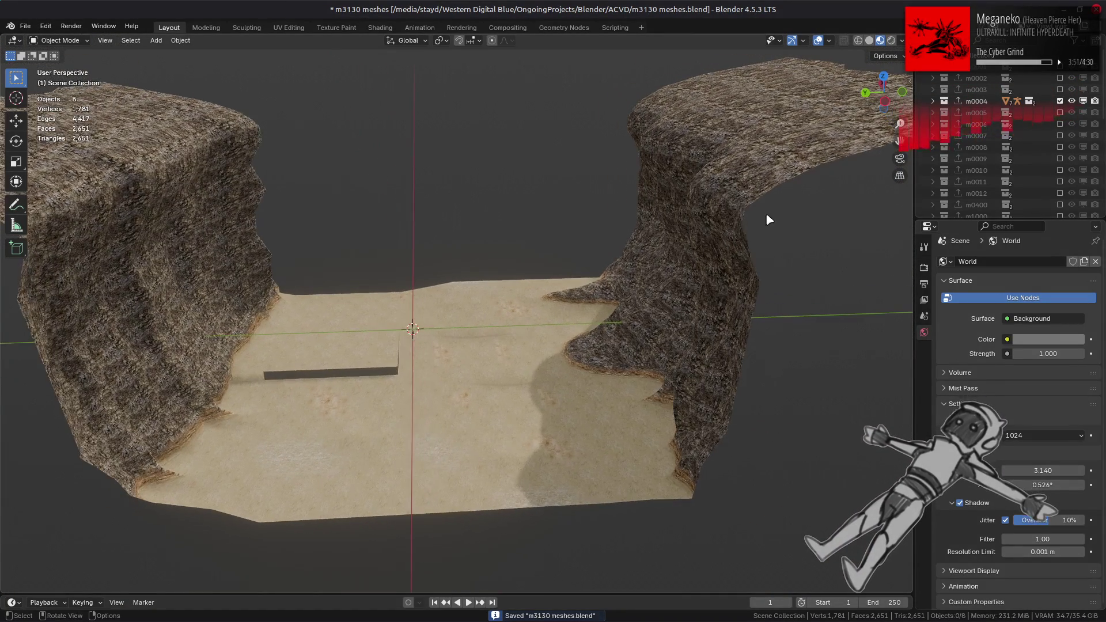
pyautogui.keyDown('ctrl'); pyautogui.click(1060, 112); pyautogui.keyUp('ctrl')
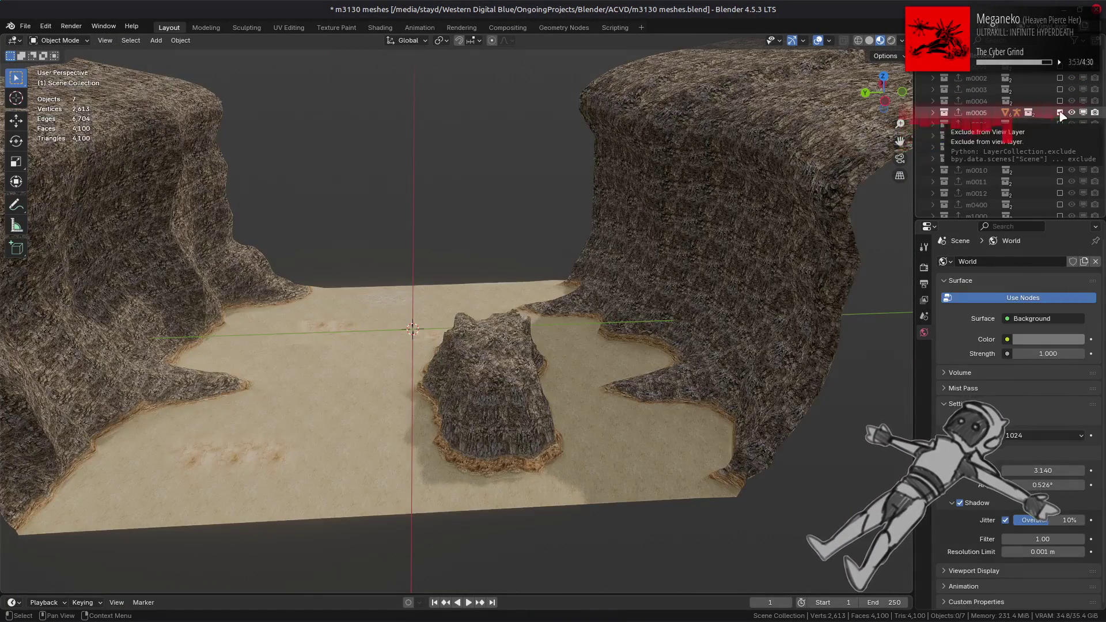
pyautogui.scroll(8, 696, 346)
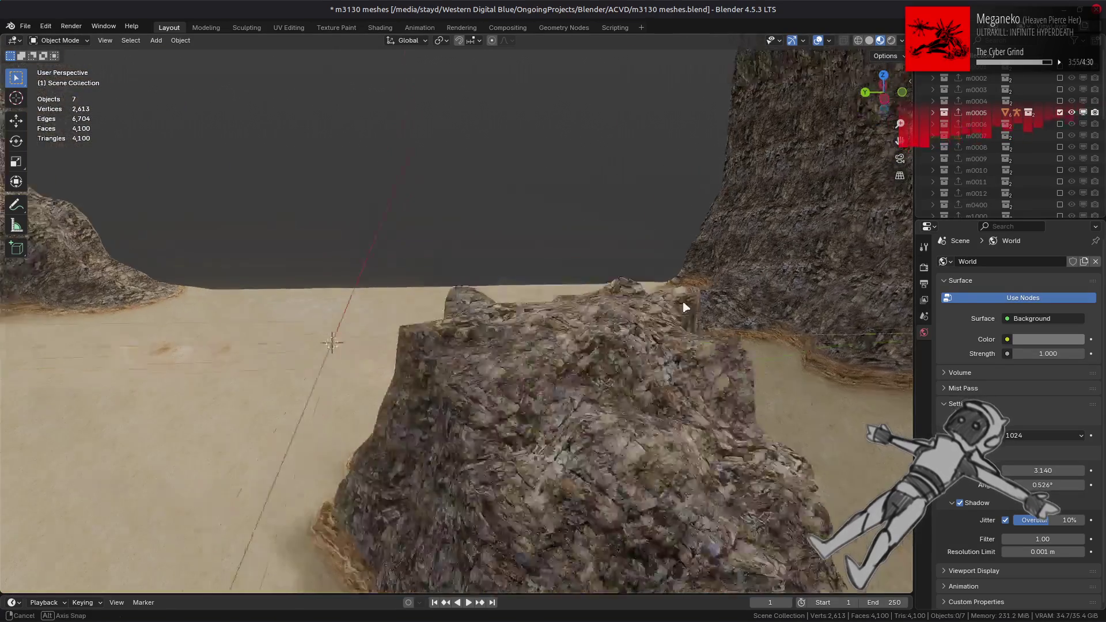
pyautogui.moveTo(681, 281); pyautogui.dragTo(597, 285, button='middle')
pyautogui.scroll(-6, 597, 285)
pyautogui.moveTo(505, 299)
pyautogui.mouseDown(button='middle')
pyautogui.moveTo(513, 323)
pyautogui.moveTo(681, 321)
pyautogui.moveTo(732, 307)
pyautogui.moveTo(689, 284)
pyautogui.mouseUp(button='middle')
pyautogui.scroll(-5, 732, 307)
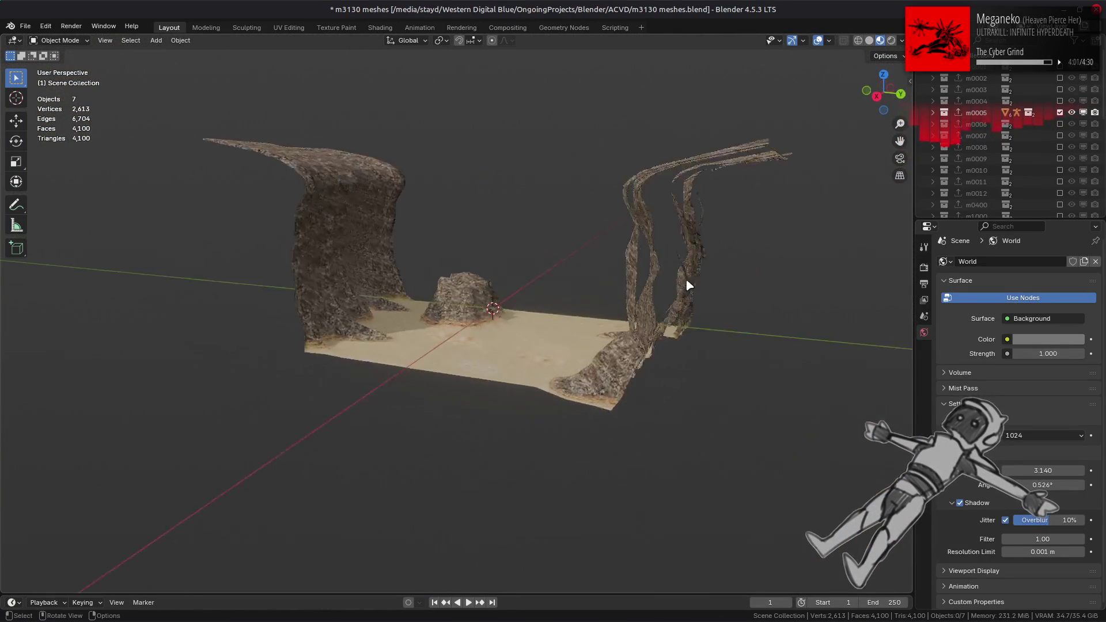
pyautogui.scroll(3, 696, 277)
# Swap to the m0006 rock set, then show only the m0007 tower meshes with contents expanded.
pyautogui.click(1060, 112)
pyautogui.click(1060, 124)
pyautogui.moveTo(651, 242)
pyautogui.mouseDown(button='middle')
pyautogui.moveTo(679, 256)
pyautogui.moveTo(727, 249)
pyautogui.mouseUp(button='middle')
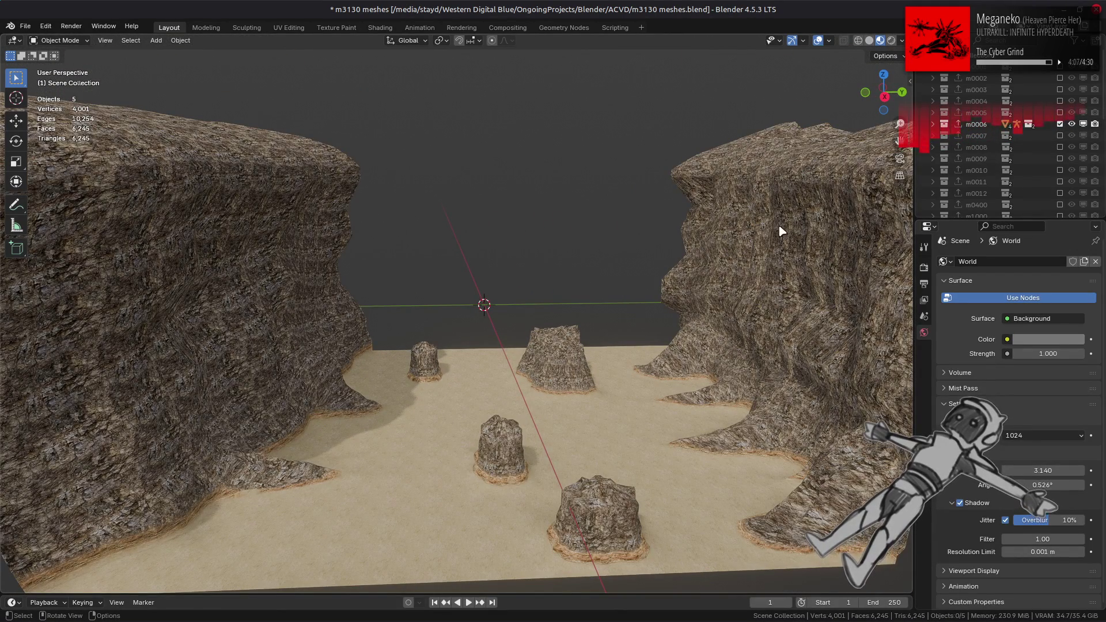
pyautogui.click(1059, 124)
pyautogui.click(1060, 136)
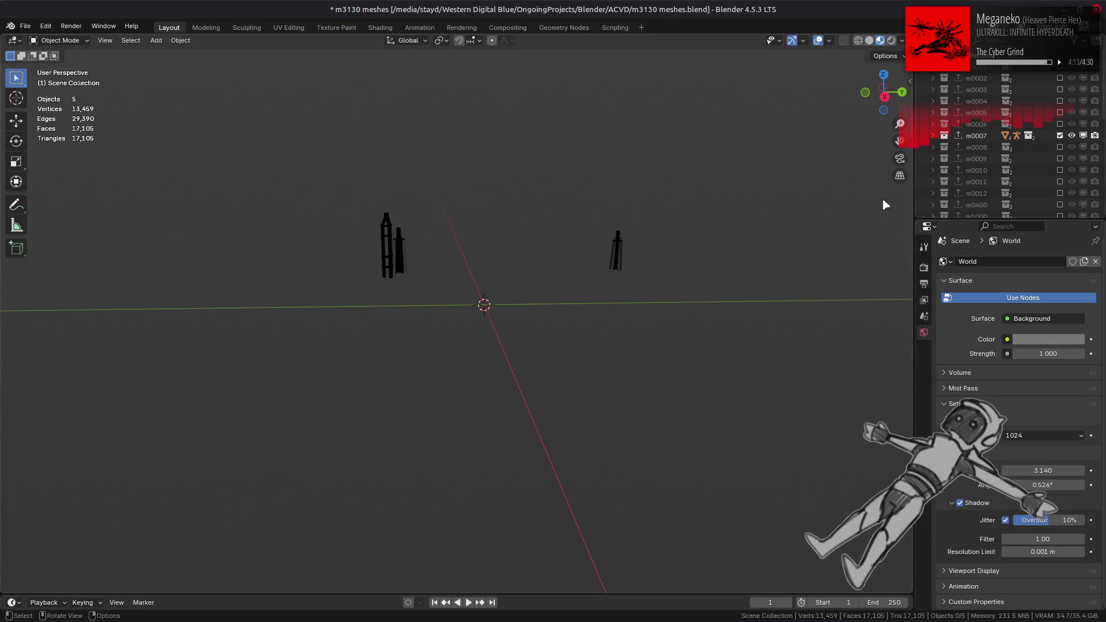
pyautogui.click(933, 135)
# Expand Meshes.006 and its materials, then select and frame the Mesh 0 LOD0.006 tower piece.
pyautogui.click(945, 159)
pyautogui.moveTo(960, 202); pyautogui.dragTo(959, 173)
pyautogui.click(916, 183)
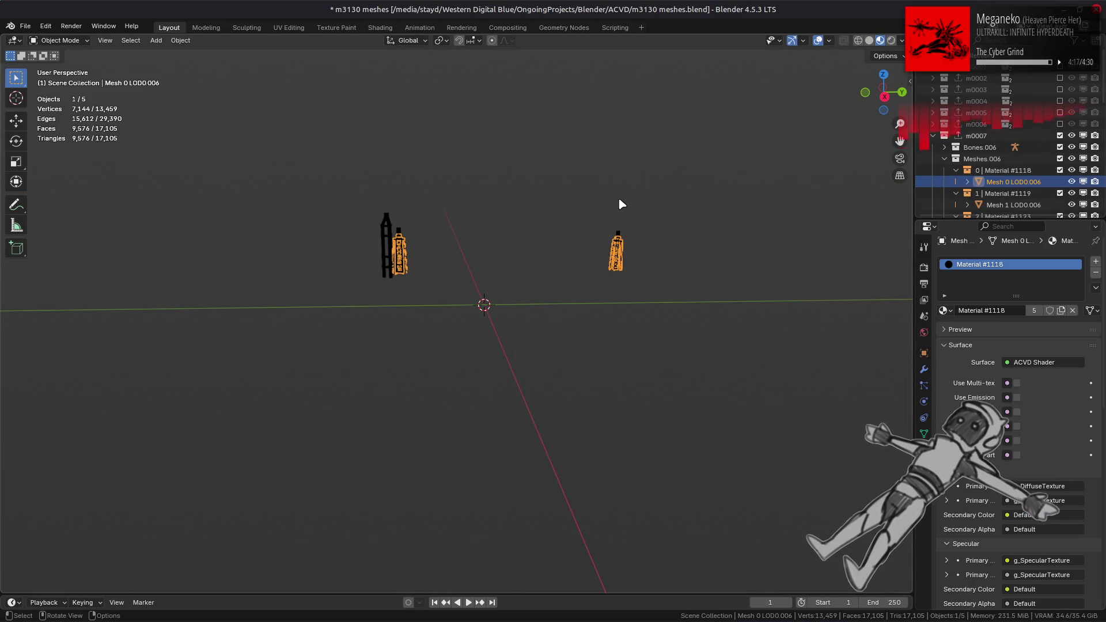
pyautogui.press('KP_Decimal')
# In the Shading workspace, display Material #1118's m2500_57 diffuse texture on the tower.
pyautogui.click(368, 29)
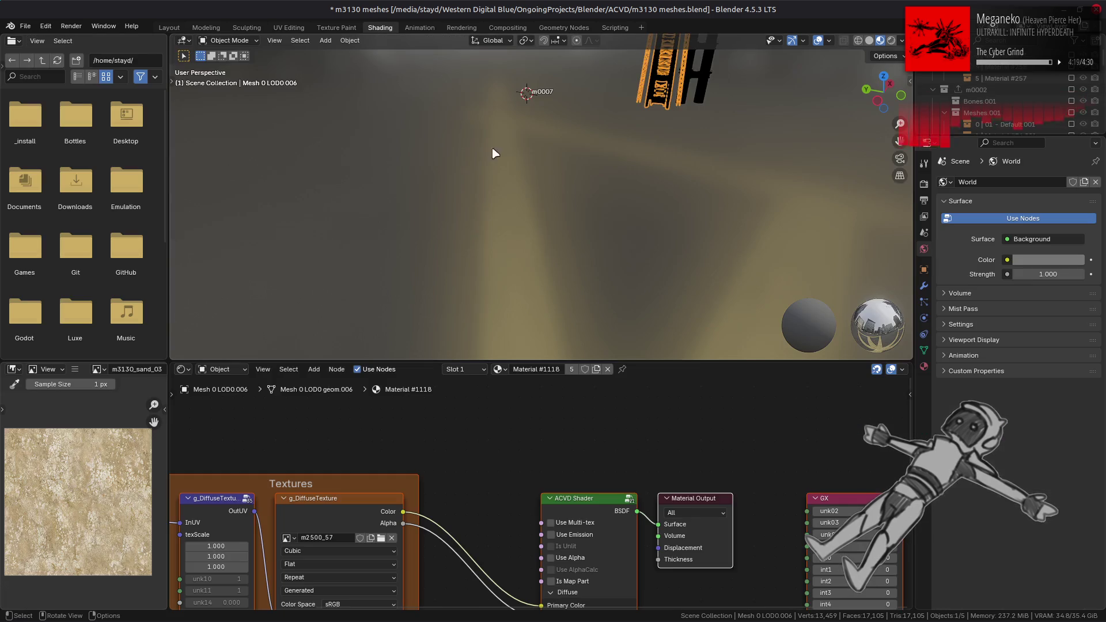
pyautogui.moveTo(506, 166)
pyautogui.mouseDown(button='middle')
pyautogui.moveTo(520, 166)
pyautogui.moveTo(551, 200)
pyautogui.moveTo(472, 190)
pyautogui.moveTo(555, 175)
pyautogui.moveTo(541, 172)
pyautogui.moveTo(566, 190)
pyautogui.moveTo(515, 346)
pyautogui.mouseUp(button='middle')
pyautogui.click(337, 516)
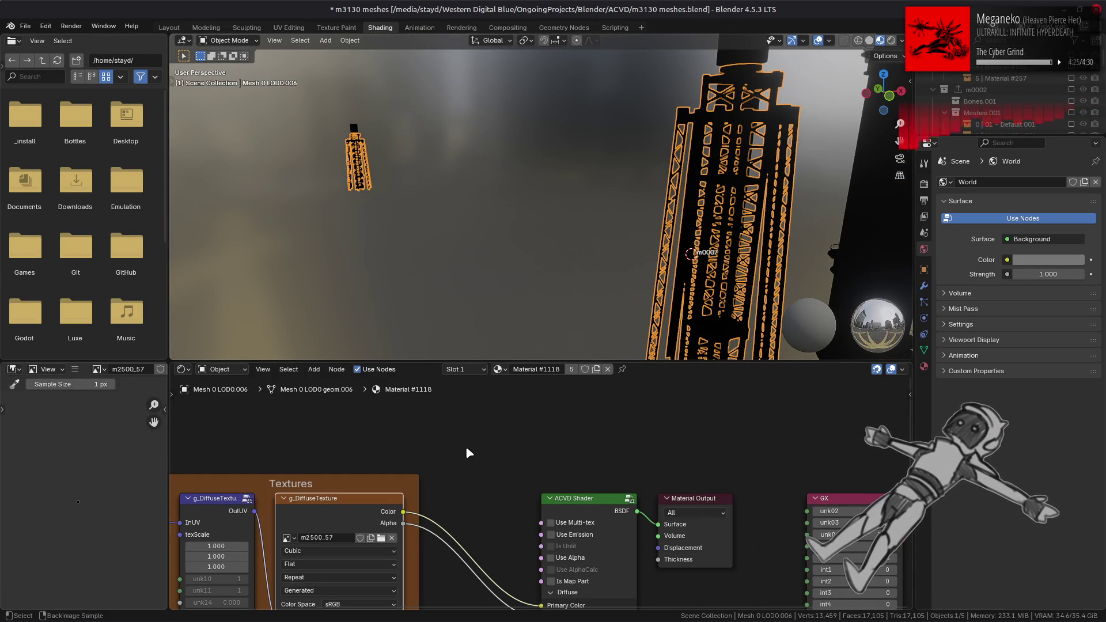
pyautogui.hotkey('alt', 'Tab')
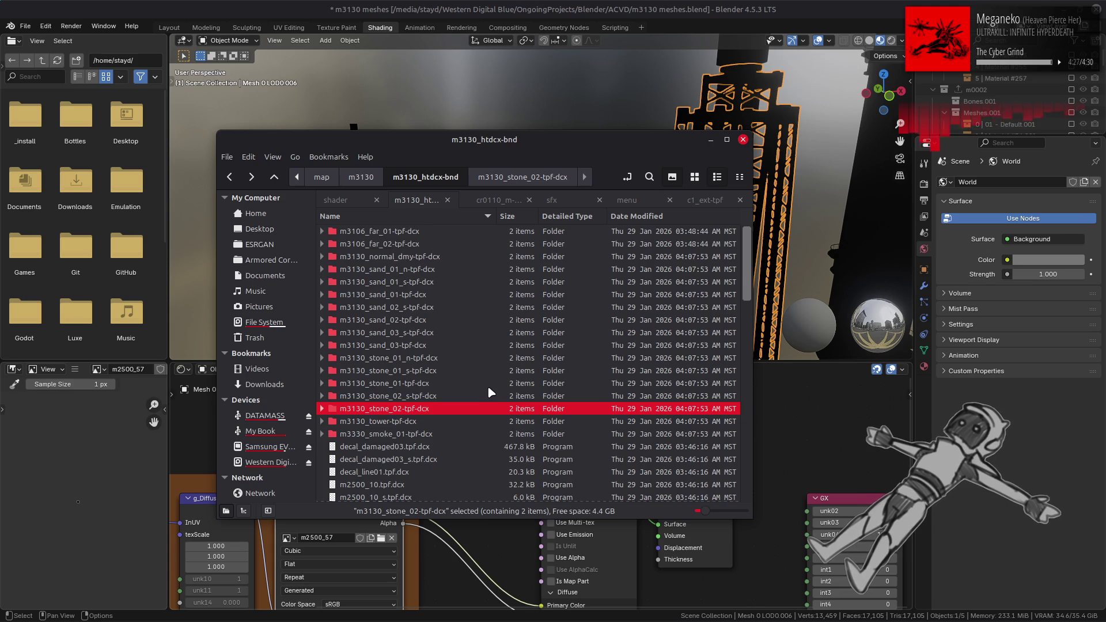
# Unpack the m2500_10 through m2500_57_s texture archives into folders.
pyautogui.scroll(-5, 487, 385)
pyautogui.click(394, 274)
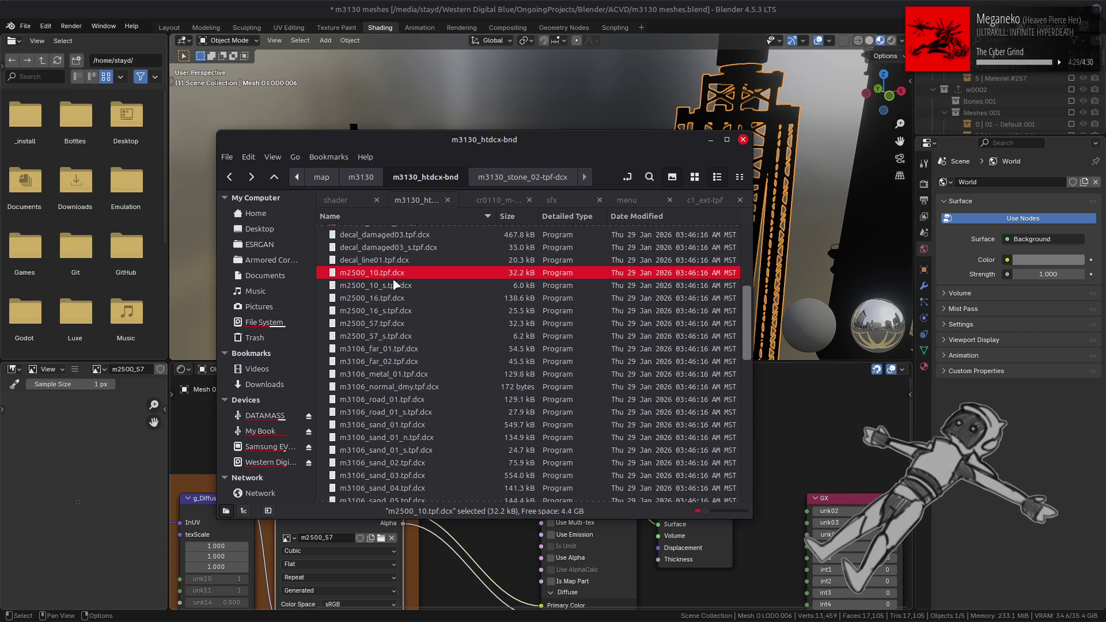
pyautogui.keyDown('shift'); pyautogui.click(391, 336); pyautogui.keyUp('shift')
pyautogui.rightClick(396, 342)
pyautogui.click(461, 346)
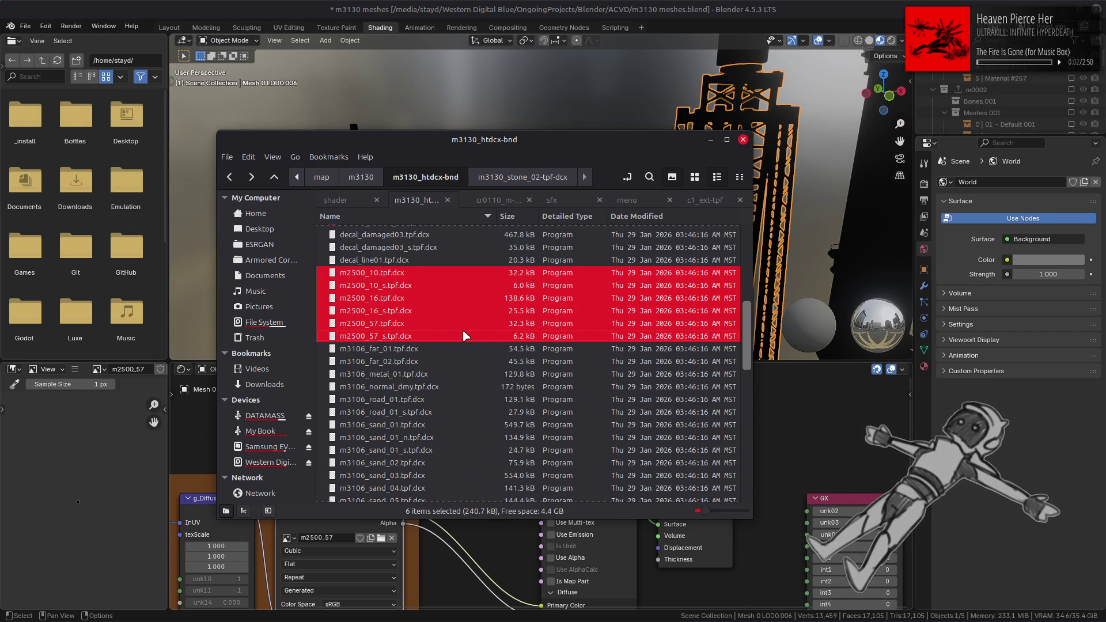
# Unpack the m3130_far_01 and m3130_far_02 archives into folders.
pyautogui.scroll(-5, 464, 336)
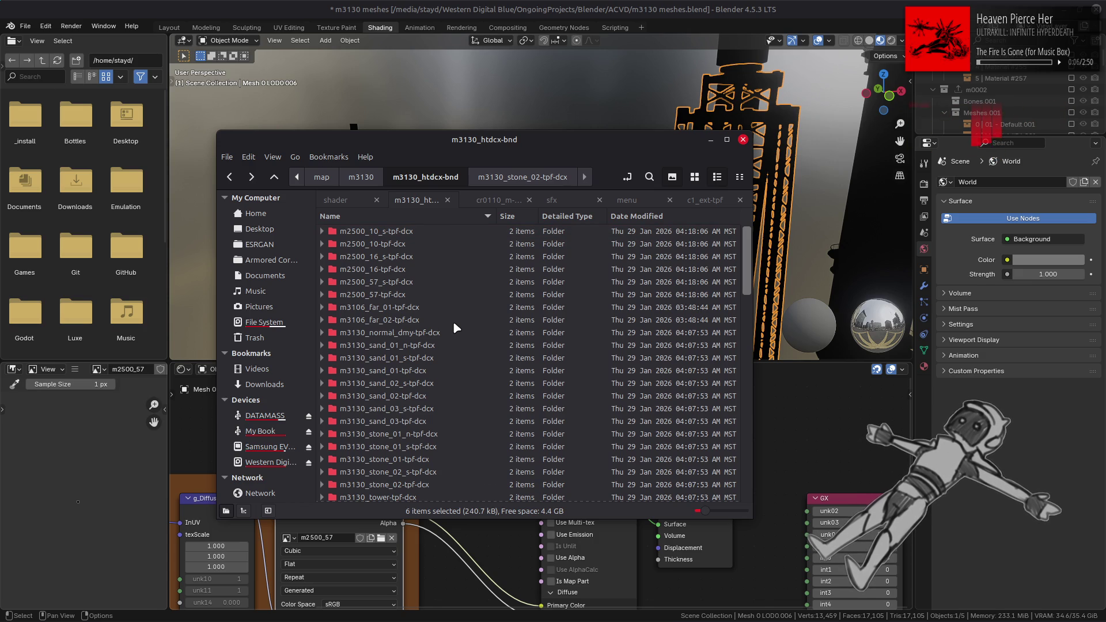
pyautogui.scroll(-12, 453, 320)
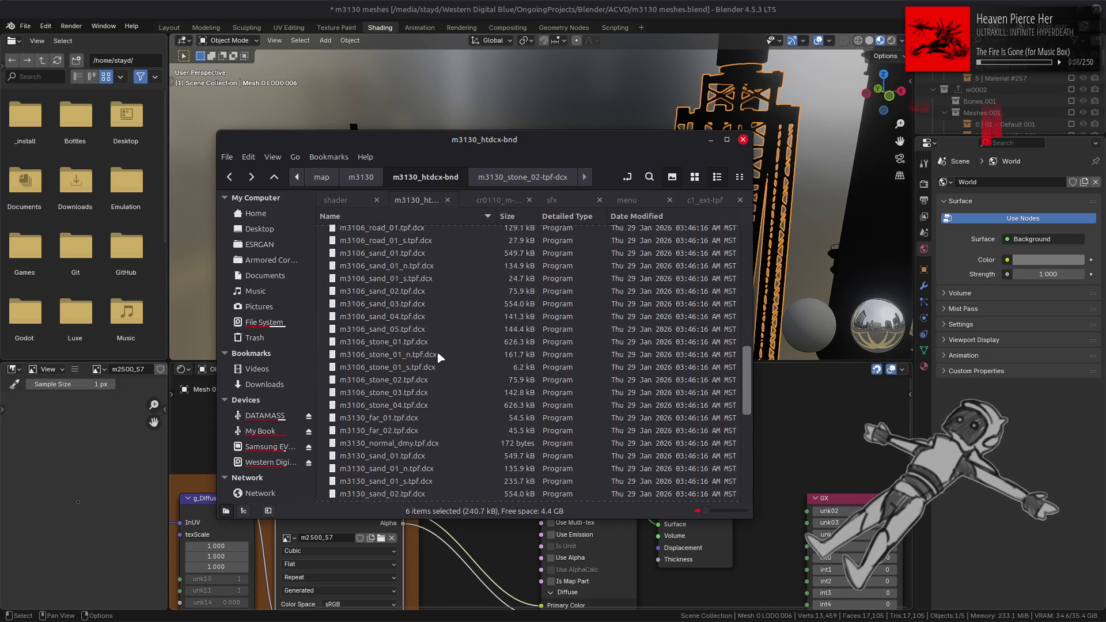
pyautogui.click(398, 417)
pyautogui.keyDown('shift'); pyautogui.click(397, 430); pyautogui.keyUp('shift')
pyautogui.rightClick(396, 429)
pyautogui.click(412, 402)
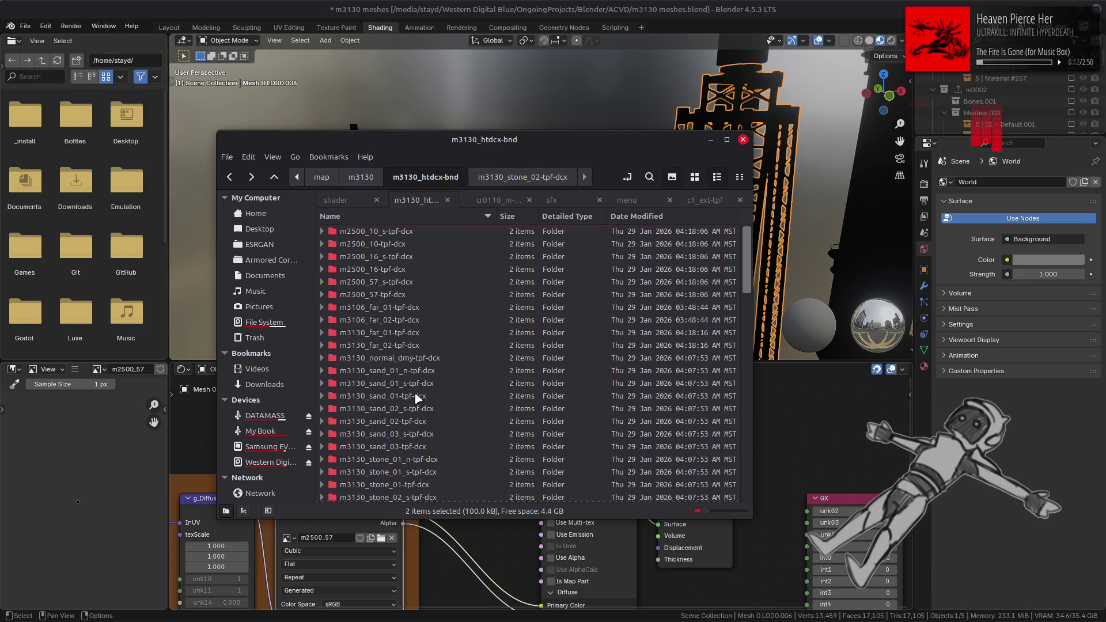
# Open m3130_far_01.dds from the m3130_far_01-tpf-dcx folder, shown as thumbnails.
pyautogui.doubleClick(402, 333)
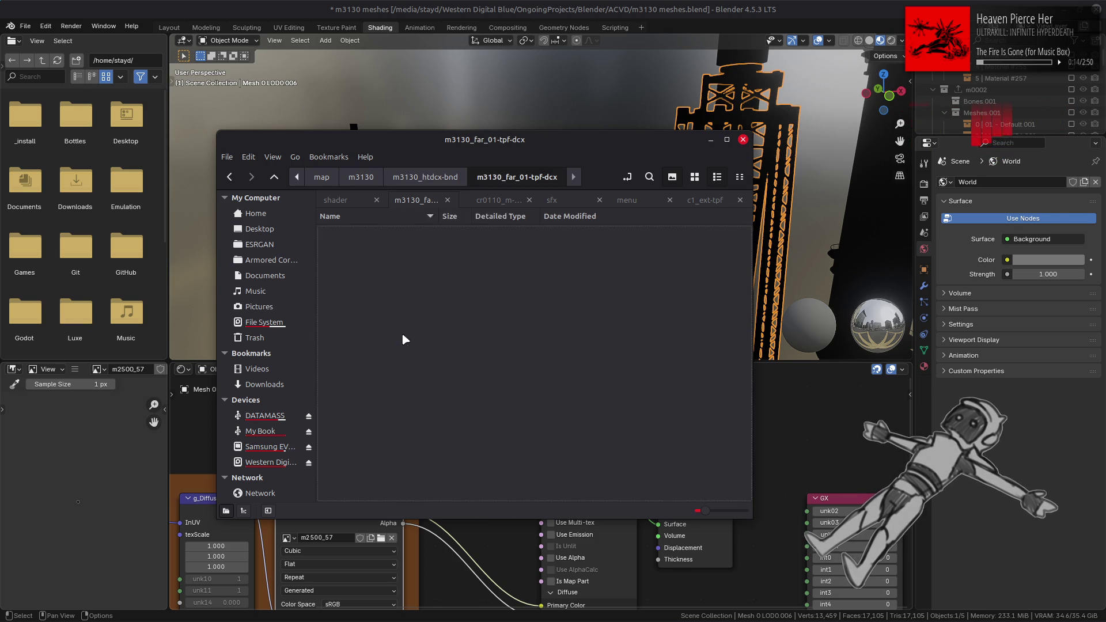
pyautogui.click(695, 177)
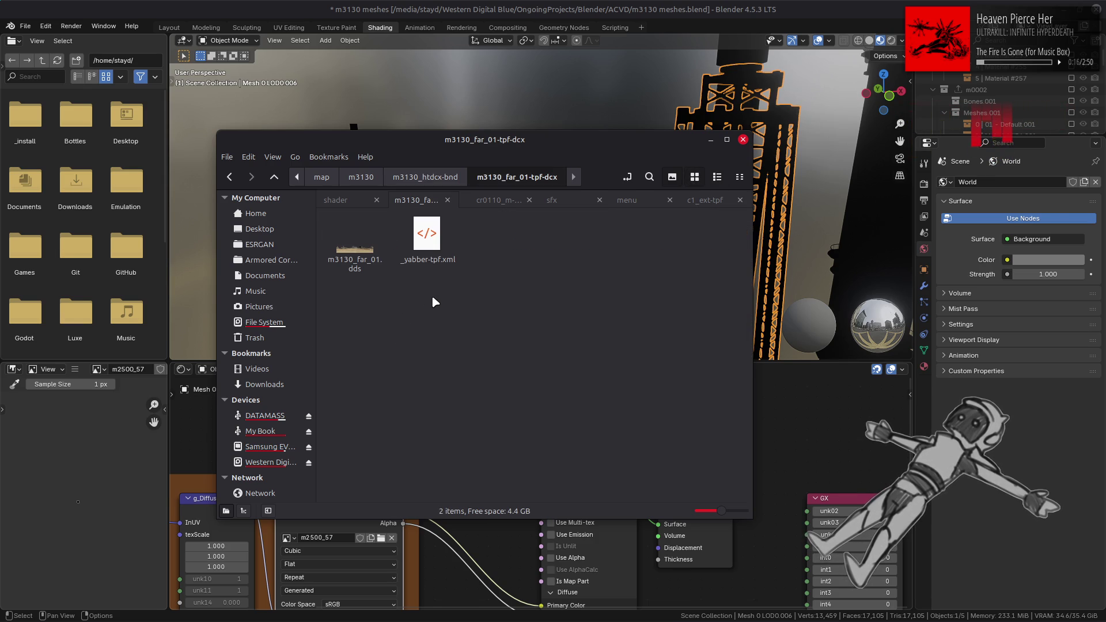
pyautogui.doubleClick(377, 264)
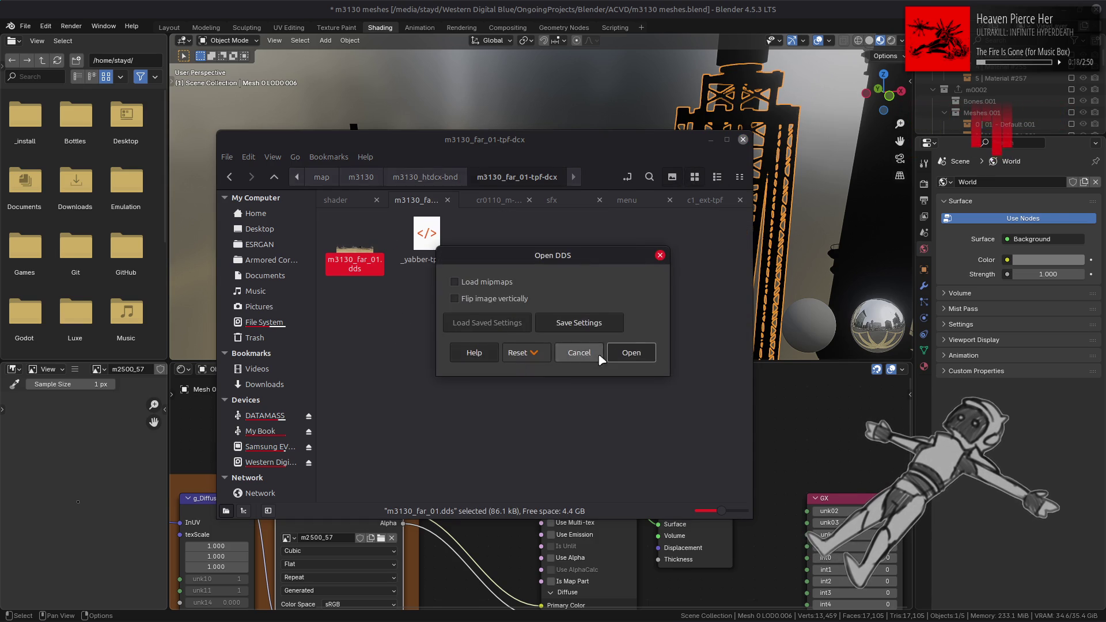
# Import m3130_far_01.dds into GIMP, zoom to 400% to inspect it, then close it.
pyautogui.click(612, 354)
pyautogui.keyDown('ctrl'); pyautogui.scroll(4, 605, 323); pyautogui.keyUp('ctrl')
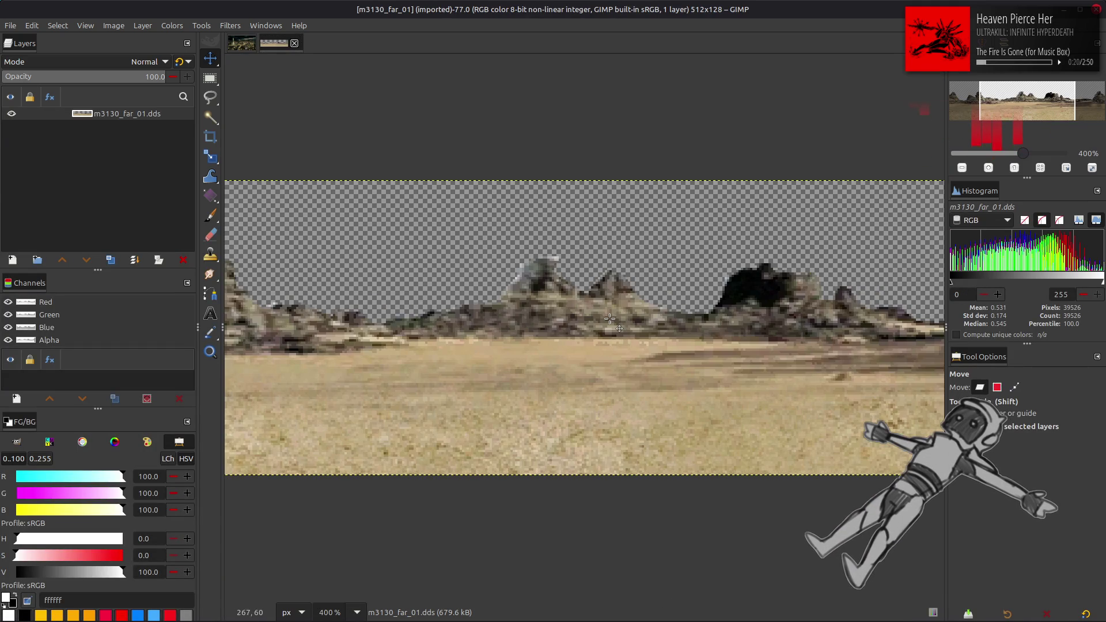
pyautogui.click(294, 42)
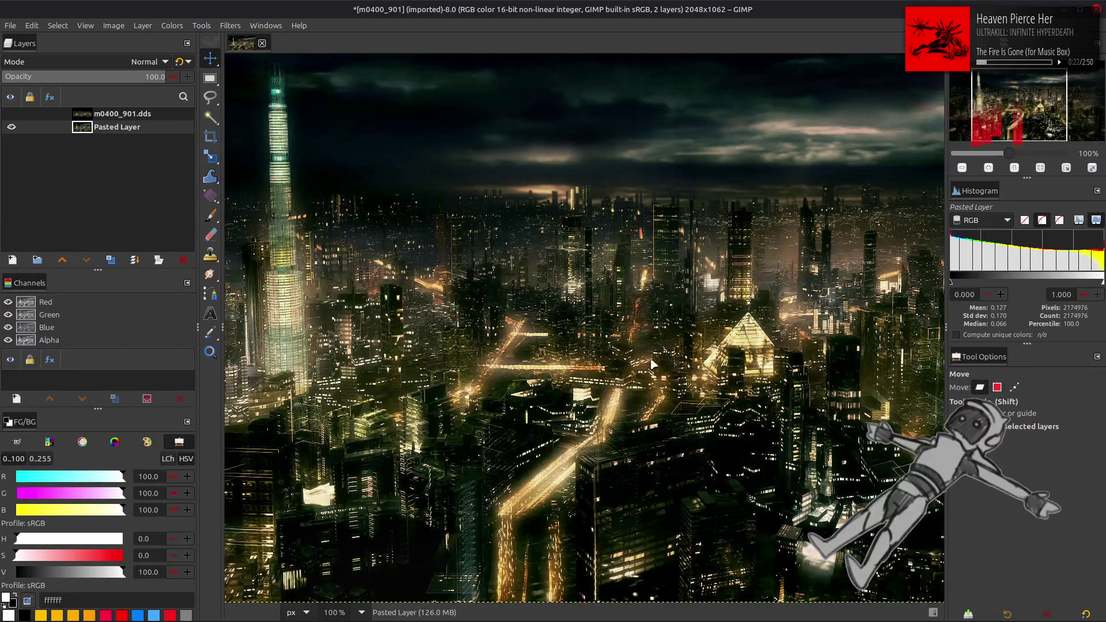
pyautogui.hotkey('alt', 'Tab')
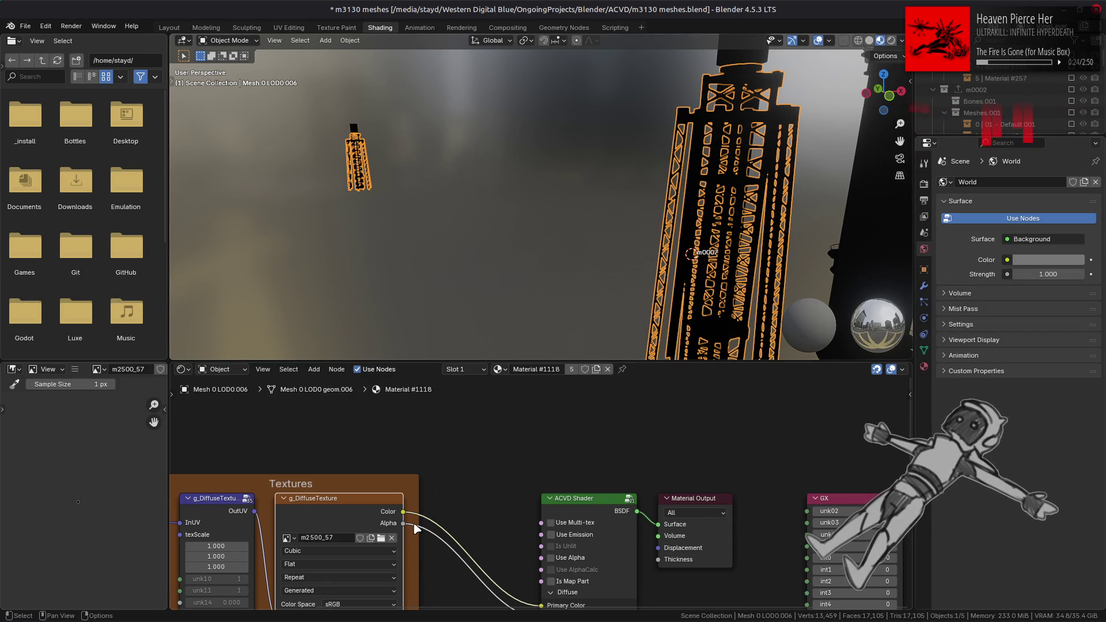